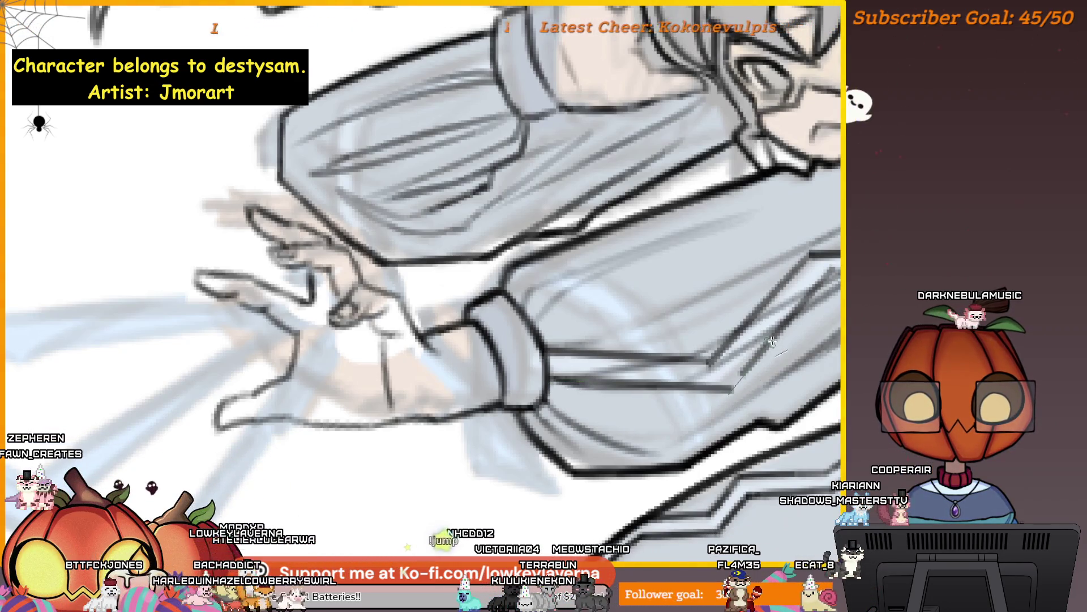
# Undo the last change to restore darker grey shading on the hair and sleeve, zooming to check
pyautogui.scroll(-5, 782, 331)
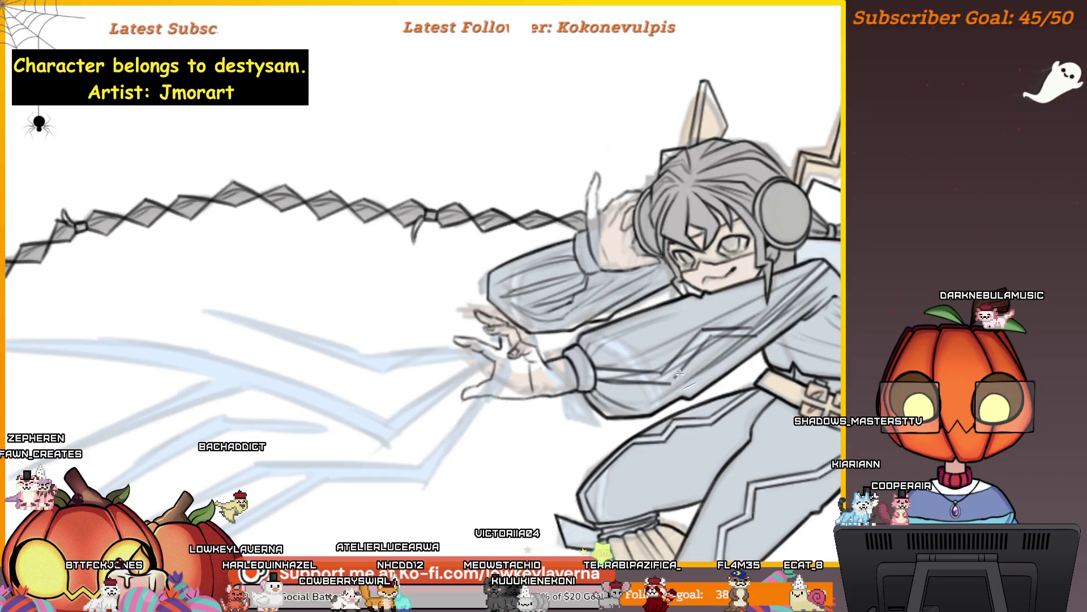
pyautogui.scroll(5, 684, 358)
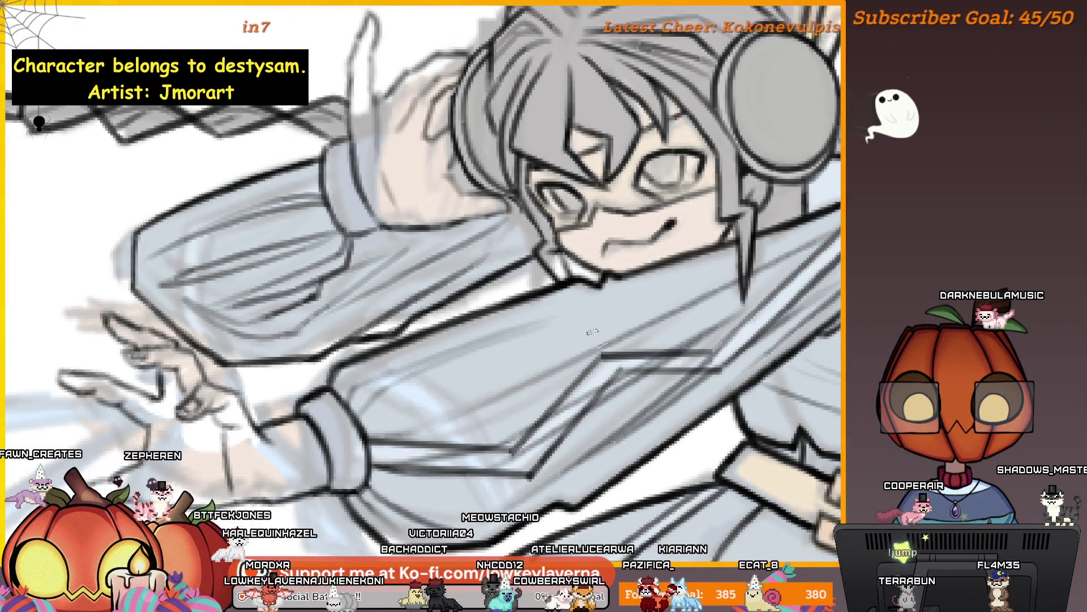
pyautogui.scroll(-5, 592, 331)
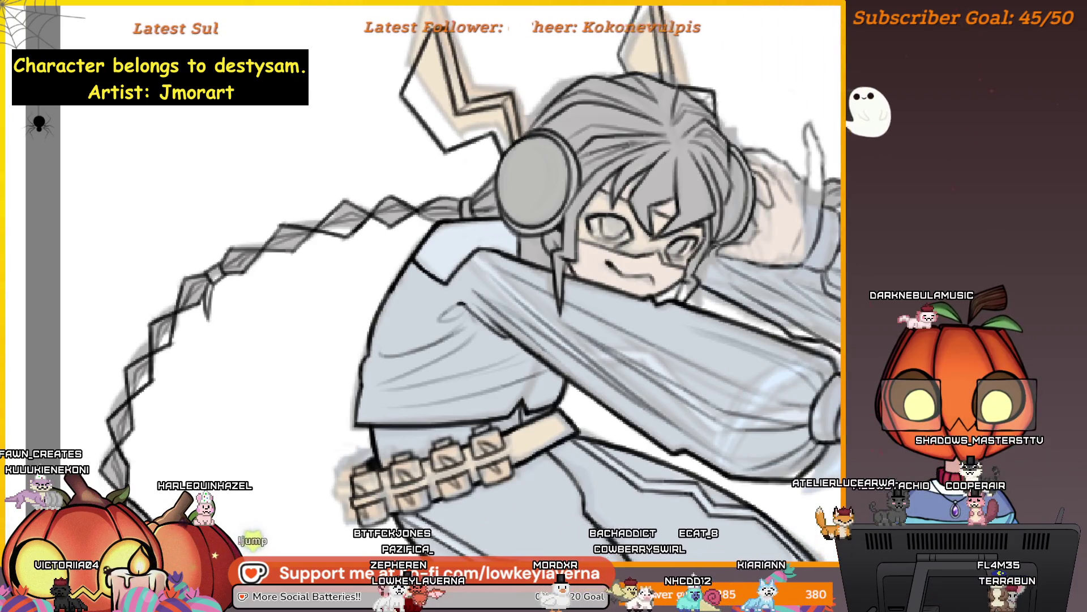
pyautogui.hotkey('ctrl', 'z')
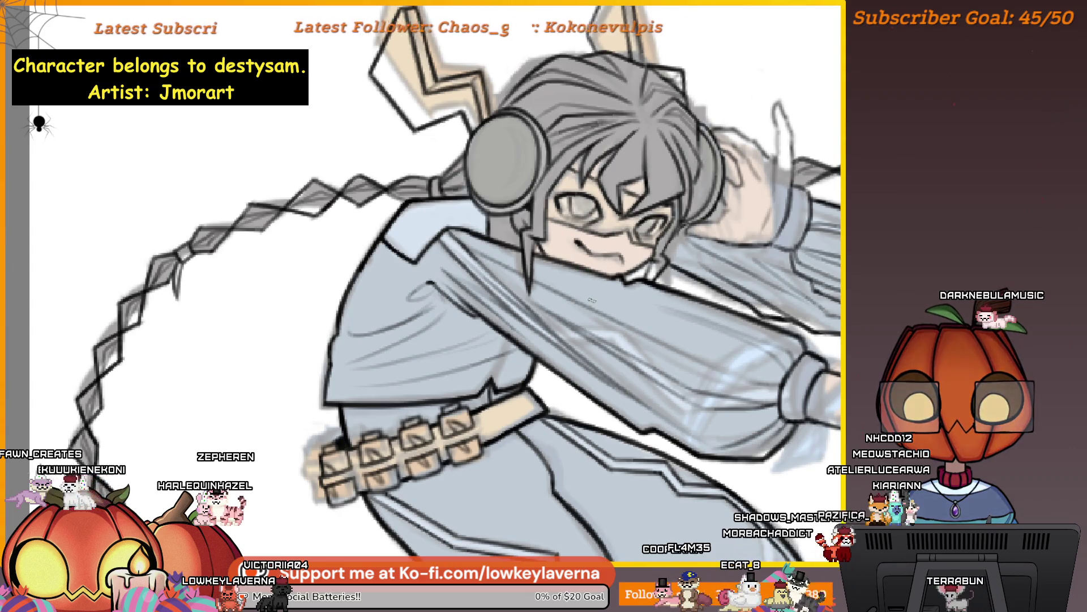
pyautogui.scroll(2, 579, 269)
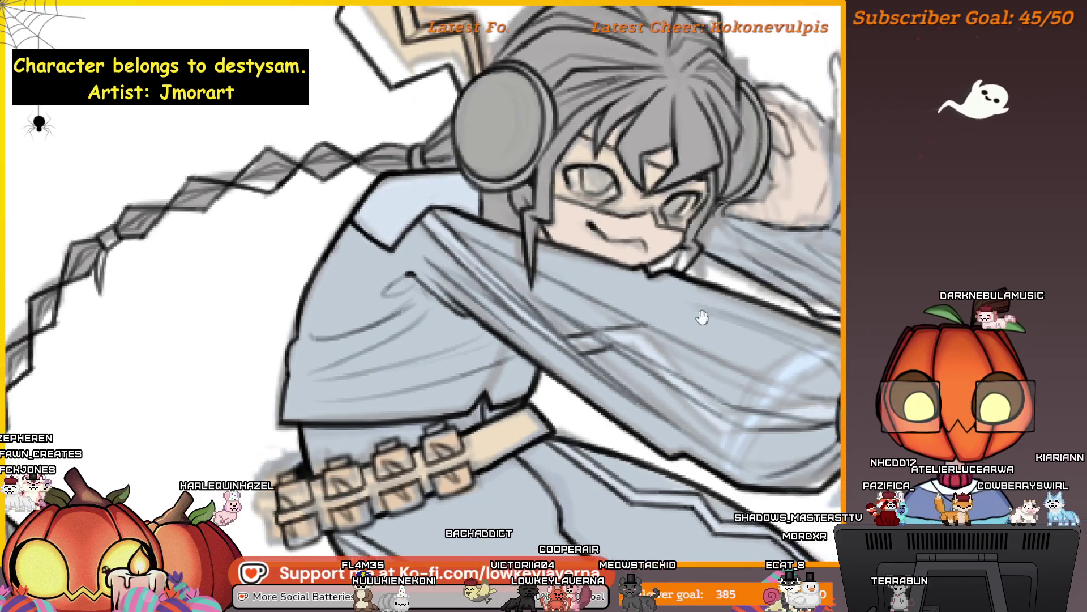
pyautogui.moveTo(701, 316); pyautogui.dragTo(600, 293)
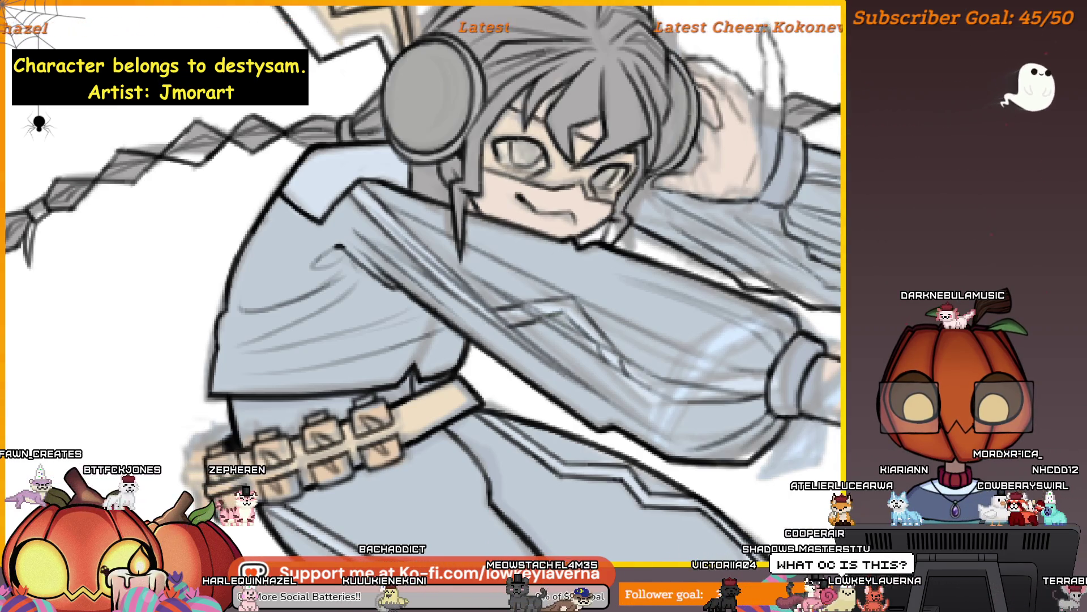
pyautogui.moveTo(628, 319)
pyautogui.mouseDown()
pyautogui.moveTo(597, 296)
pyautogui.moveTo(542, 306)
pyautogui.mouseUp()
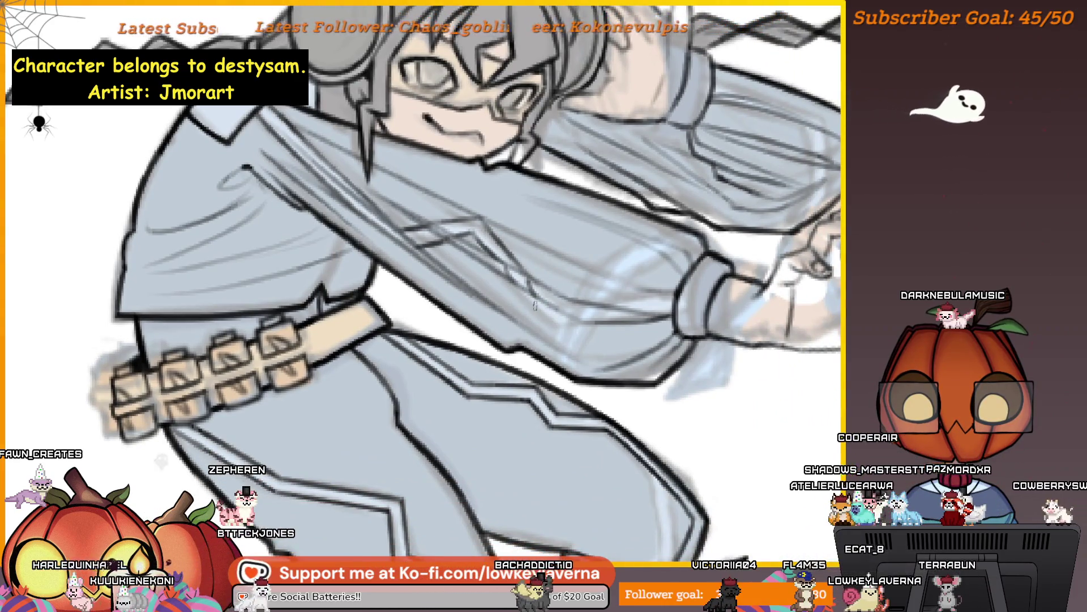
pyautogui.moveTo(581, 330); pyautogui.dragTo(598, 330)
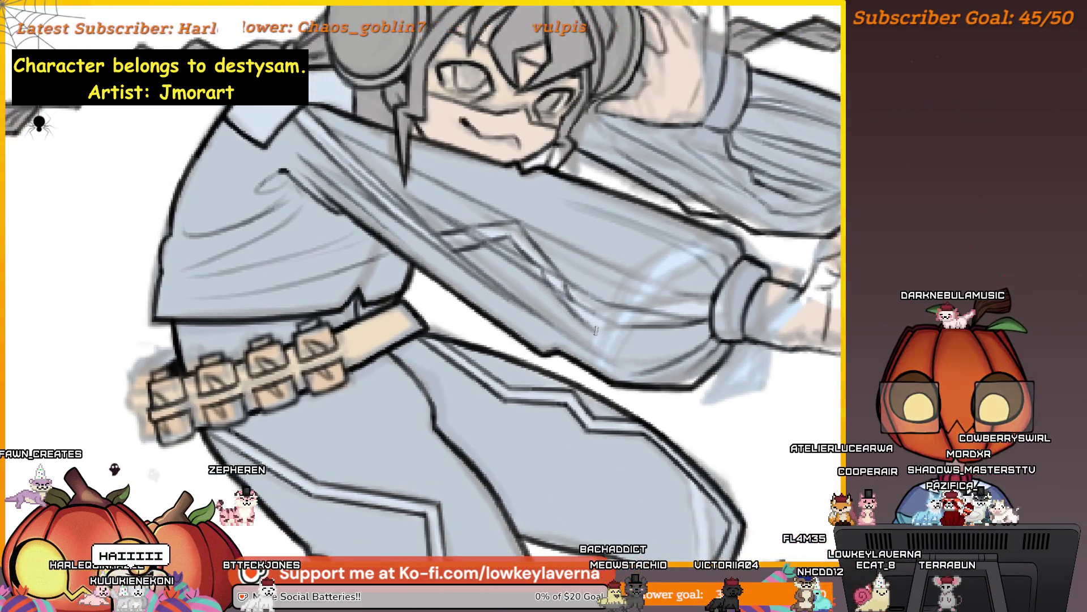
pyautogui.moveTo(716, 300); pyautogui.dragTo(730, 331)
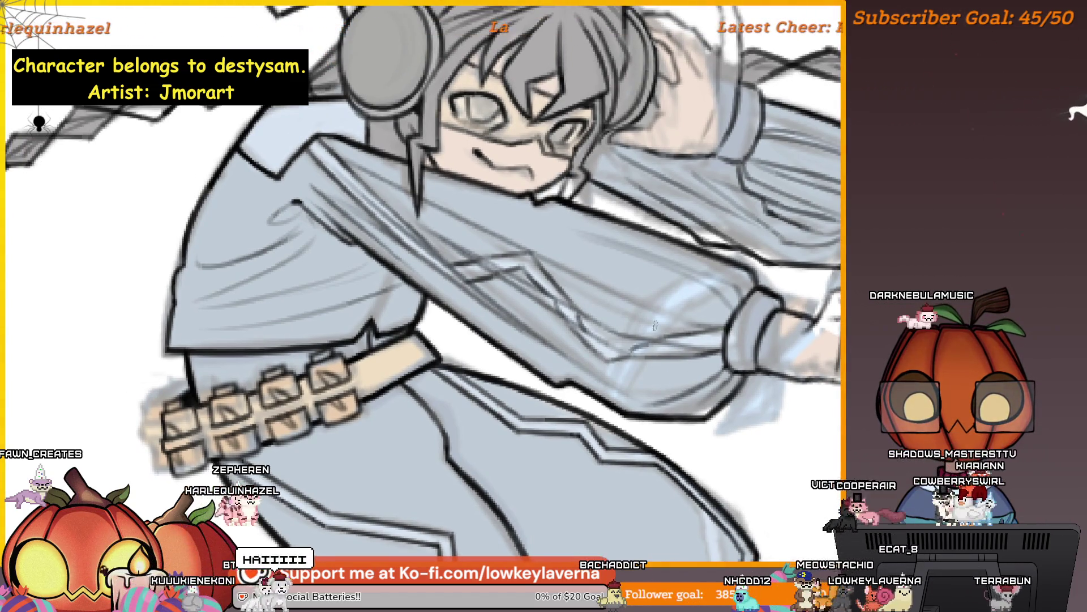
pyautogui.moveTo(661, 324); pyautogui.dragTo(671, 336)
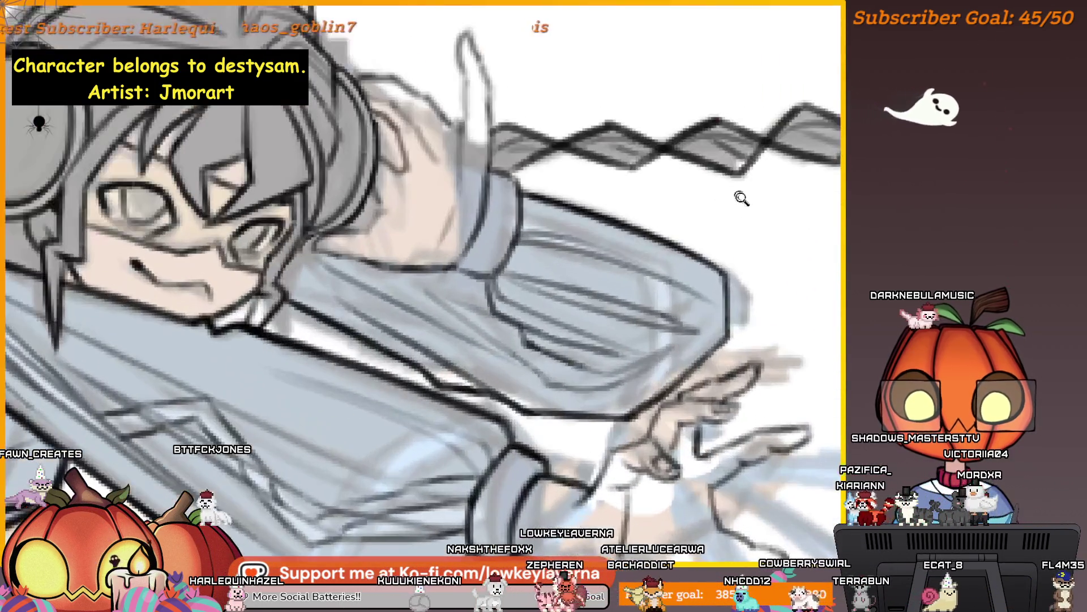
pyautogui.moveTo(610, 350); pyautogui.dragTo(689, 359)
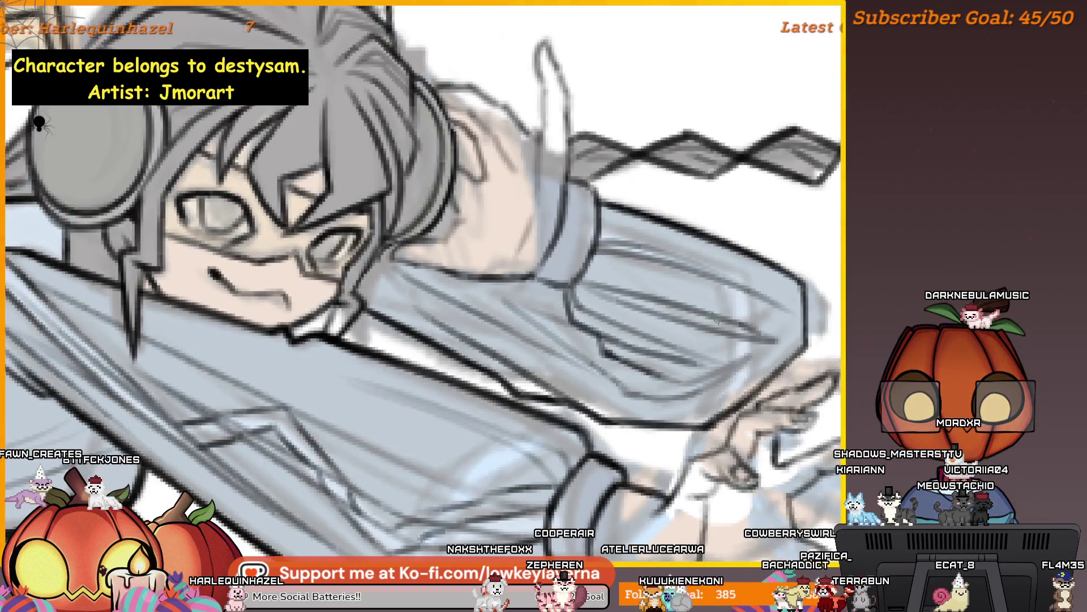
pyautogui.scroll(-2, 609, 381)
pyautogui.scroll(3, 534, 359)
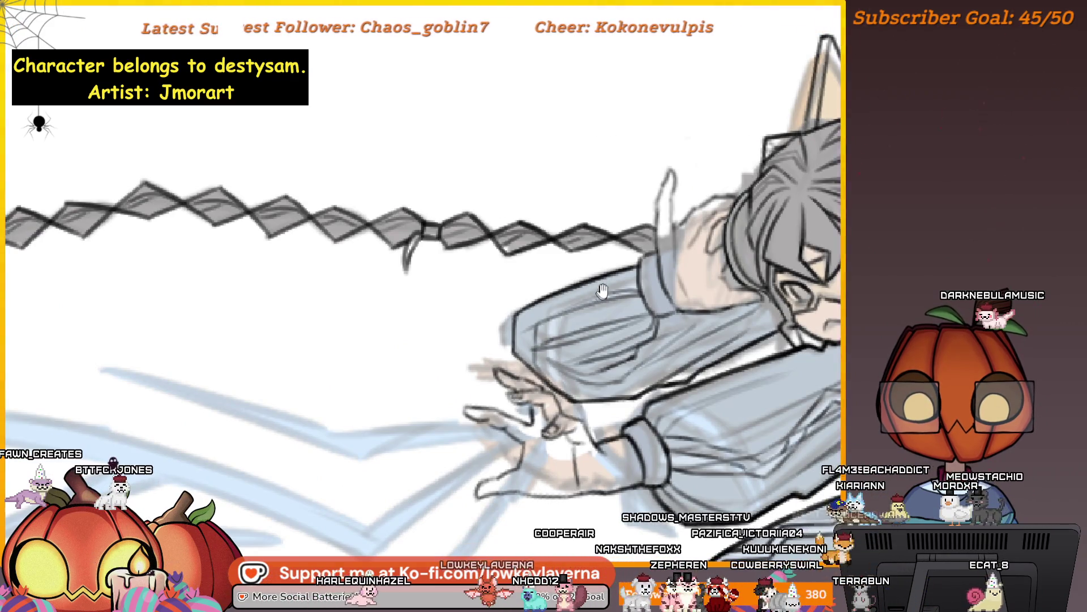
pyautogui.moveTo(602, 294); pyautogui.dragTo(611, 325)
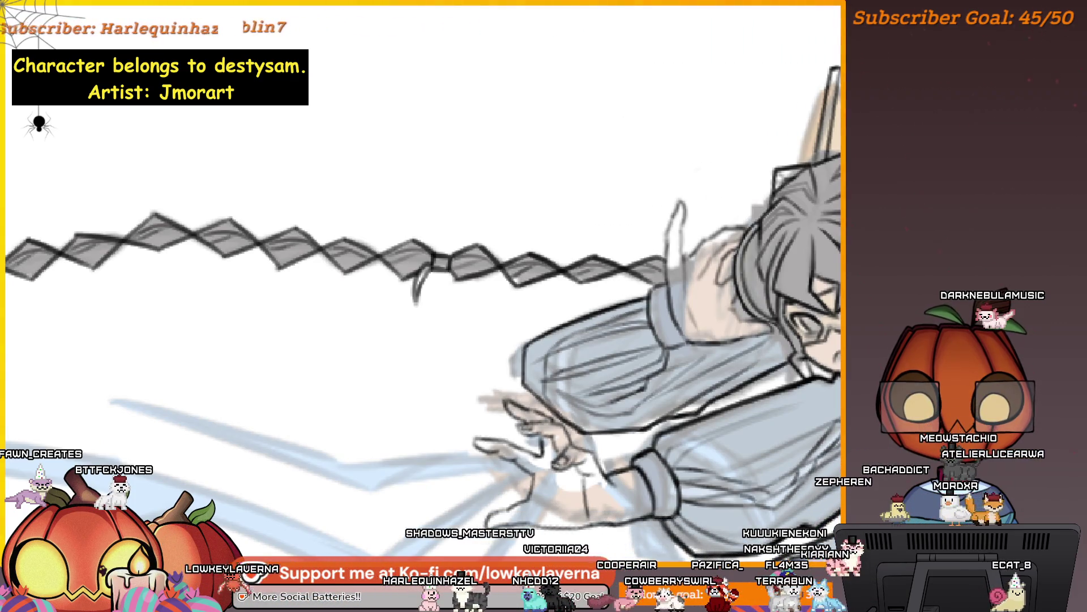
pyautogui.moveTo(629, 334)
pyautogui.mouseDown()
pyautogui.moveTo(643, 321)
pyautogui.moveTo(606, 331)
pyautogui.mouseUp()
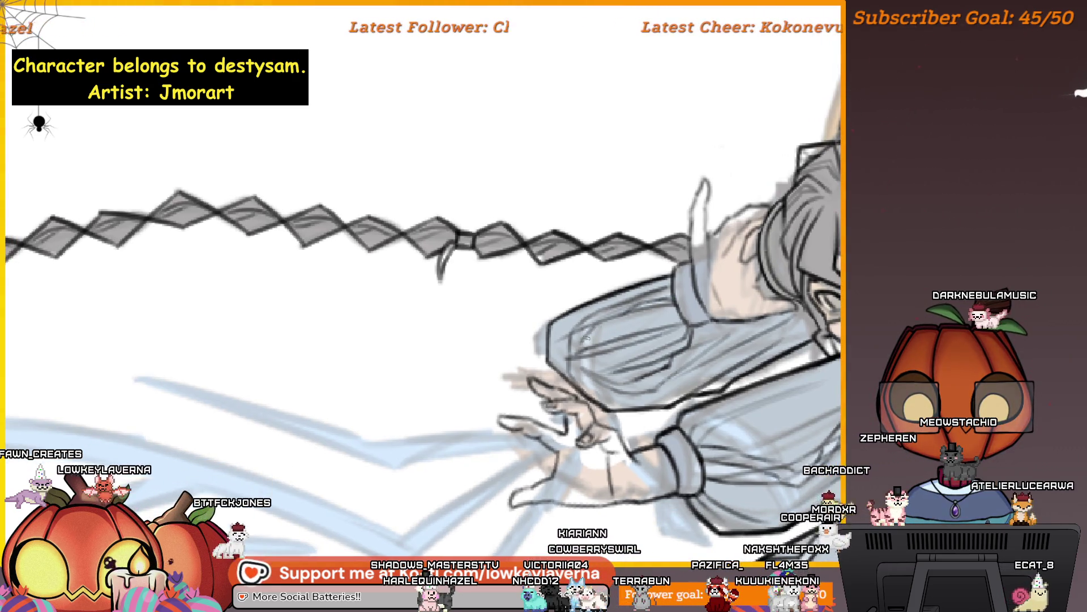
pyautogui.moveTo(606, 327); pyautogui.dragTo(608, 310)
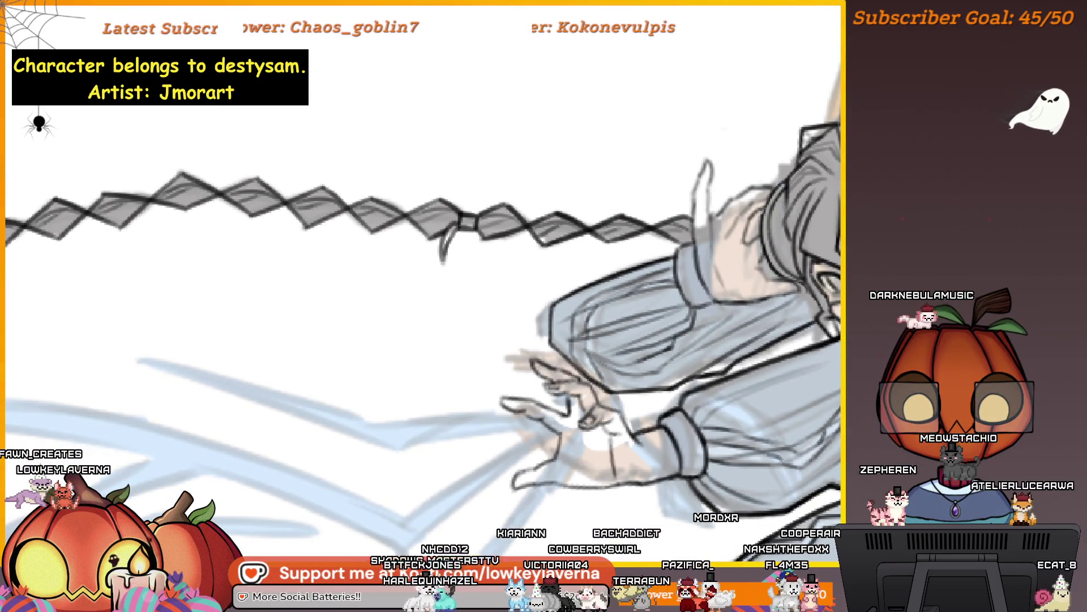
pyautogui.keyDown('alt'); pyautogui.click(630, 306); pyautogui.keyUp('alt')
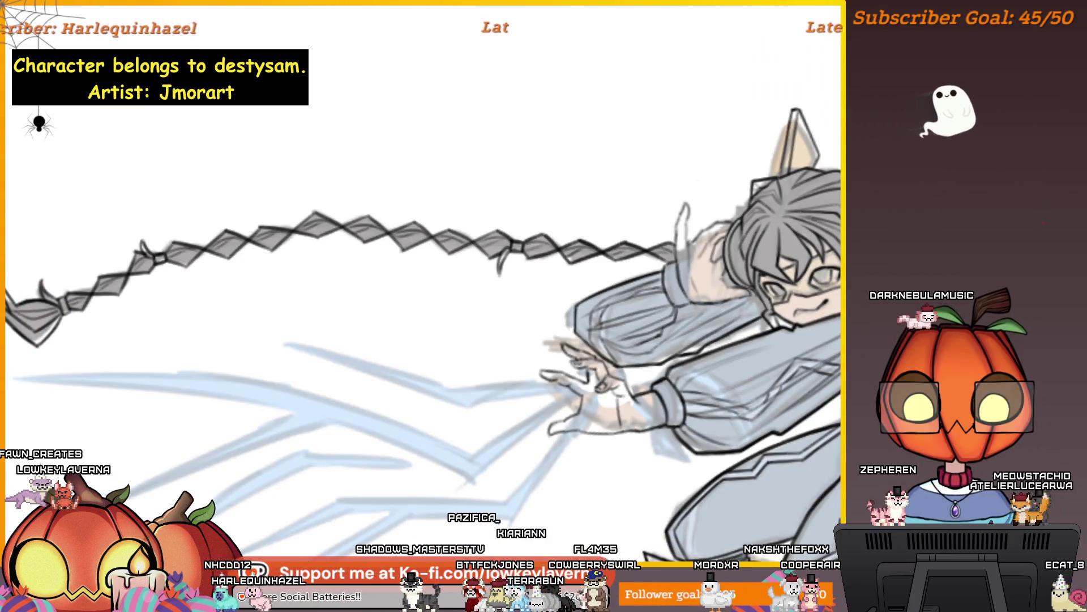
pyautogui.scroll(-3, 607, 336)
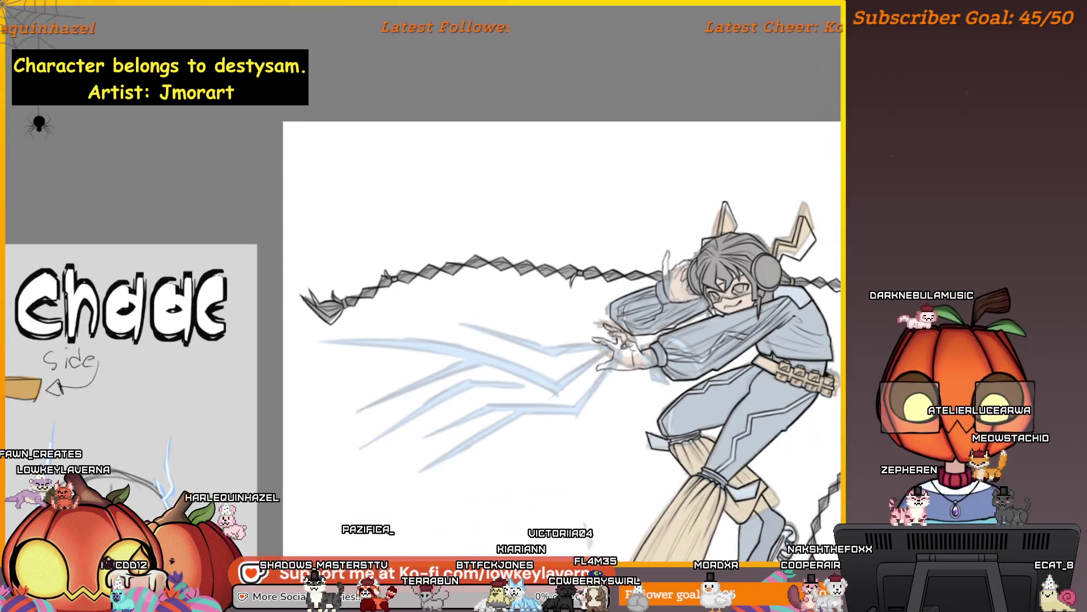
# Zoom in on the figure before laying down the flat colours
pyautogui.scroll(1, 719, 303)
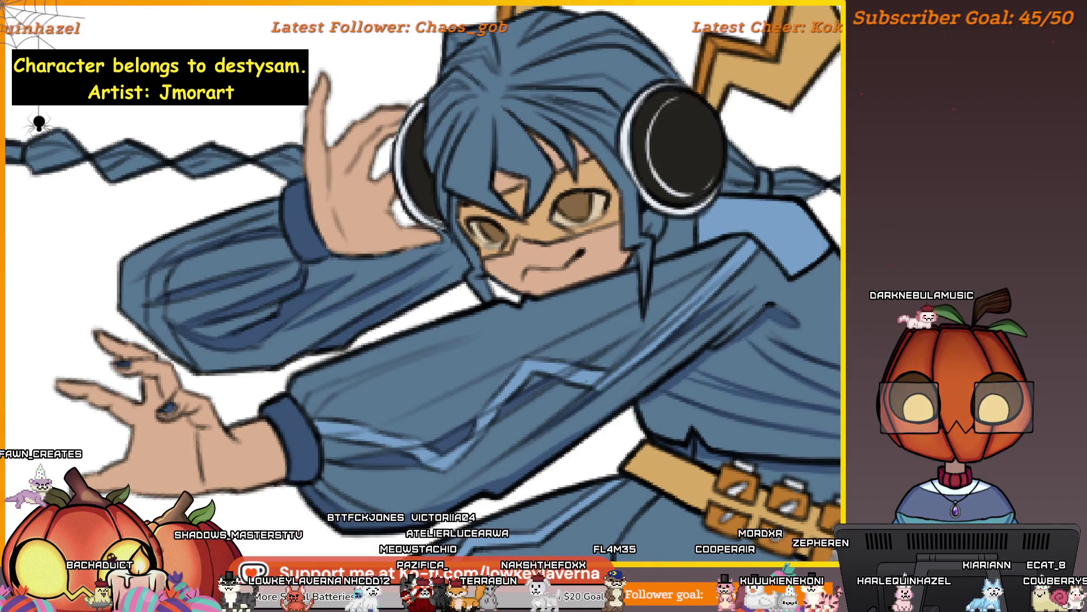
pyautogui.hotkey('ctrl', '0')
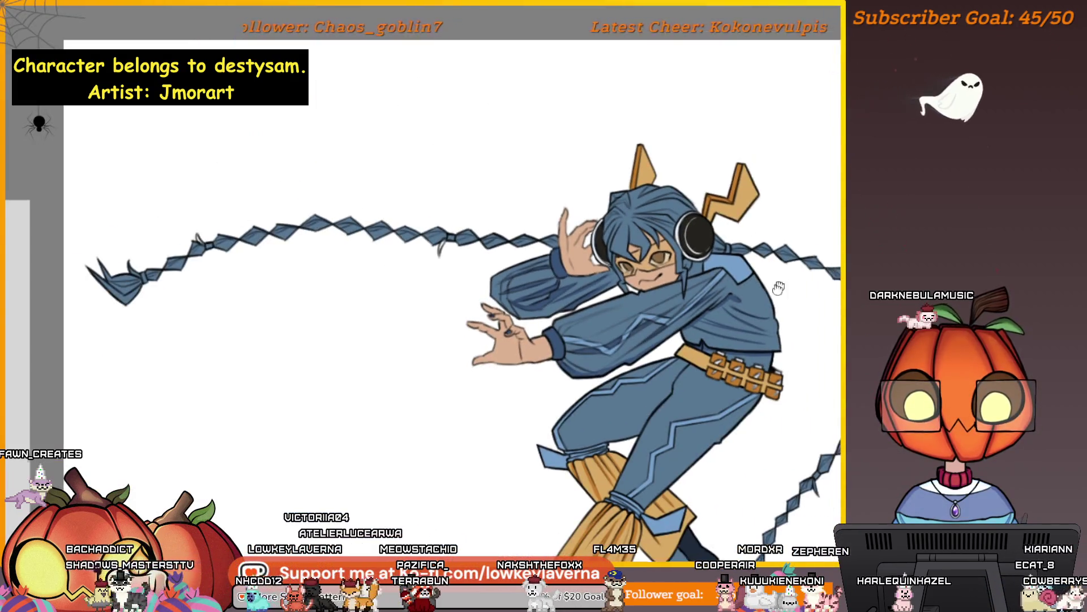
pyautogui.hotkey('ctrl', '+')
pyautogui.hotkey('ctrl', '+')
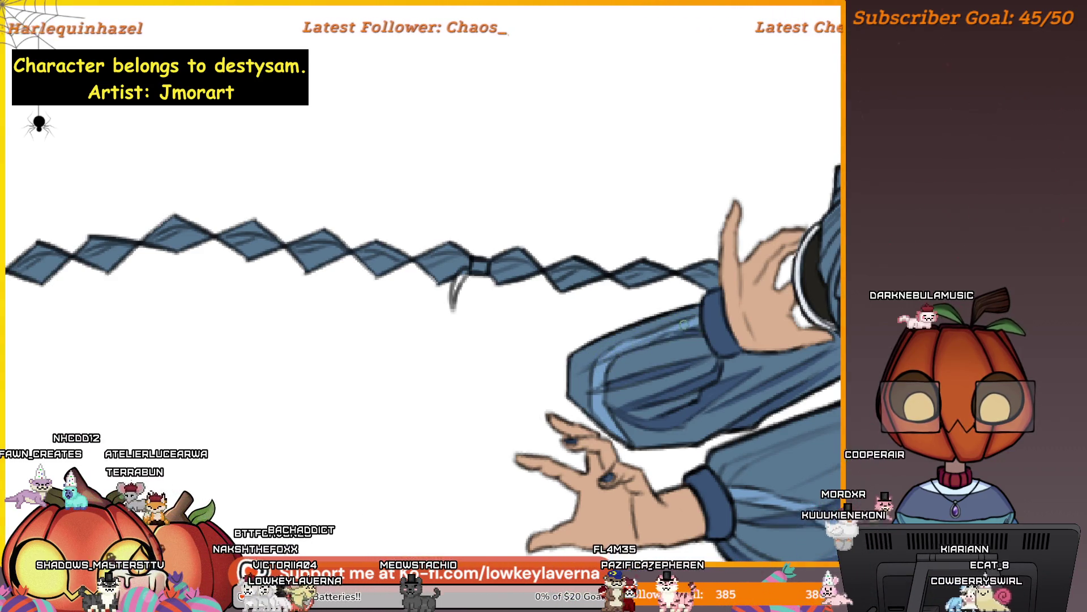
pyautogui.hotkey('ctrl', '-')
pyautogui.hotkey('ctrl', '-')
pyautogui.hotkey('ctrl', '-')
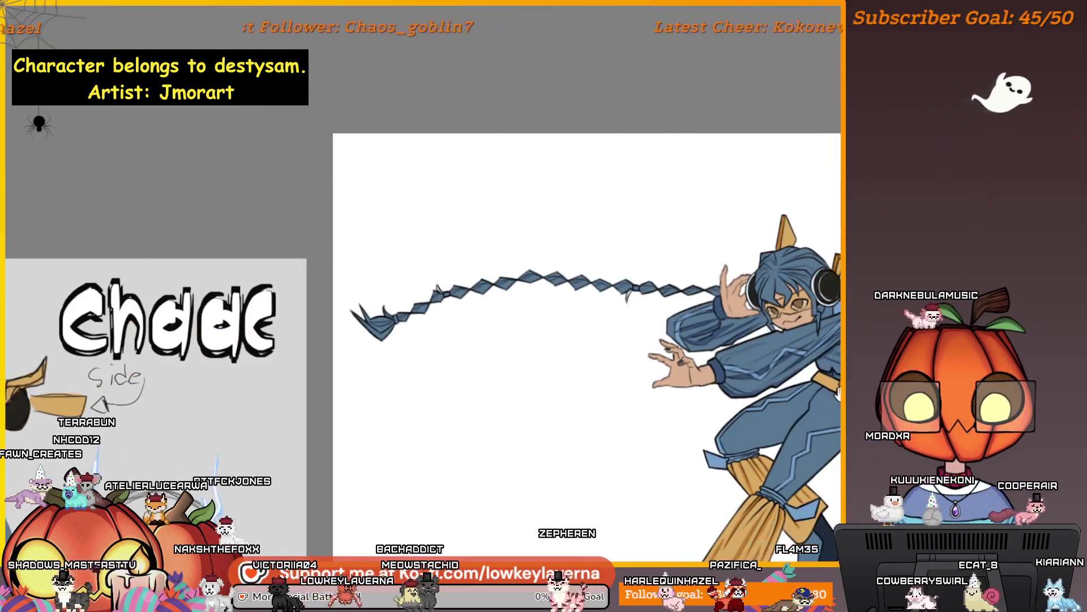
pyautogui.hotkey('ctrl', '-')
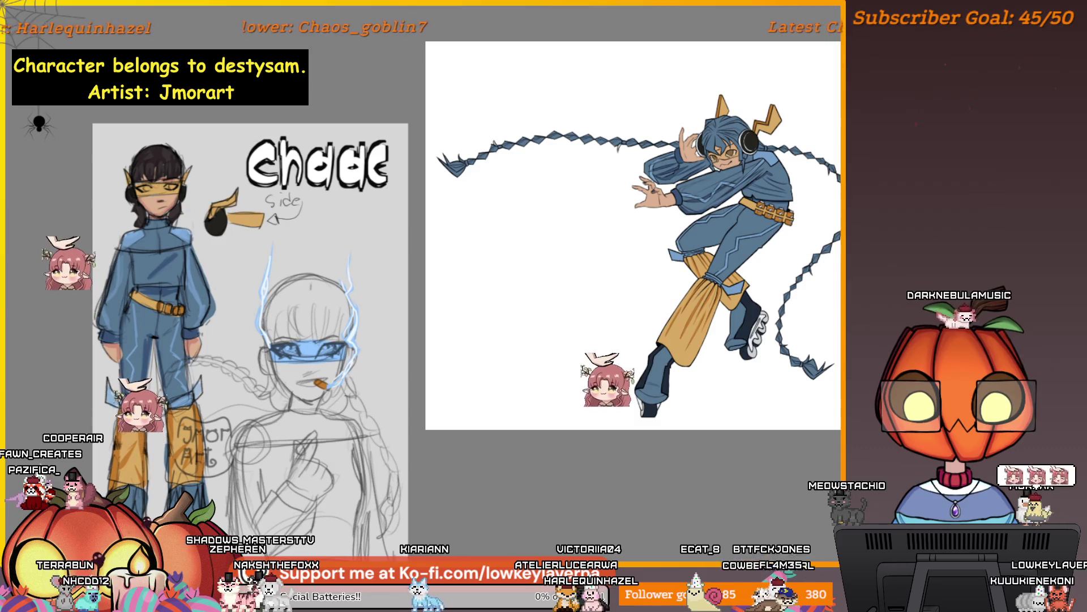
pyautogui.click(751, 304)
pyautogui.hotkey('ctrl', '0')
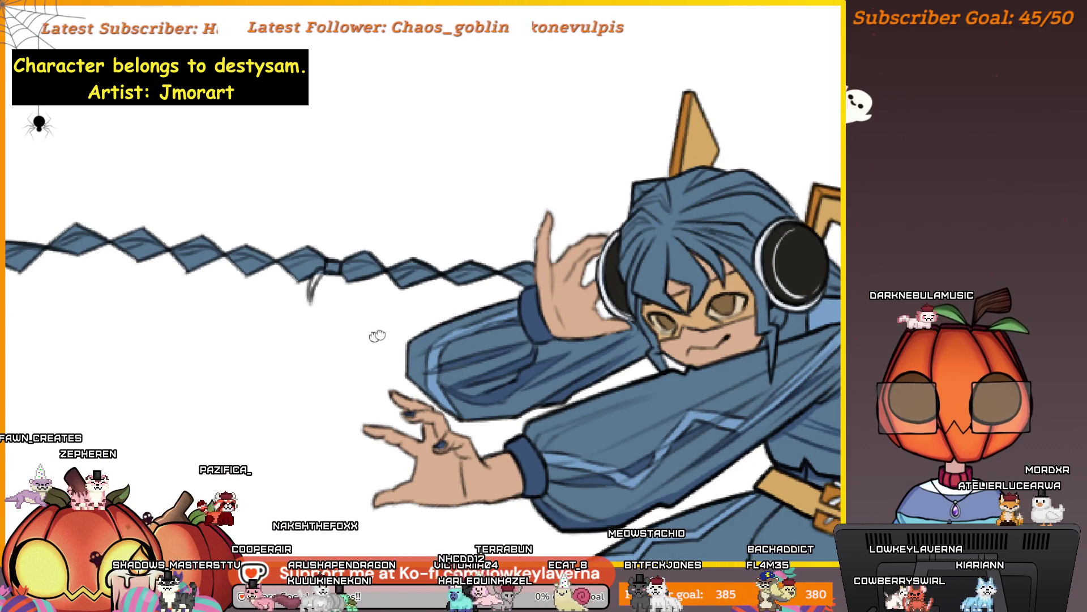
# Shrink the brush and zoom around the left-trailing braid to paint it dark
pyautogui.scroll(10, 583, 282)
pyautogui.press('[')
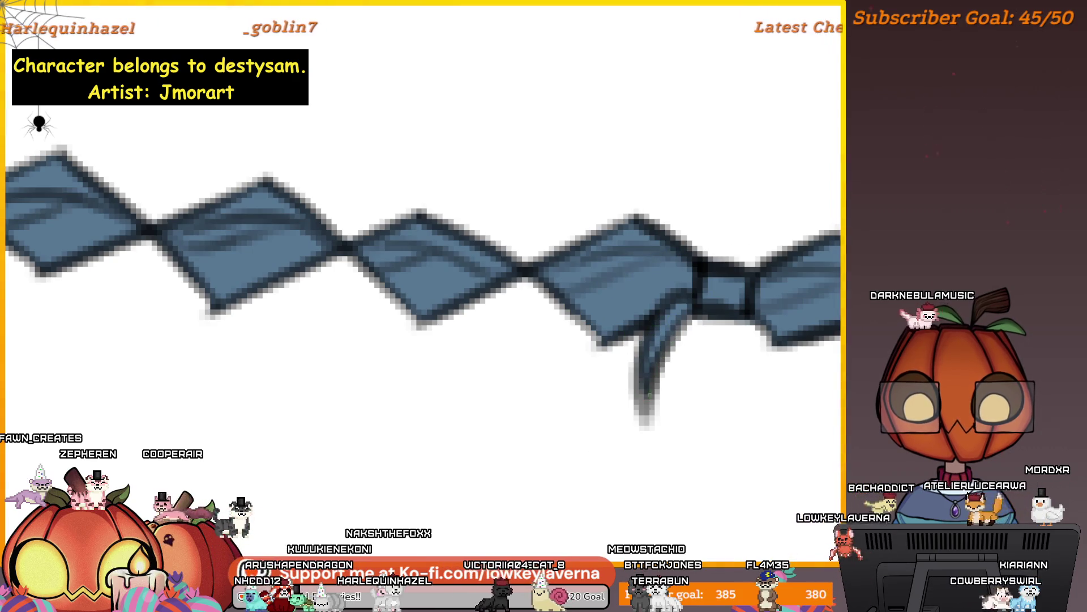
pyautogui.scroll(-8, 718, 298)
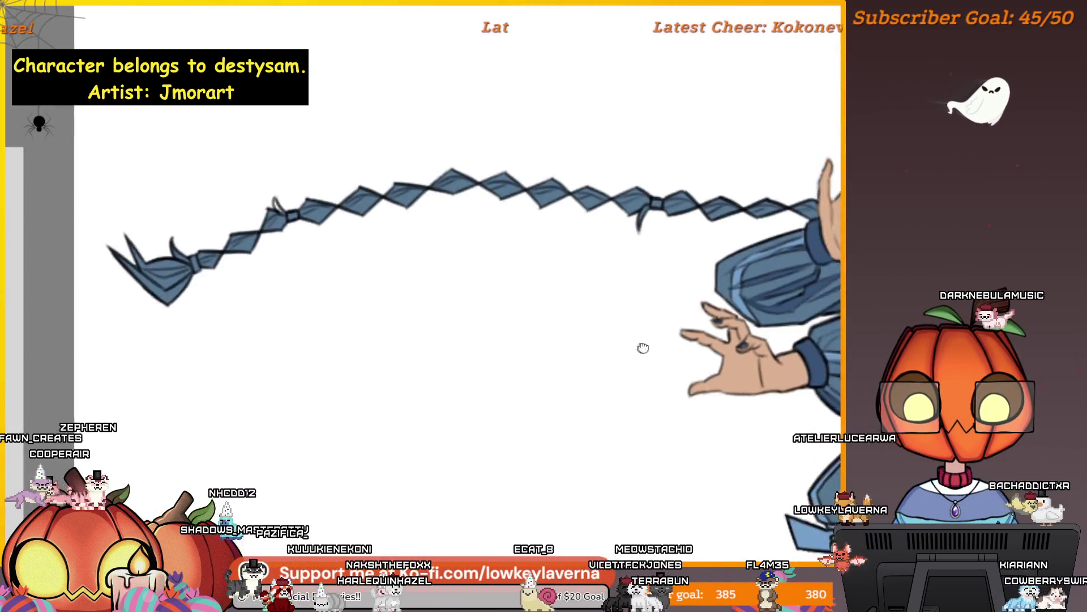
pyautogui.scroll(6, 497, 304)
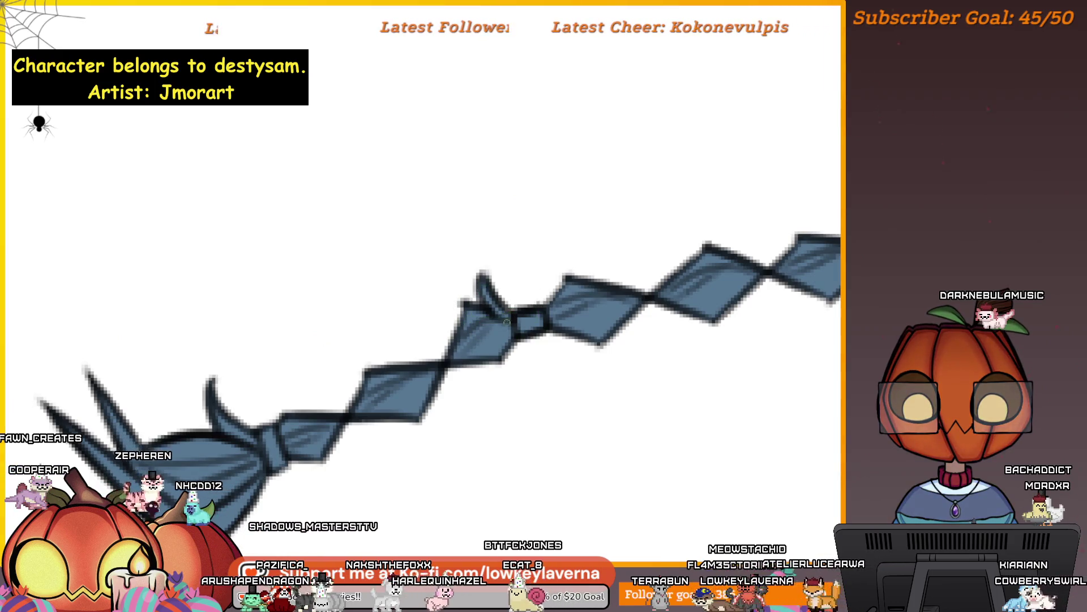
pyautogui.scroll(-10, 501, 318)
pyautogui.scroll(4, 553, 354)
pyautogui.scroll(-2, 605, 372)
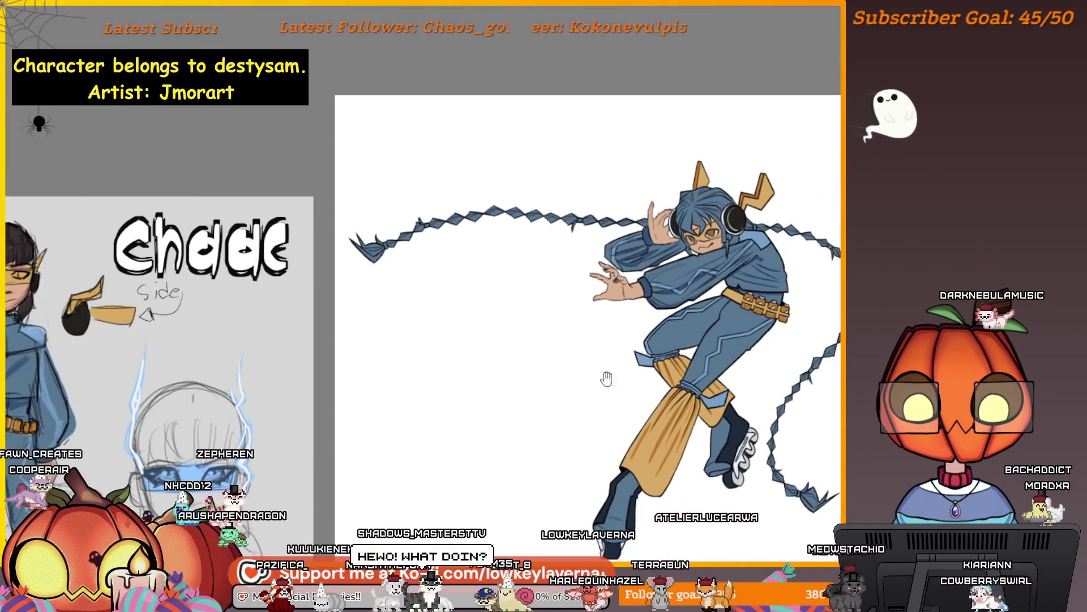
pyautogui.scroll(3, 745, 477)
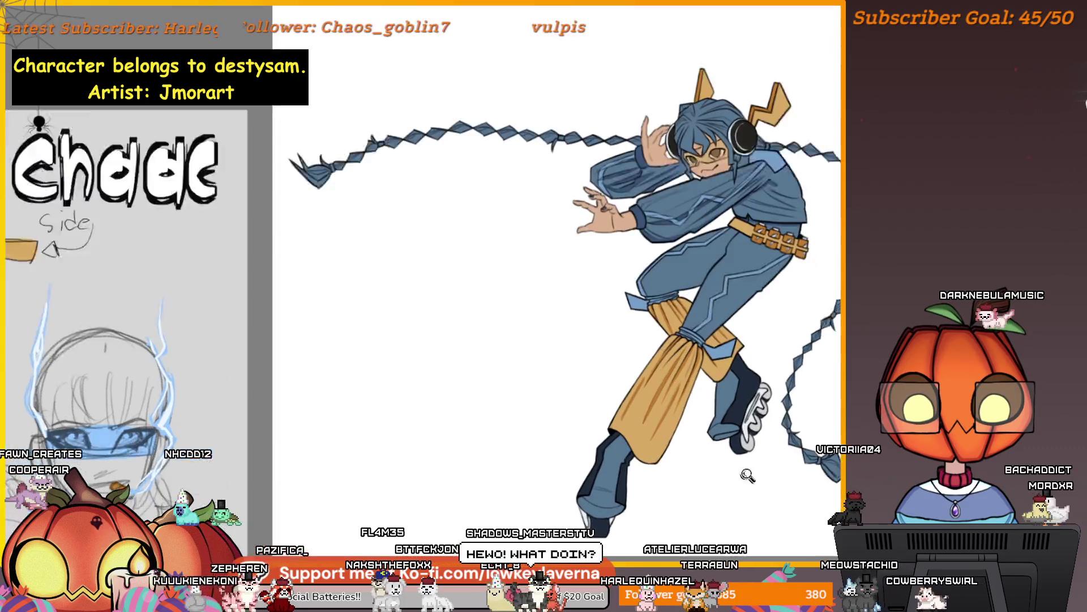
pyautogui.scroll(3, 746, 477)
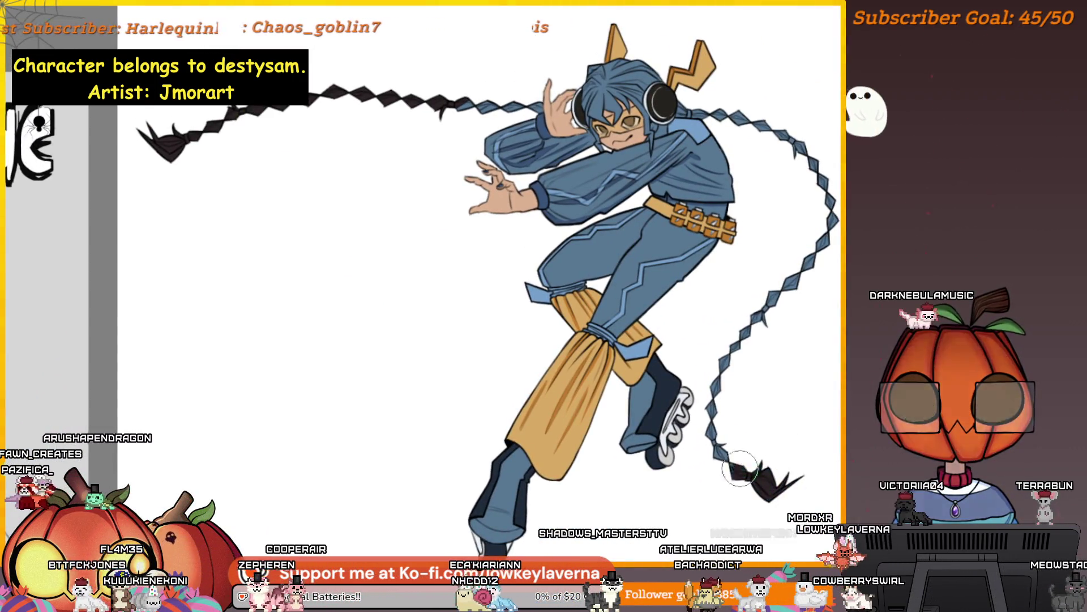
# Paint the right braid dark along its length, shrink the brush and undo stray blue strokes
pyautogui.moveTo(740, 468)
pyautogui.mouseDown()
pyautogui.moveTo(716, 397)
pyautogui.moveTo(793, 267)
pyautogui.moveTo(770, 130)
pyautogui.mouseUp()
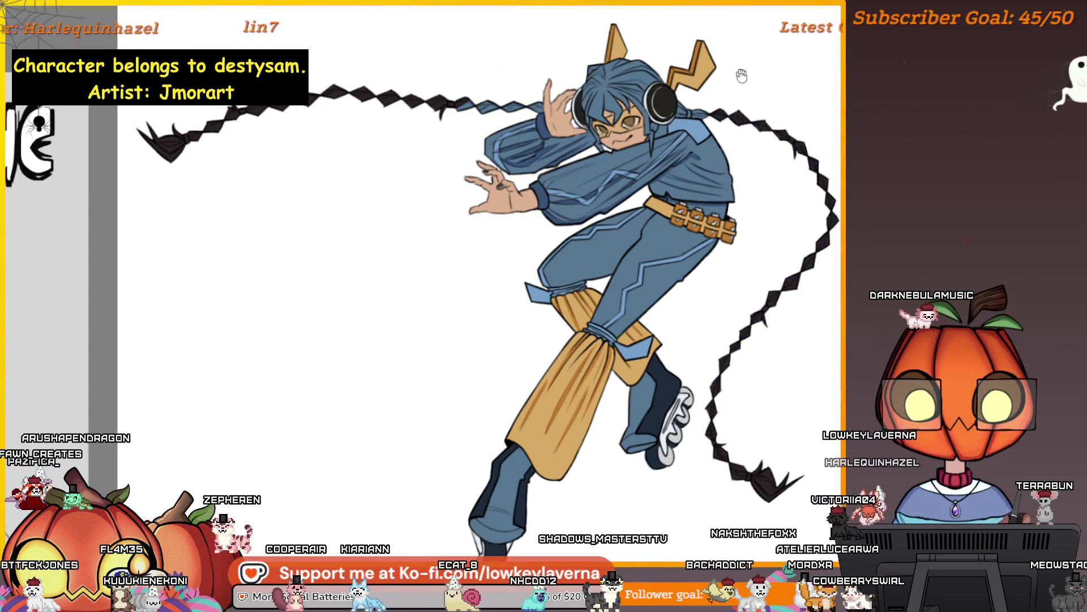
pyautogui.moveTo(740, 67); pyautogui.dragTo(844, 232)
pyautogui.scroll(5, 724, 267)
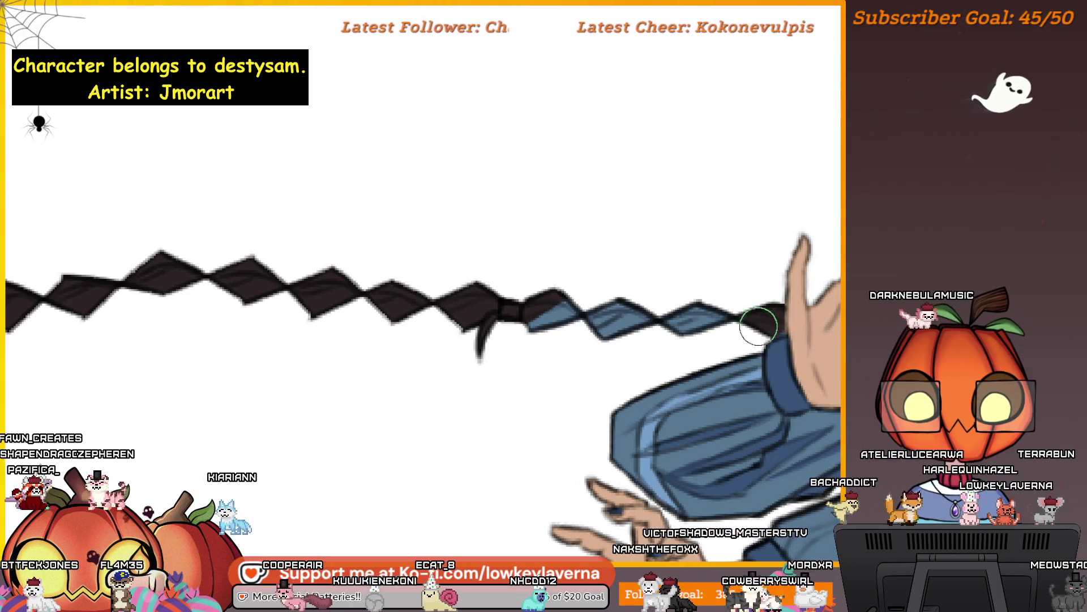
pyautogui.press('[')
pyautogui.press('[')
pyautogui.press('[')
pyautogui.hotkey('ctrl', 'z')
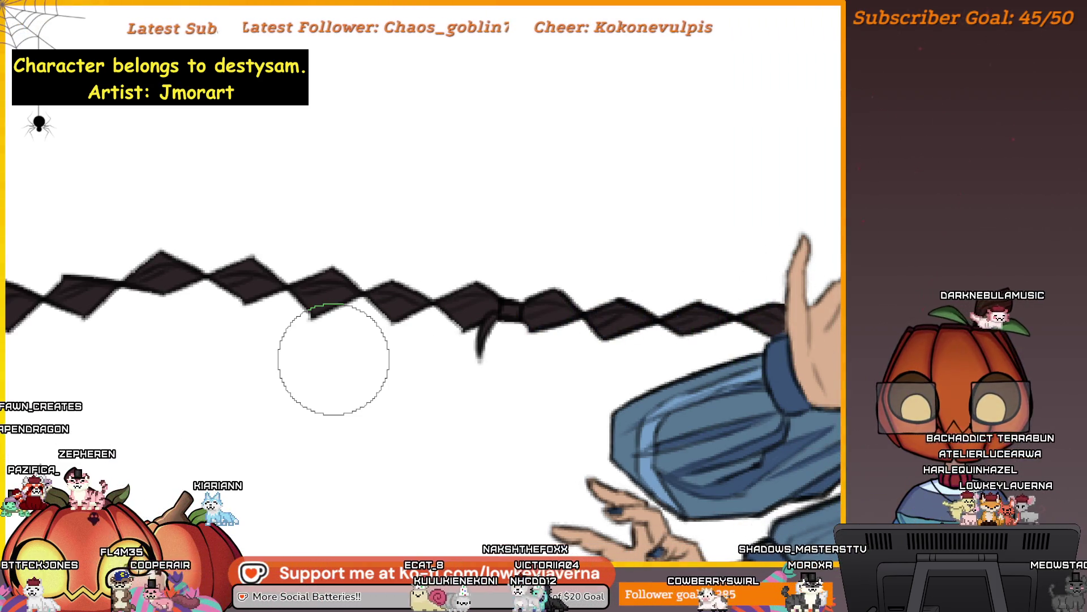
pyautogui.moveTo(839, 358); pyautogui.dragTo(669, 340)
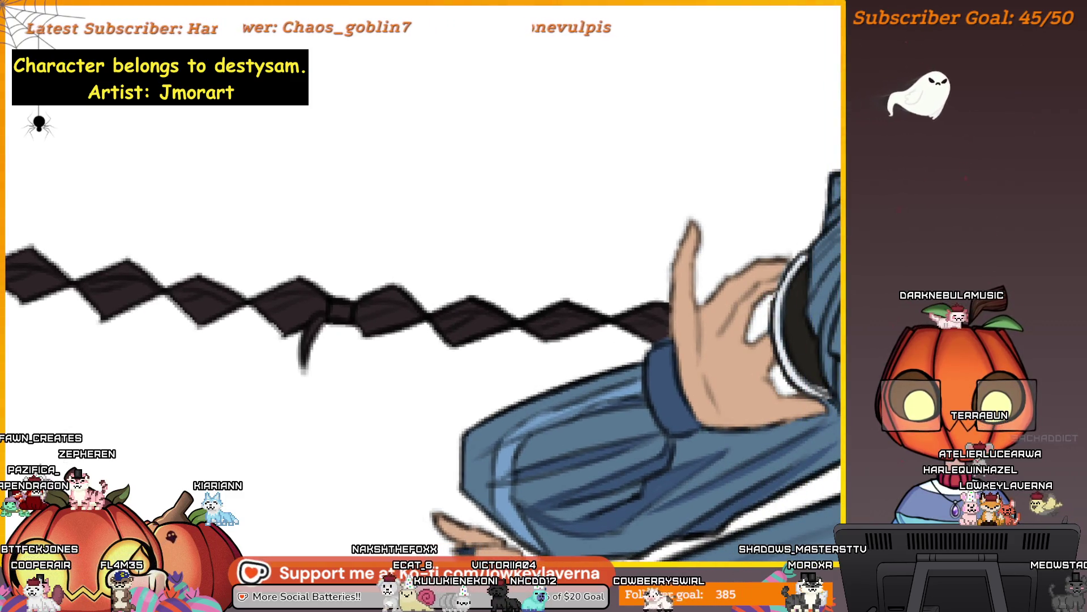
pyautogui.moveTo(835, 391)
pyautogui.mouseDown()
pyautogui.moveTo(703, 407)
pyautogui.moveTo(630, 456)
pyautogui.moveTo(631, 388)
pyautogui.mouseUp()
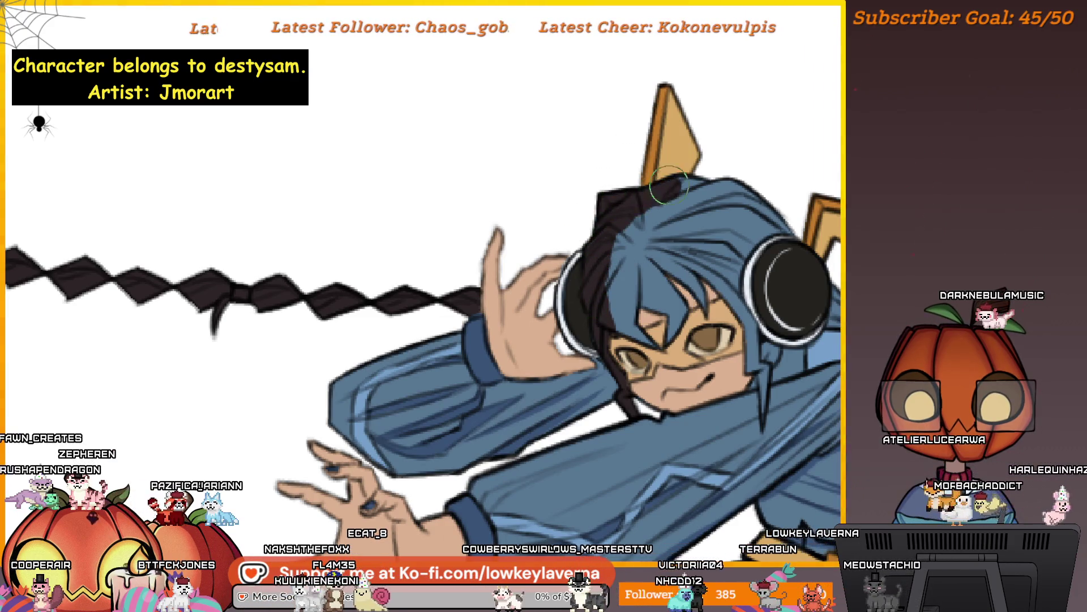
# Paint the hair between and right of the headphones dark brown into the braid
pyautogui.moveTo(774, 223)
pyautogui.mouseDown()
pyautogui.moveTo(725, 294)
pyautogui.moveTo(651, 295)
pyautogui.moveTo(635, 312)
pyautogui.mouseUp()
pyautogui.moveTo(765, 218); pyautogui.dragTo(688, 247)
pyautogui.moveTo(703, 308)
pyautogui.mouseDown()
pyautogui.moveTo(728, 323)
pyautogui.moveTo(749, 306)
pyautogui.mouseUp()
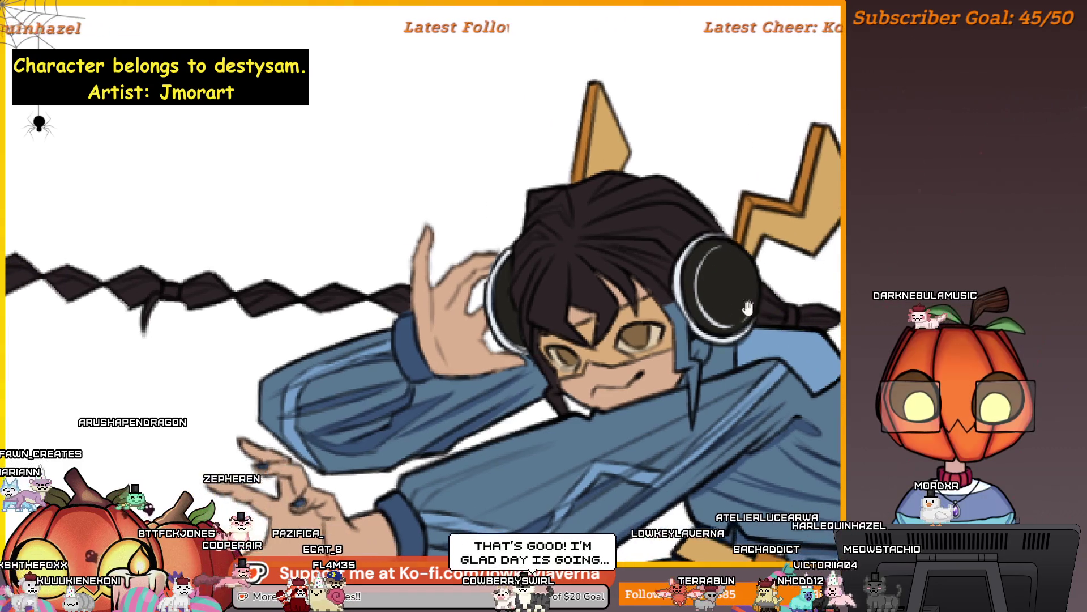
pyautogui.moveTo(707, 338); pyautogui.dragTo(730, 335)
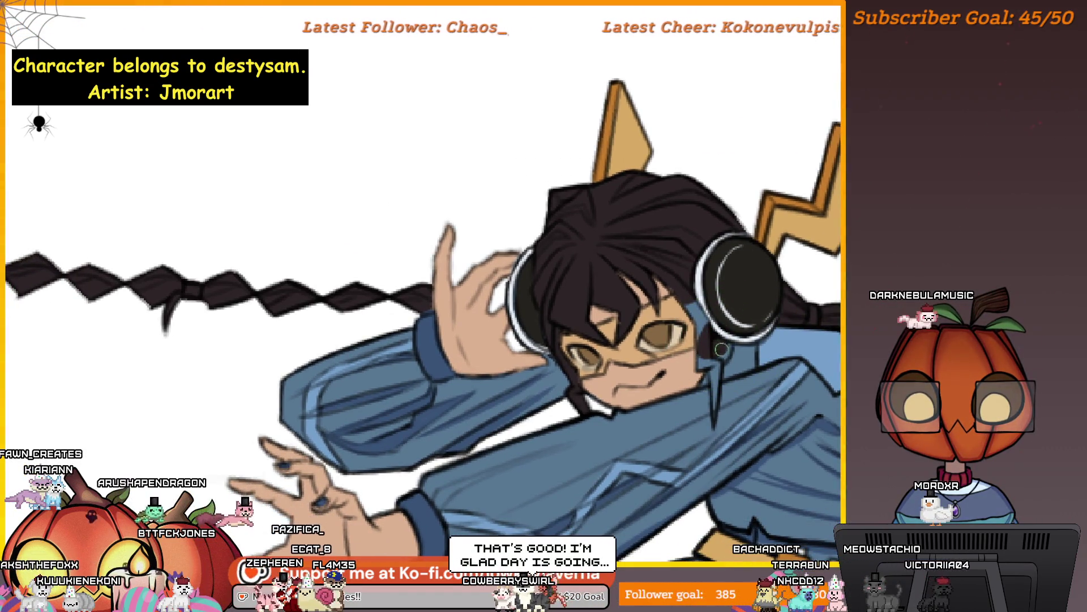
# Enlarge the brush twice, review the face and hair, and reset to the upright full view
pyautogui.press(']')
pyautogui.press(']')
pyautogui.press(']')
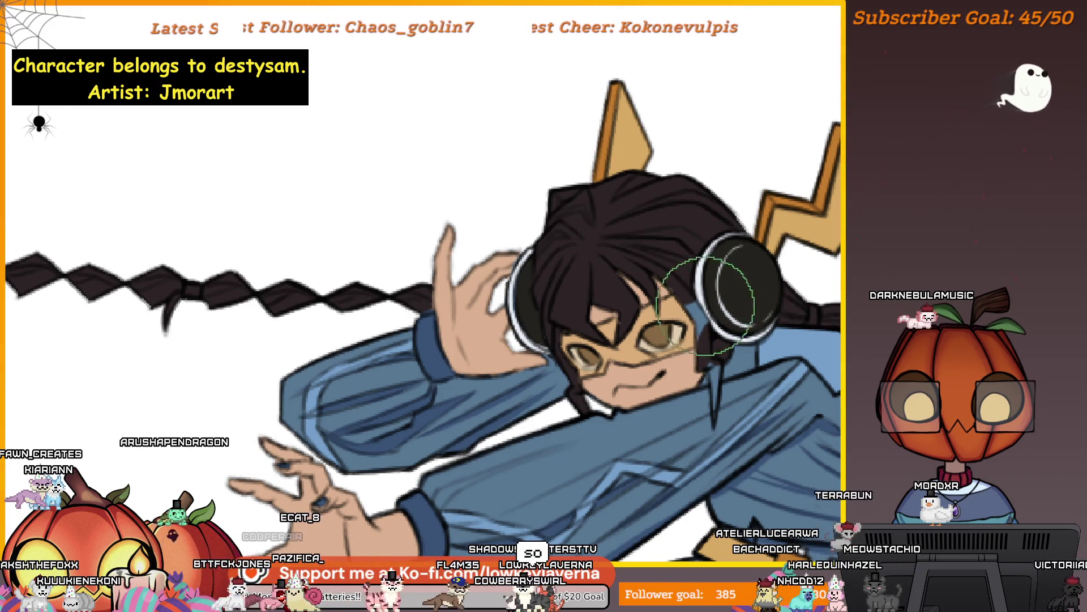
pyautogui.scroll(3, 711, 354)
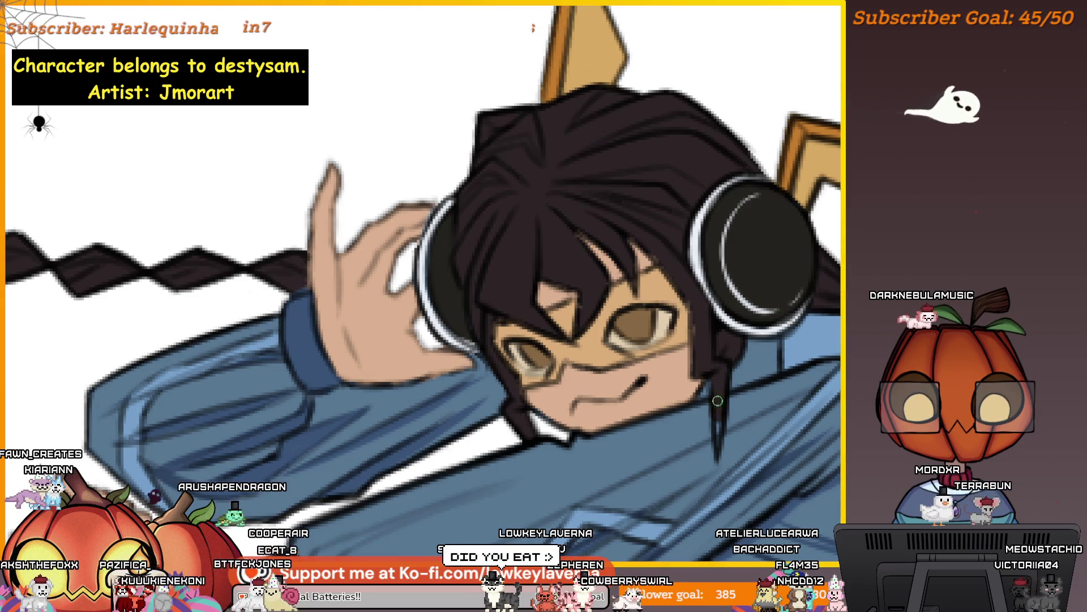
pyautogui.press(']')
pyautogui.press(']')
pyautogui.press(']')
pyautogui.scroll(-5, 736, 343)
pyautogui.scroll(3, 719, 195)
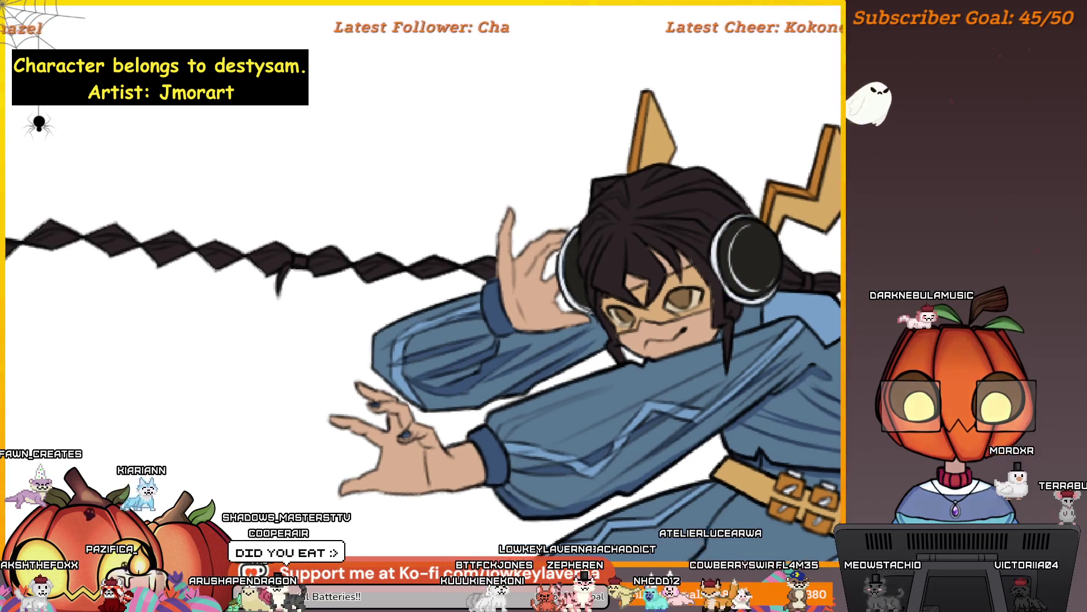
pyautogui.scroll(2, 718, 196)
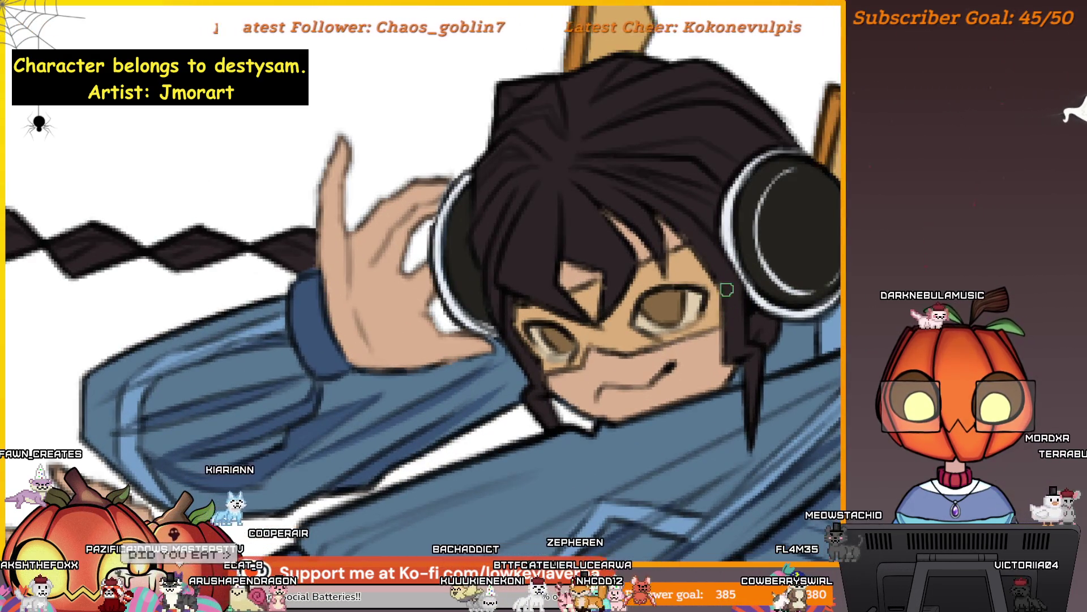
pyautogui.moveTo(694, 219); pyautogui.dragTo(700, 266)
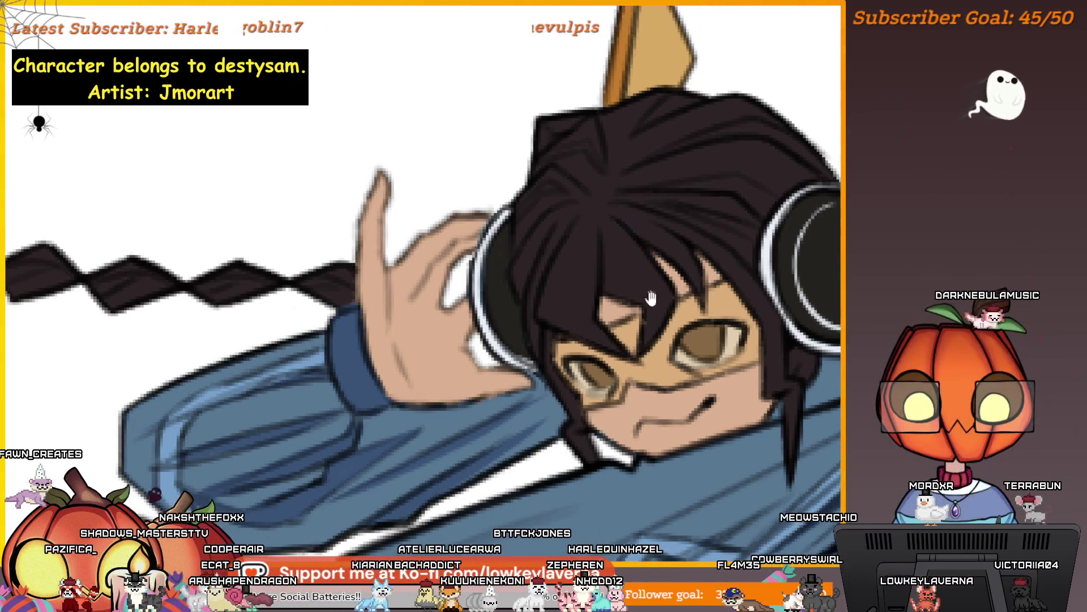
pyautogui.moveTo(617, 245); pyautogui.dragTo(643, 249)
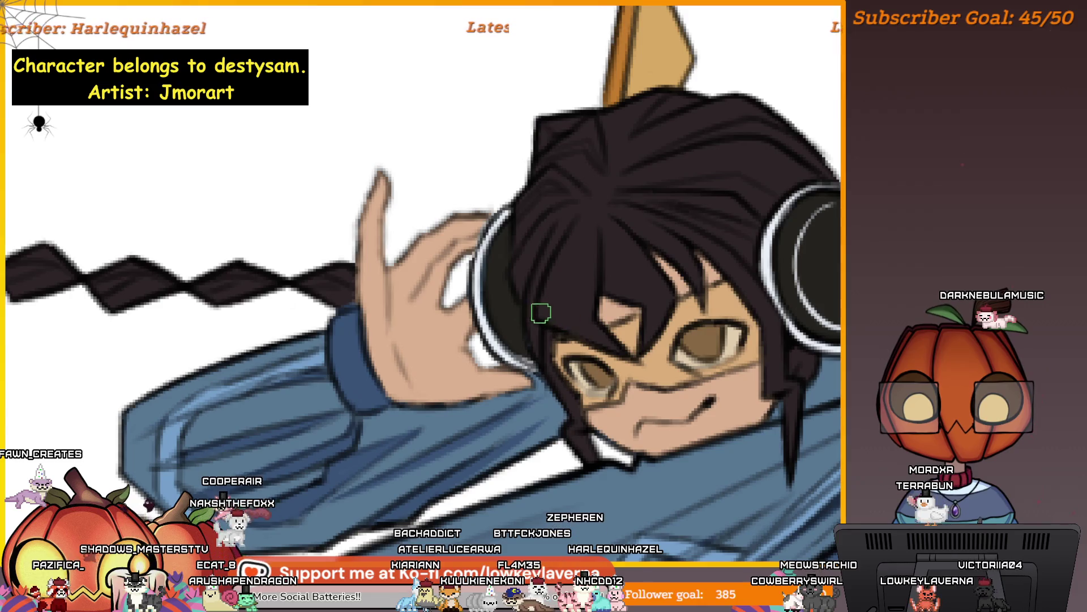
pyautogui.scroll(-2, 684, 302)
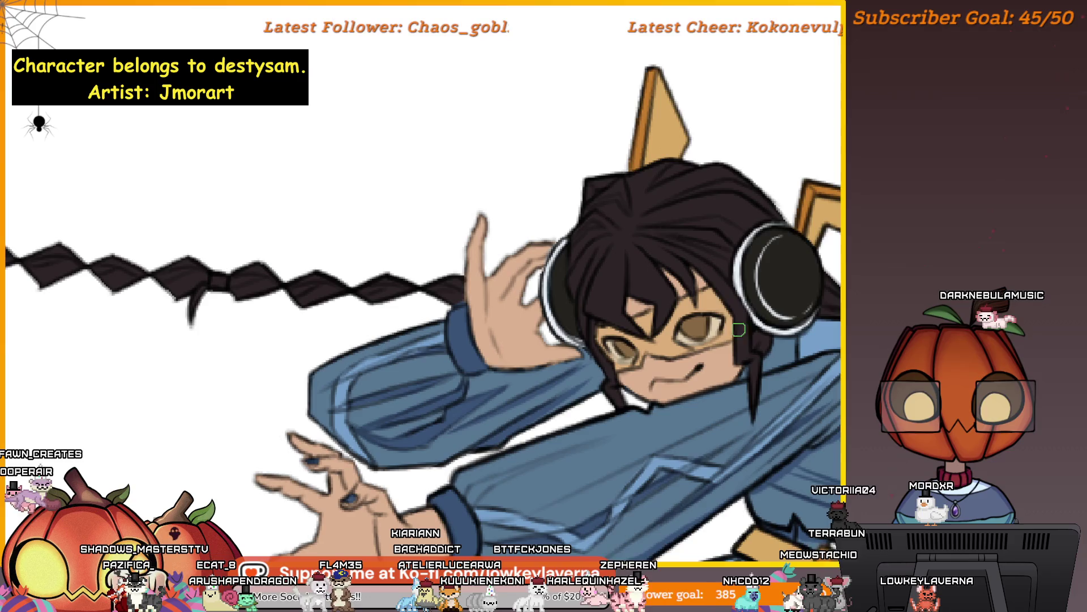
pyautogui.hotkey('ctrl', '0')
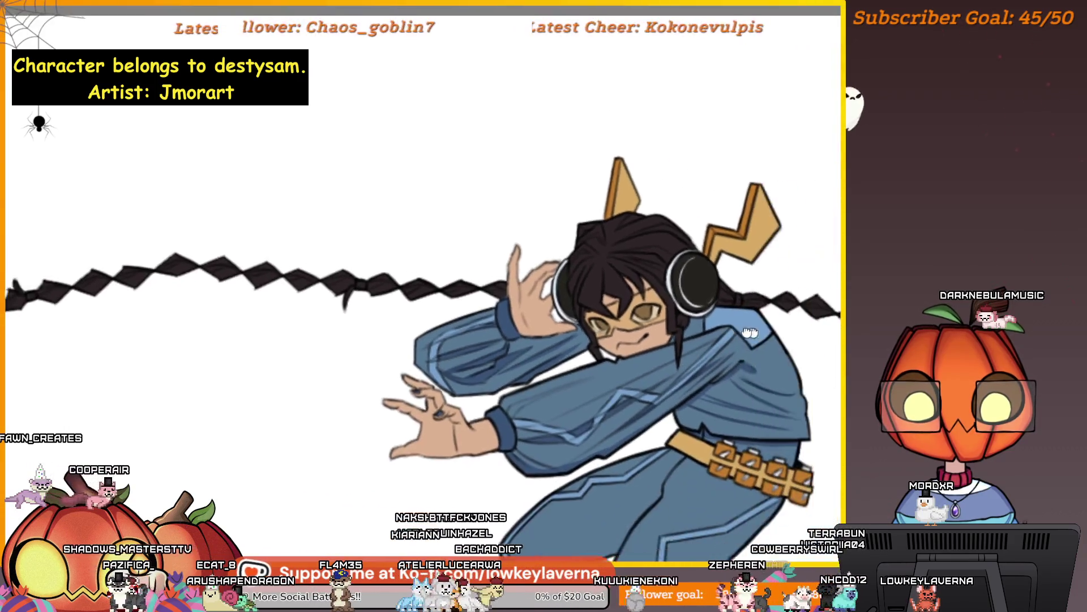
pyautogui.moveTo(811, 470)
pyautogui.mouseDown()
pyautogui.moveTo(771, 422)
pyautogui.moveTo(801, 393)
pyautogui.moveTo(762, 328)
pyautogui.moveTo(731, 383)
pyautogui.mouseUp()
pyautogui.scroll(3, 731, 384)
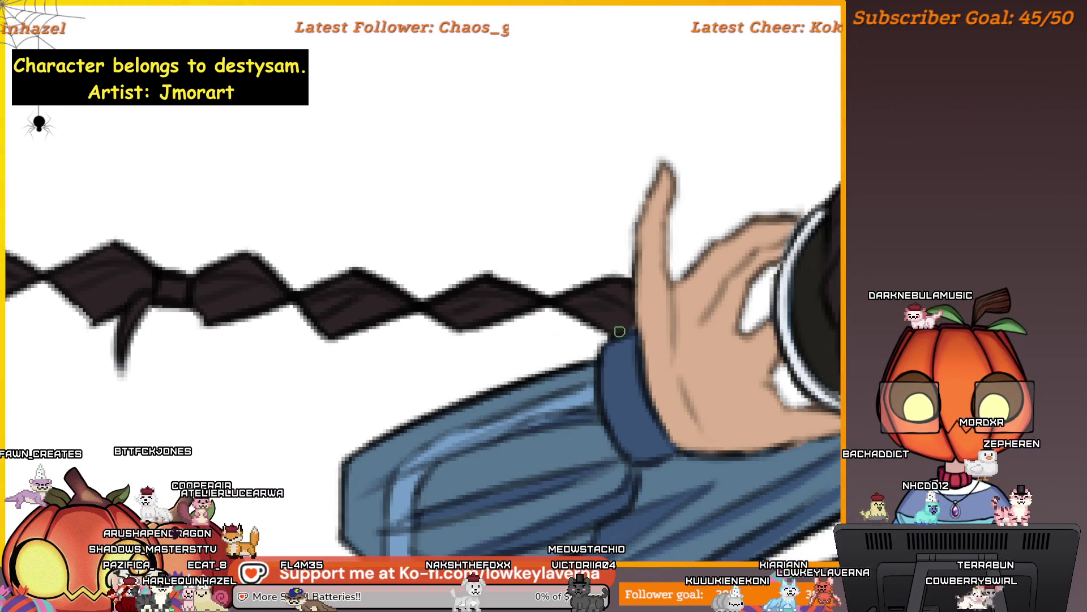
pyautogui.scroll(-3, 652, 244)
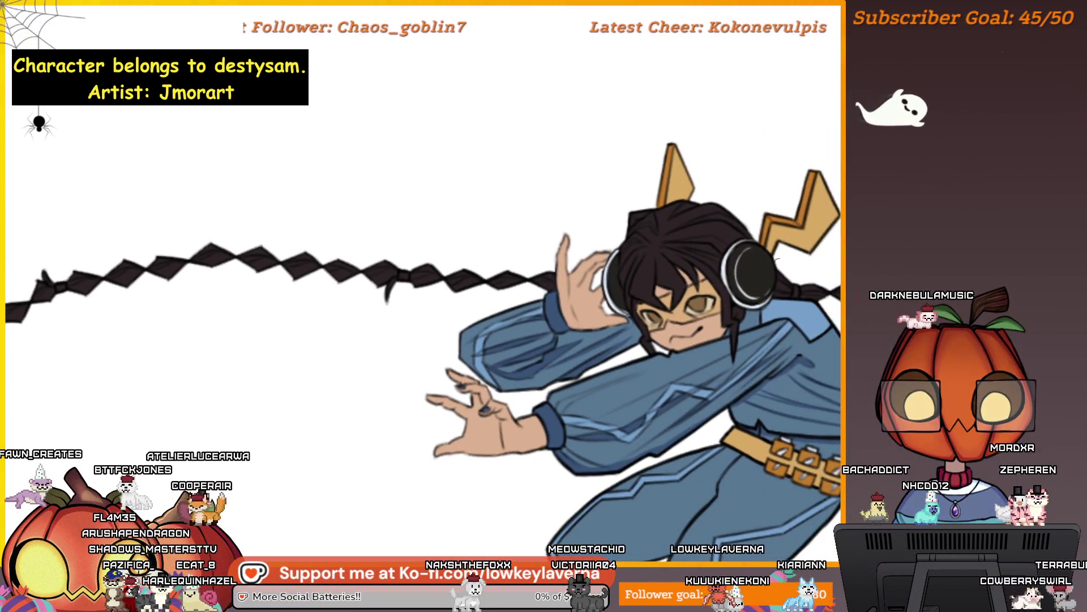
pyautogui.scroll(-2, 728, 359)
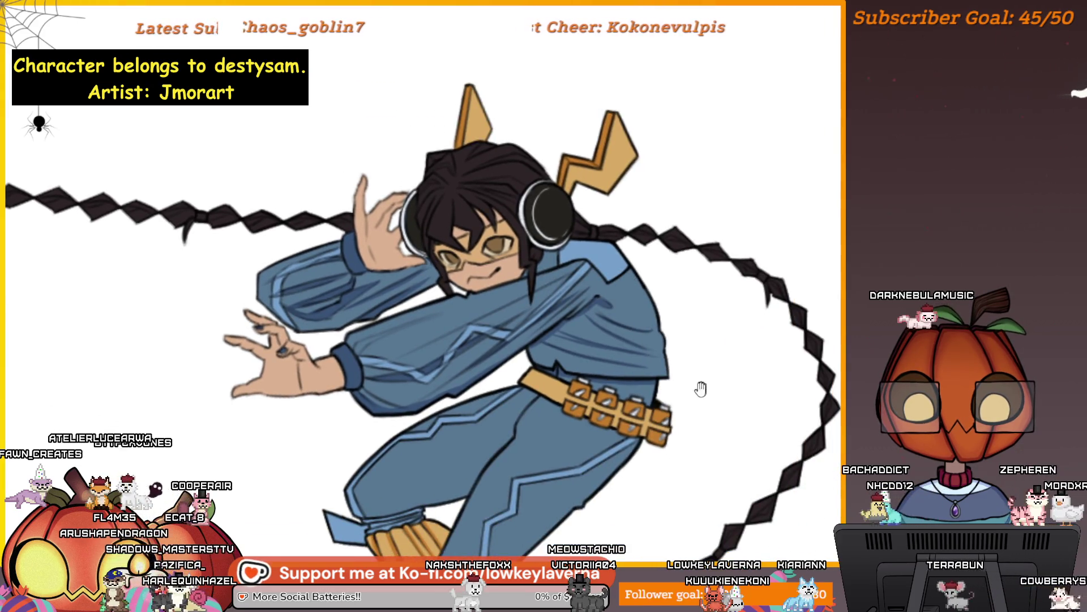
pyautogui.scroll(2, 831, 429)
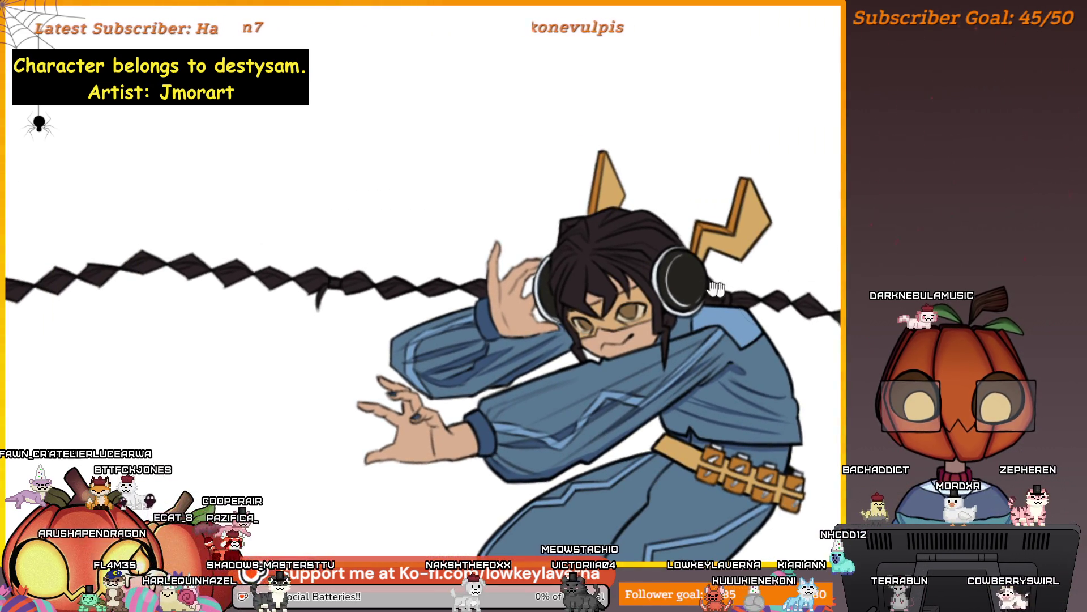
pyautogui.scroll(5, 572, 209)
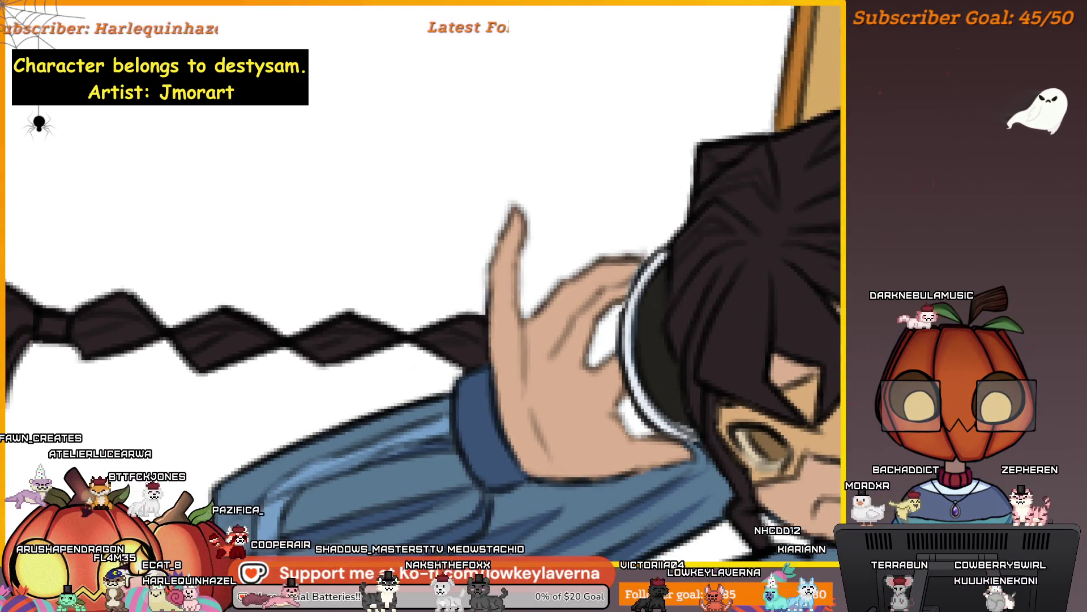
pyautogui.scroll(-2, 631, 304)
pyautogui.scroll(2, 631, 304)
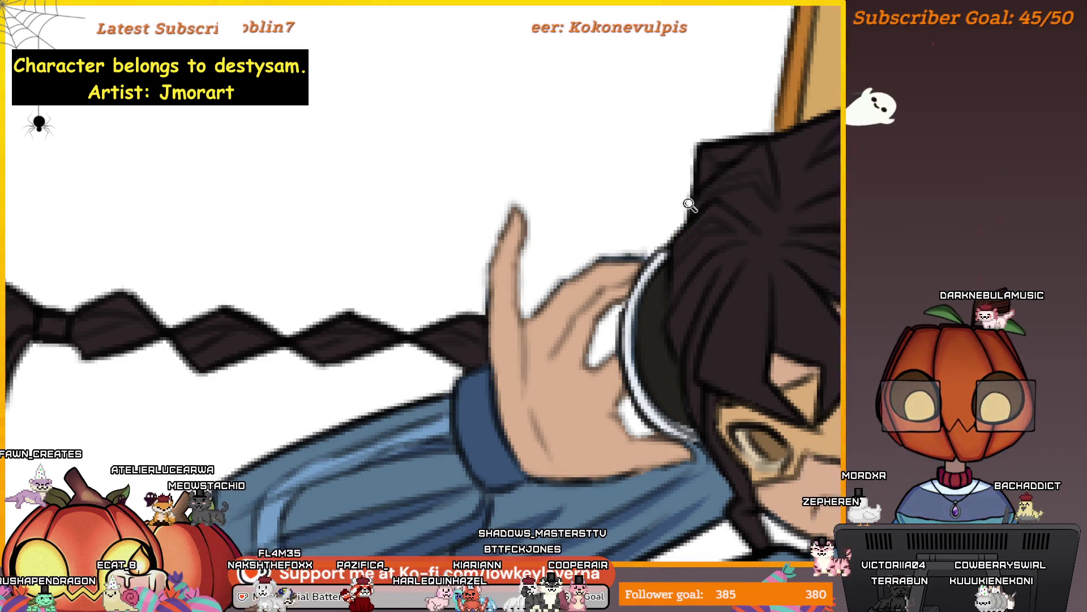
pyautogui.scroll(-2, 687, 208)
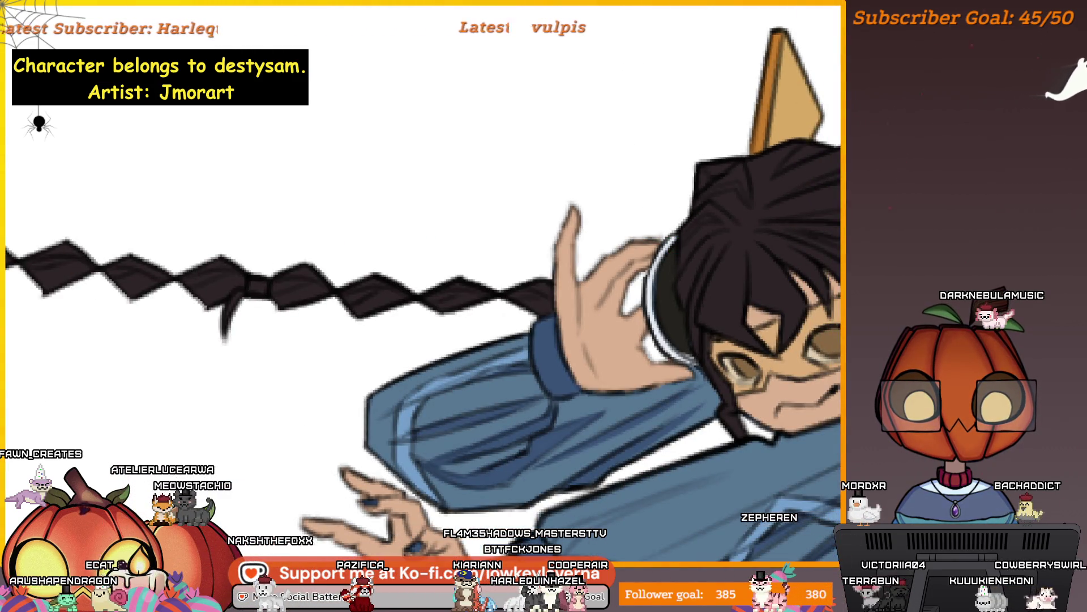
pyautogui.scroll(2, 675, 221)
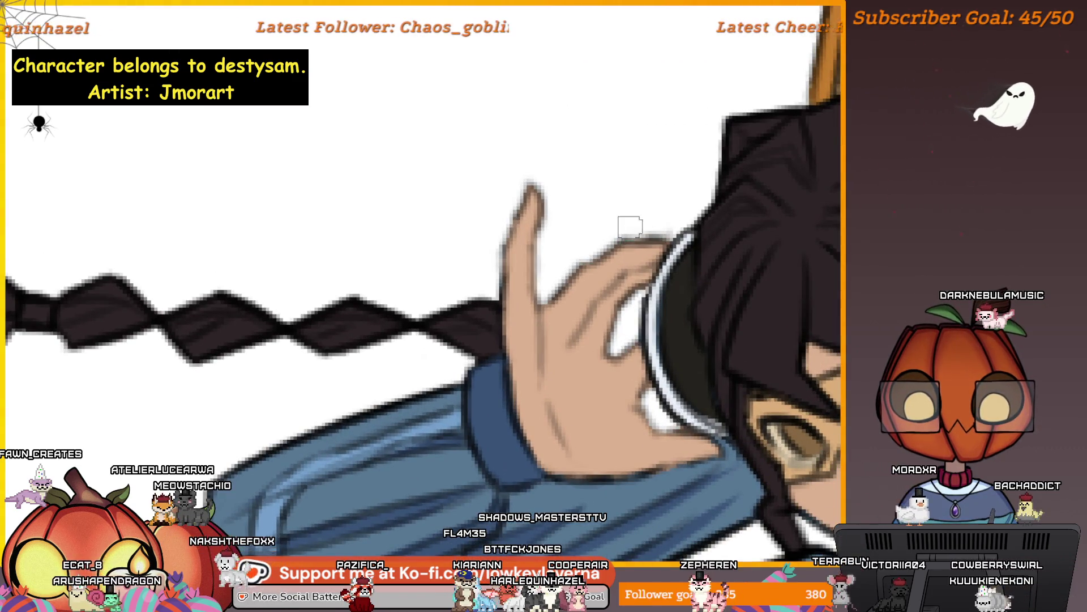
pyautogui.scroll(-2, 741, 253)
pyautogui.scroll(-4, 689, 188)
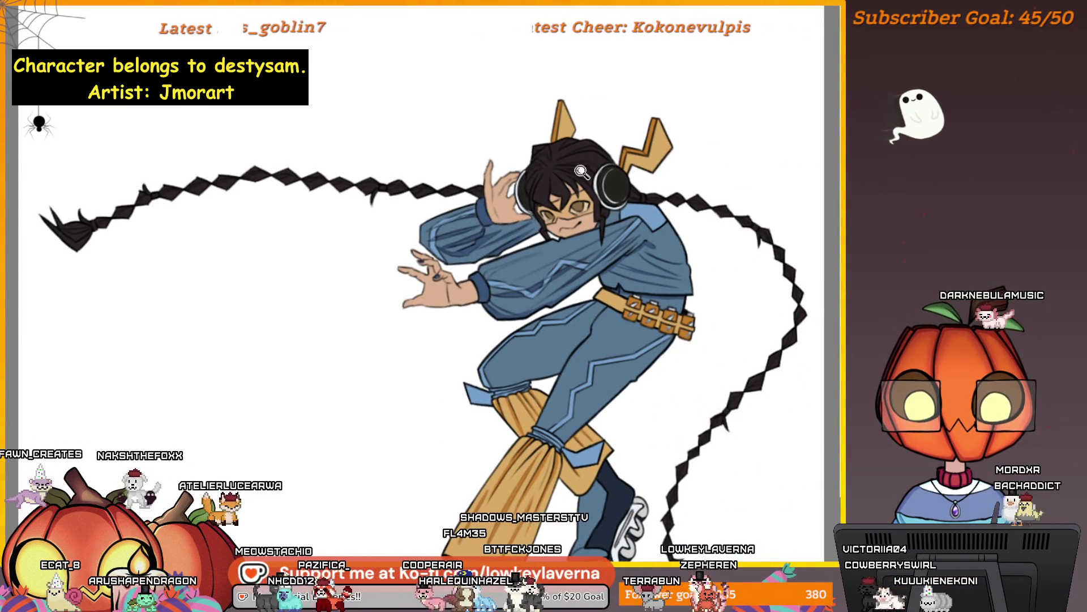
pyautogui.scroll(4, 488, 186)
pyautogui.scroll(-2, 496, 212)
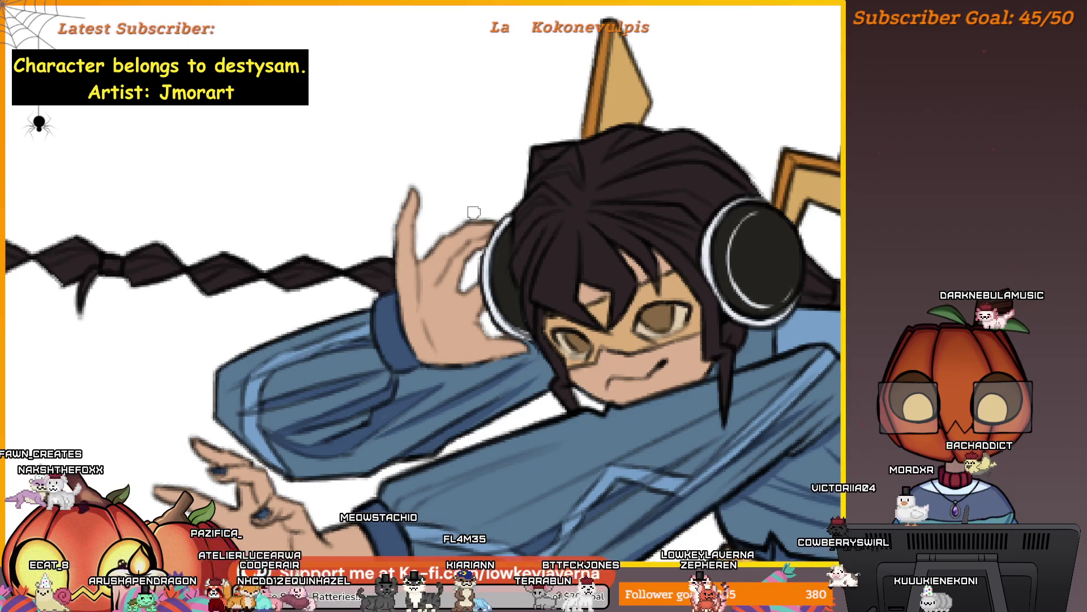
pyautogui.scroll(-2, 550, 243)
pyautogui.scroll(-1, 549, 242)
pyautogui.scroll(-1, 550, 242)
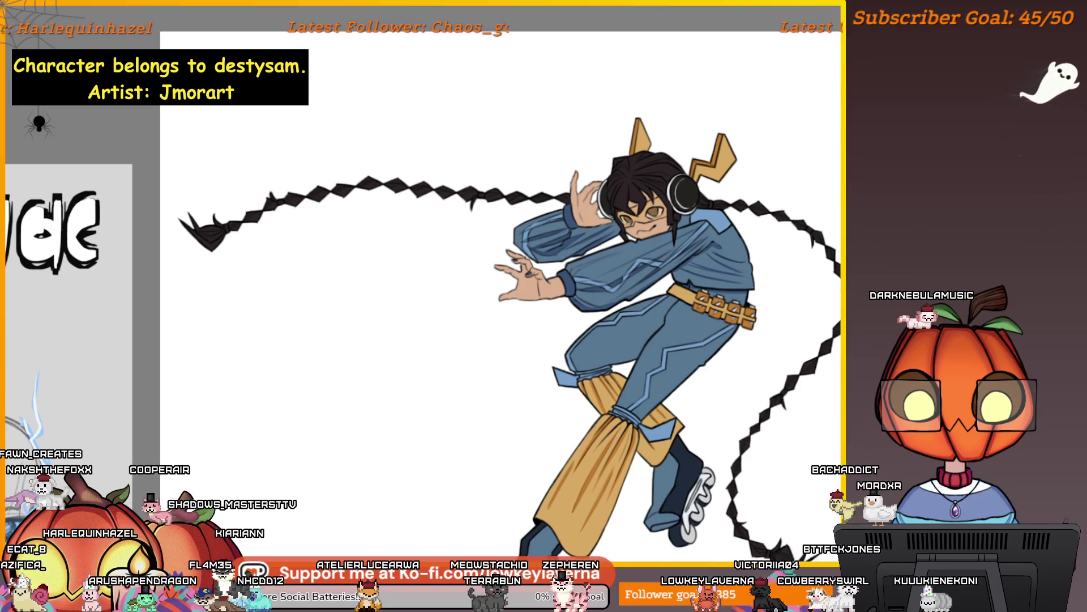
pyautogui.scroll(2, 612, 40)
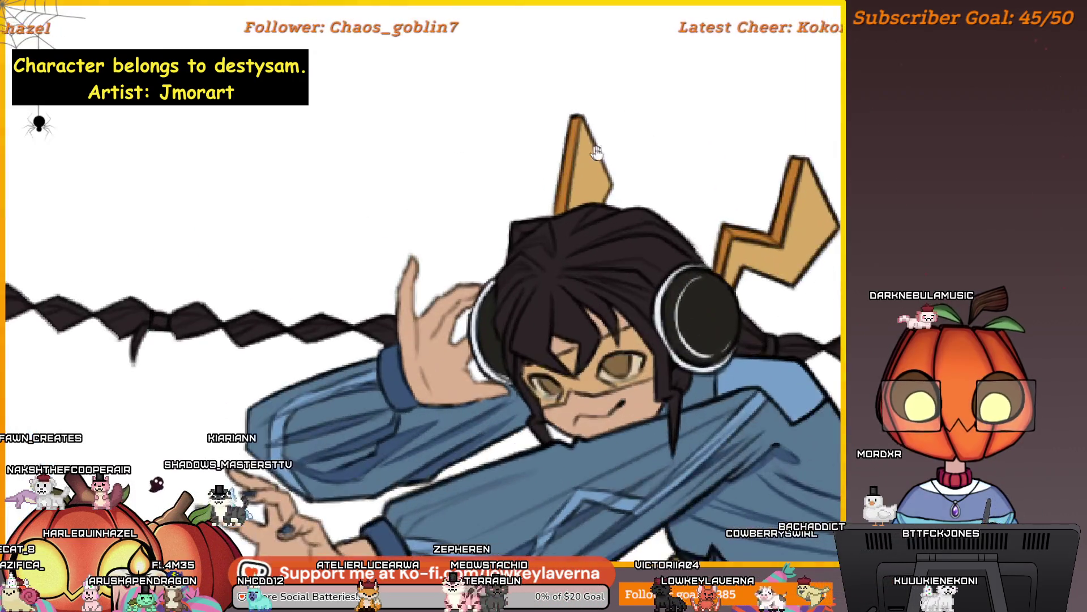
pyautogui.scroll(2, 646, 294)
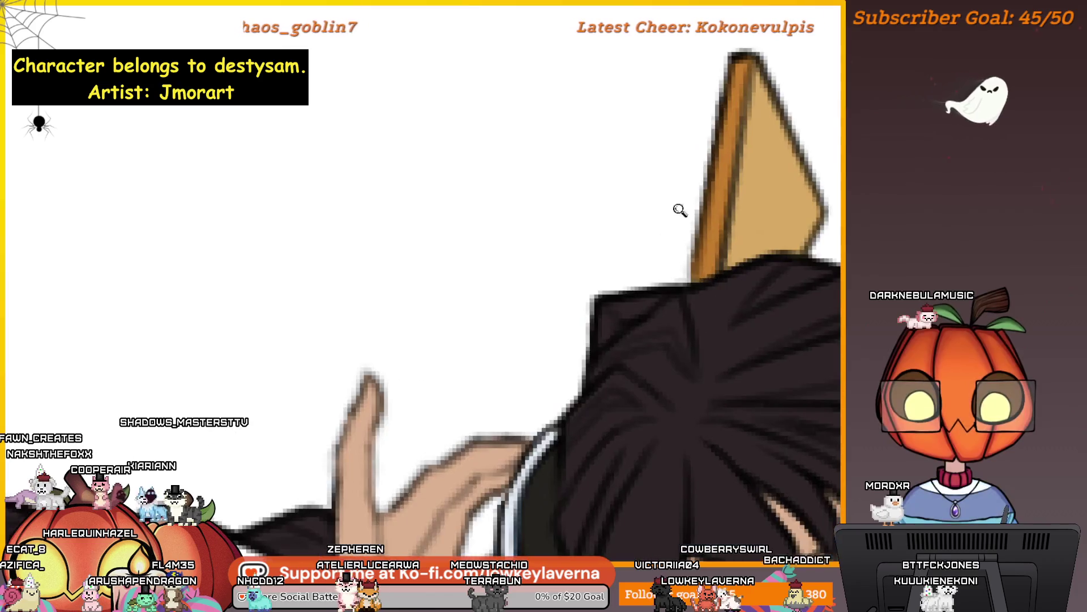
pyautogui.moveTo(648, 302); pyautogui.dragTo(637, 306)
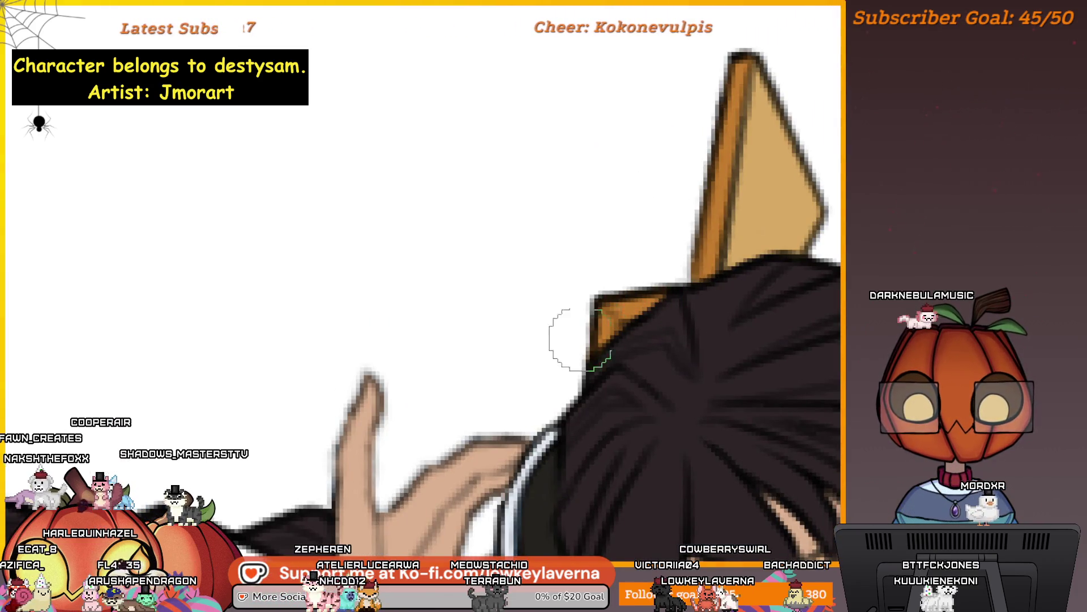
pyautogui.scroll(-4, 635, 333)
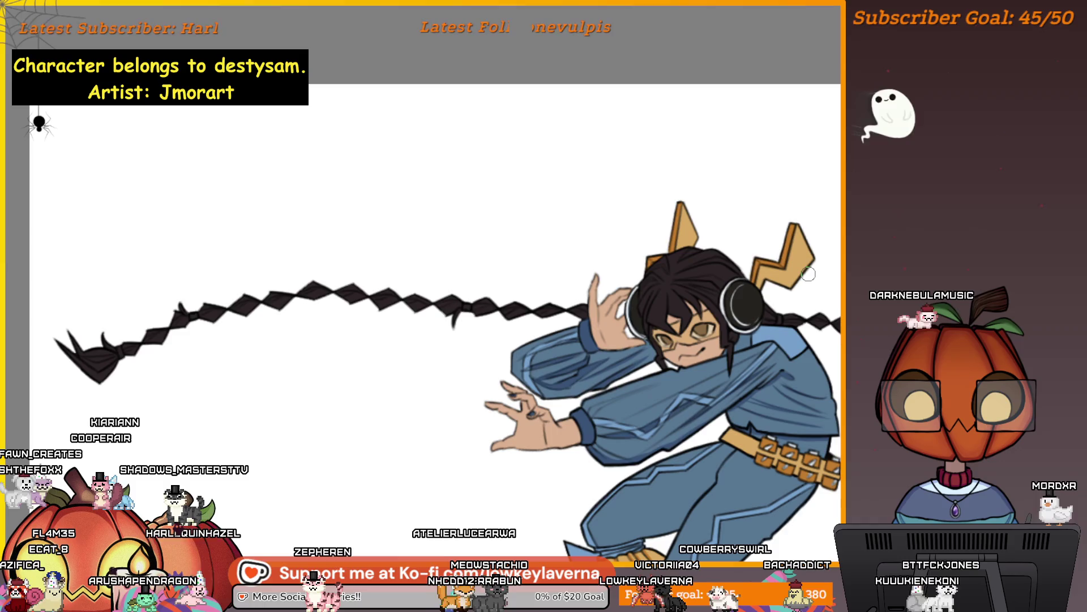
pyautogui.scroll(3, 669, 256)
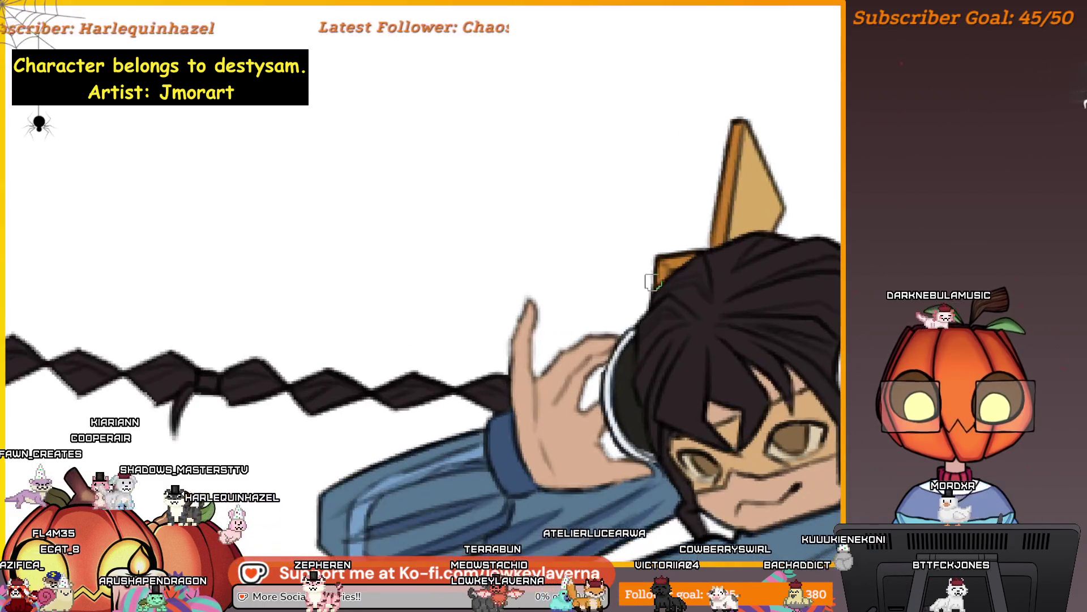
pyautogui.scroll(-2, 698, 249)
pyautogui.scroll(-3, 721, 315)
pyautogui.scroll(-1, 744, 422)
pyautogui.moveTo(743, 422)
pyautogui.mouseDown()
pyautogui.moveTo(772, 381)
pyautogui.moveTo(838, 391)
pyautogui.mouseUp()
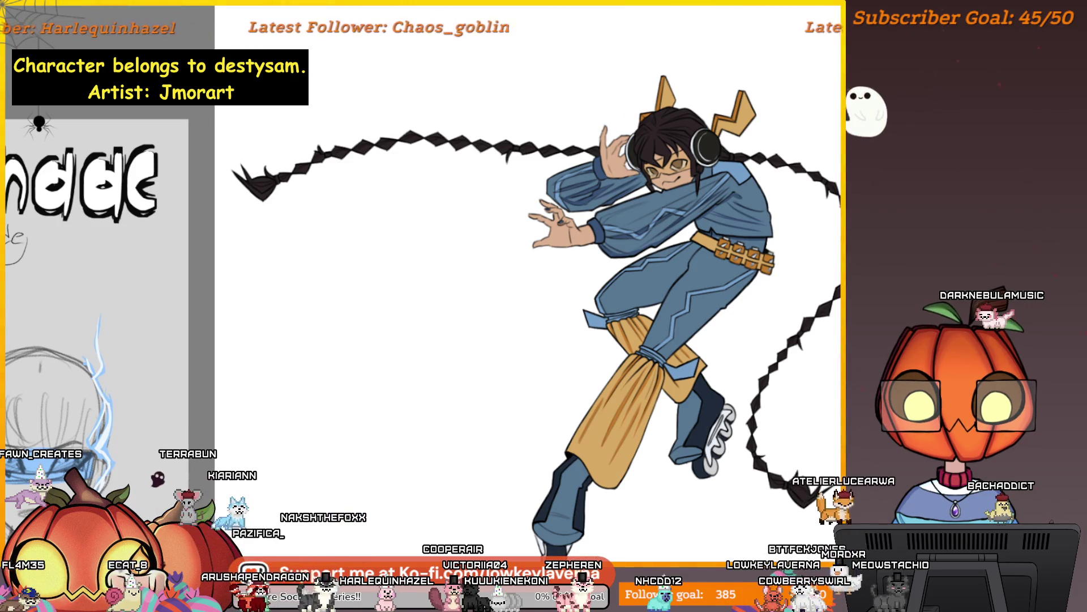
# Toggle undo and redo to compare the last stroke while bringing the reference sheet into view
pyautogui.hotkey('ctrl', 'z')
pyautogui.hotkey('ctrl', 'y')
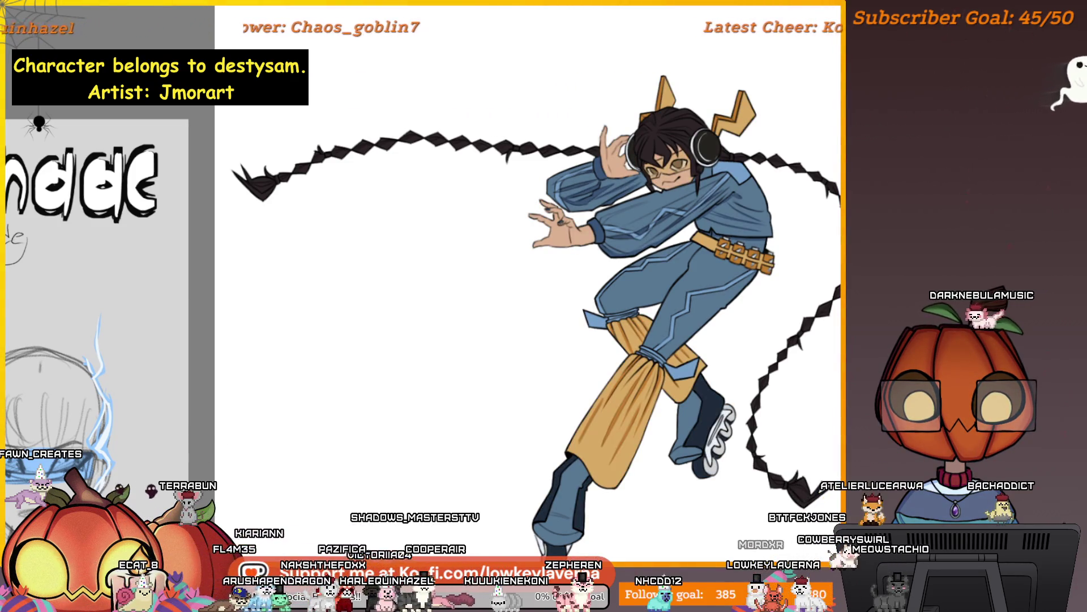
pyautogui.hotkey('ctrl', 'z')
pyautogui.hotkey('ctrl', 'y')
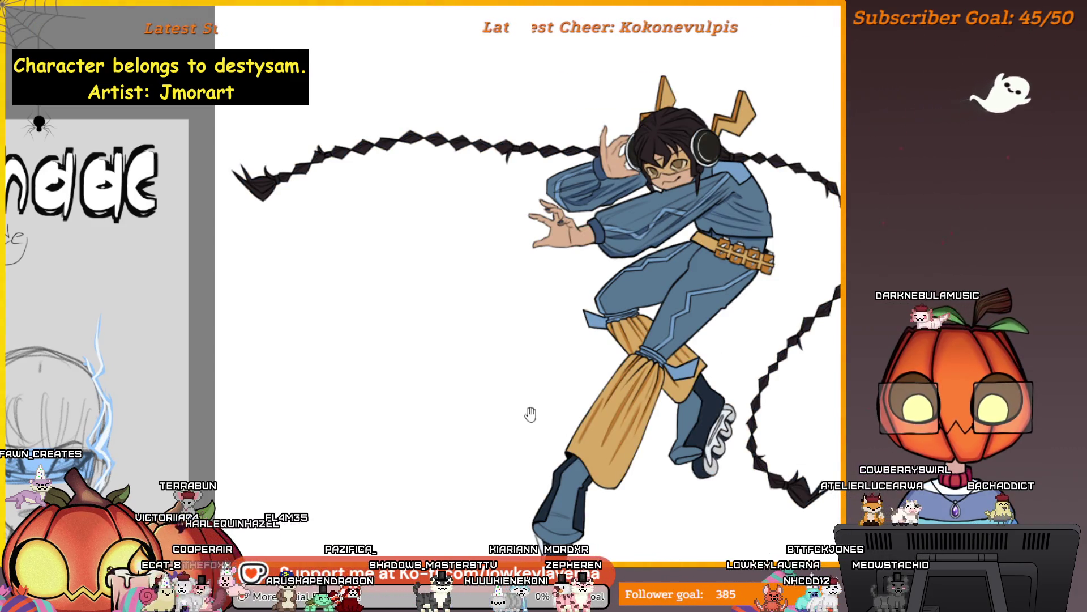
pyautogui.moveTo(530, 415); pyautogui.dragTo(704, 399)
pyautogui.hotkey('ctrl', 'z')
pyautogui.hotkey('ctrl', 'y')
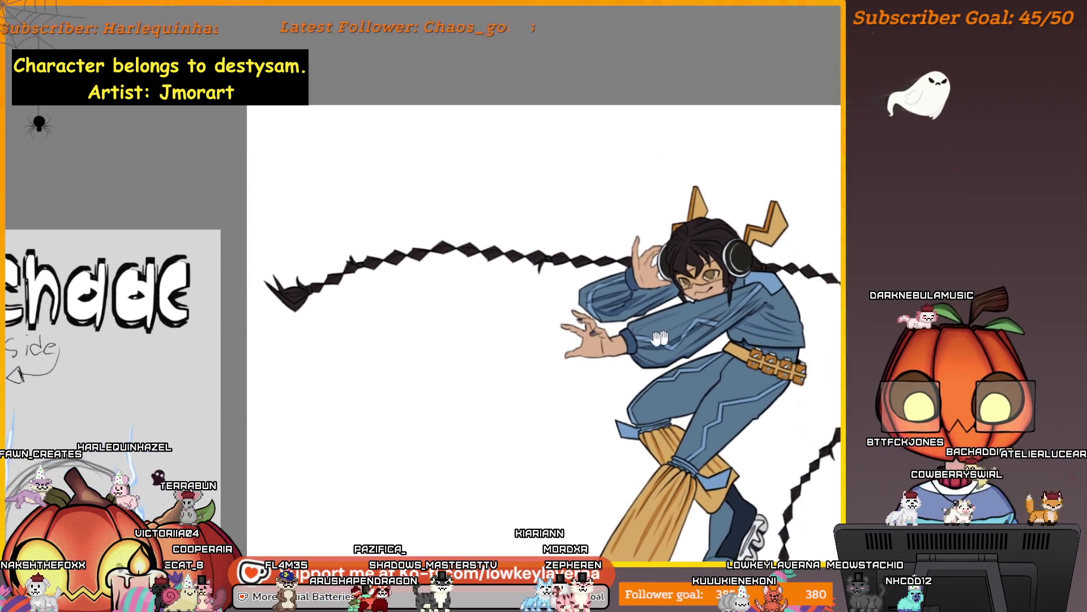
# Sample the gold from the lightning horn and zoom in on the braid's bow knot
pyautogui.click(735, 235)
pyautogui.keyDown('alt'); pyautogui.click(759, 235); pyautogui.keyUp('alt')
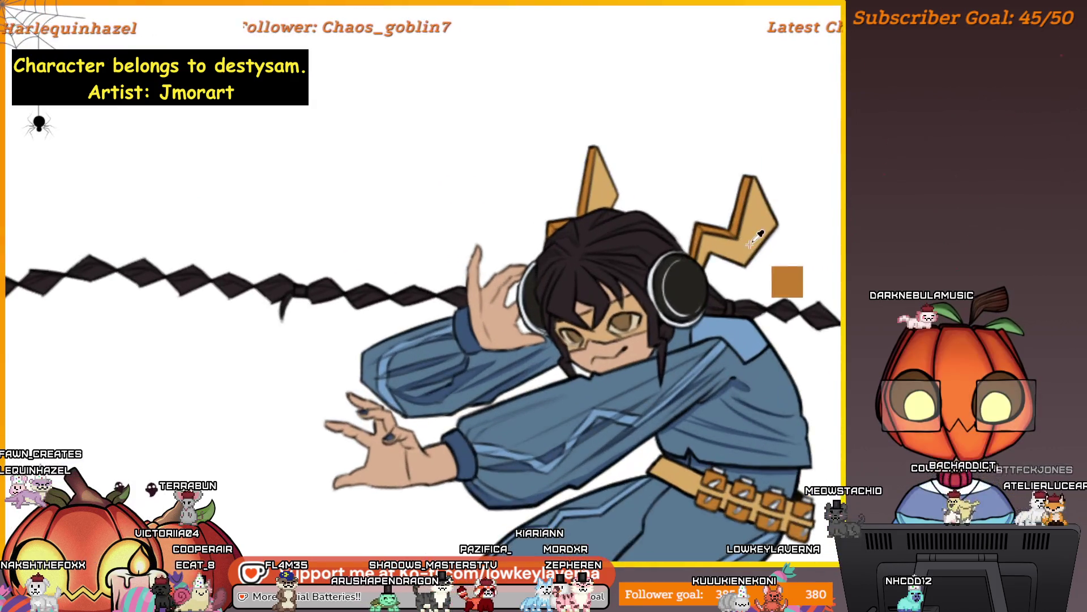
pyautogui.scroll(1, 780, 274)
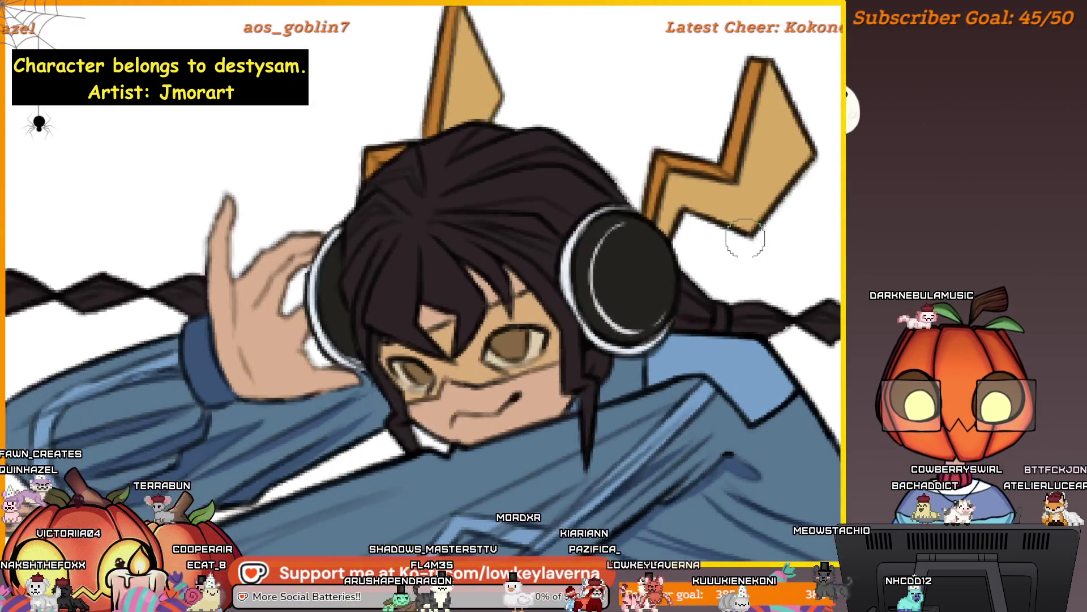
pyautogui.scroll(1, 781, 316)
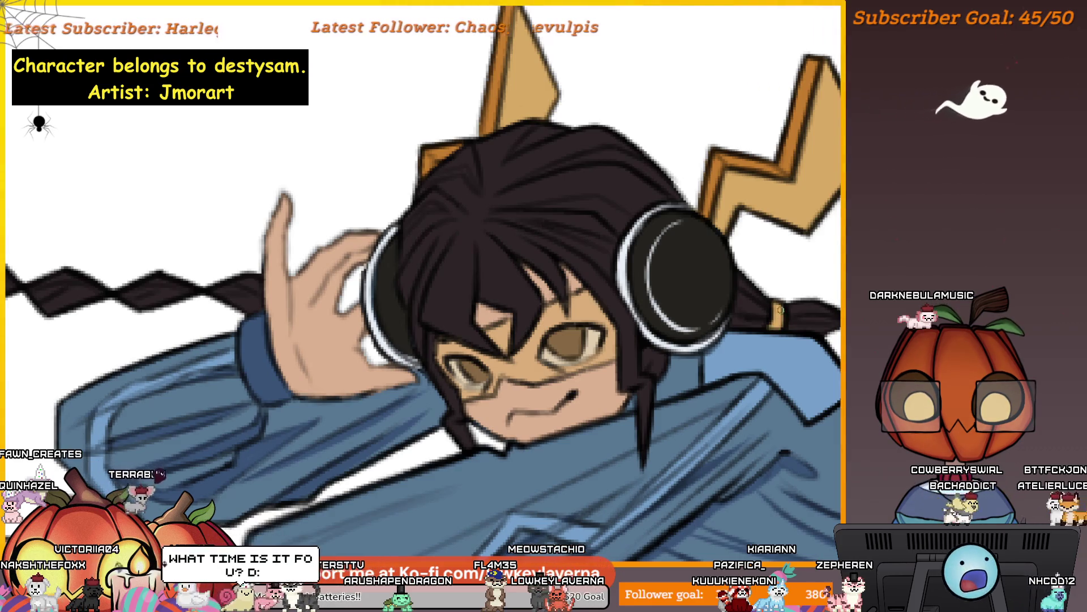
pyautogui.scroll(-1, 779, 317)
pyautogui.scroll(-2, 780, 317)
pyautogui.scroll(-2, 750, 338)
pyautogui.scroll(3, 820, 361)
pyautogui.scroll(-3, 820, 360)
pyautogui.scroll(-10, 741, 427)
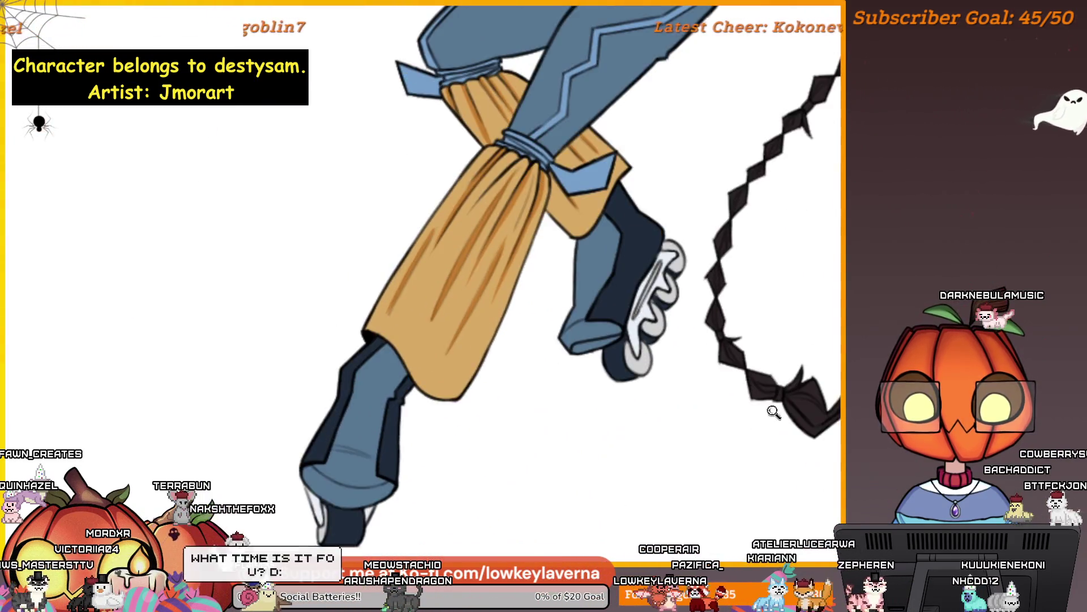
pyautogui.click(774, 412)
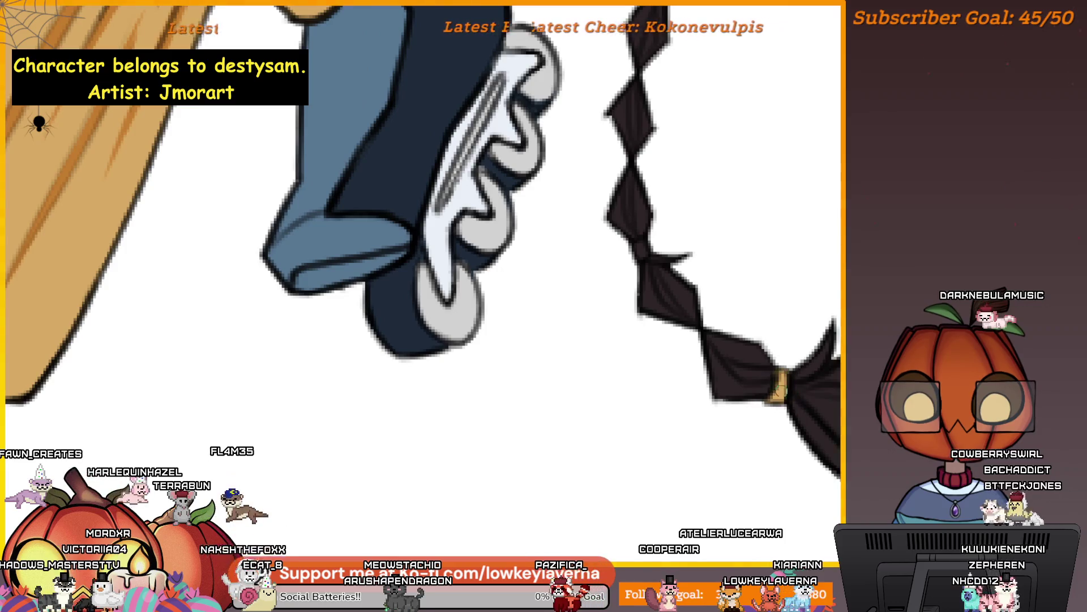
pyautogui.scroll(-5, 766, 369)
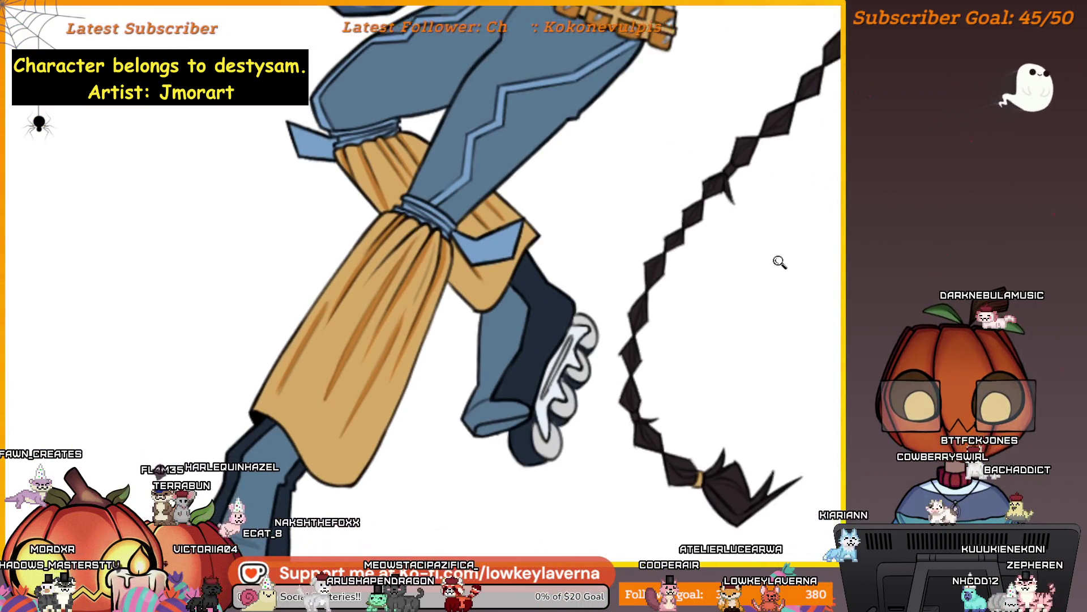
# Zoom in on the right braid's lower bow and paint its tie in the sampled gold
pyautogui.scroll(-5, 779, 264)
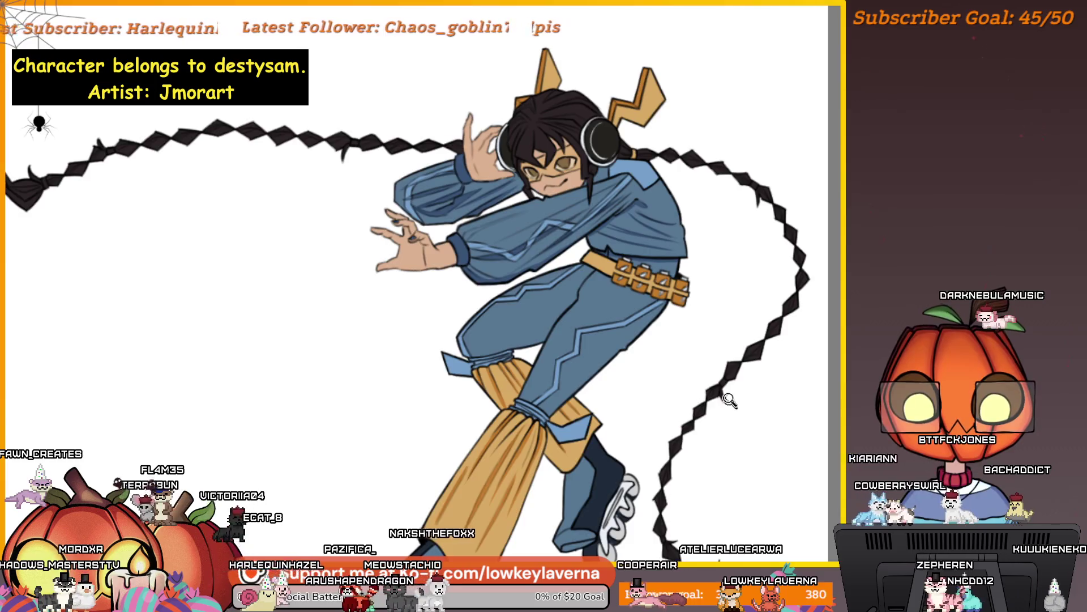
pyautogui.click(731, 406)
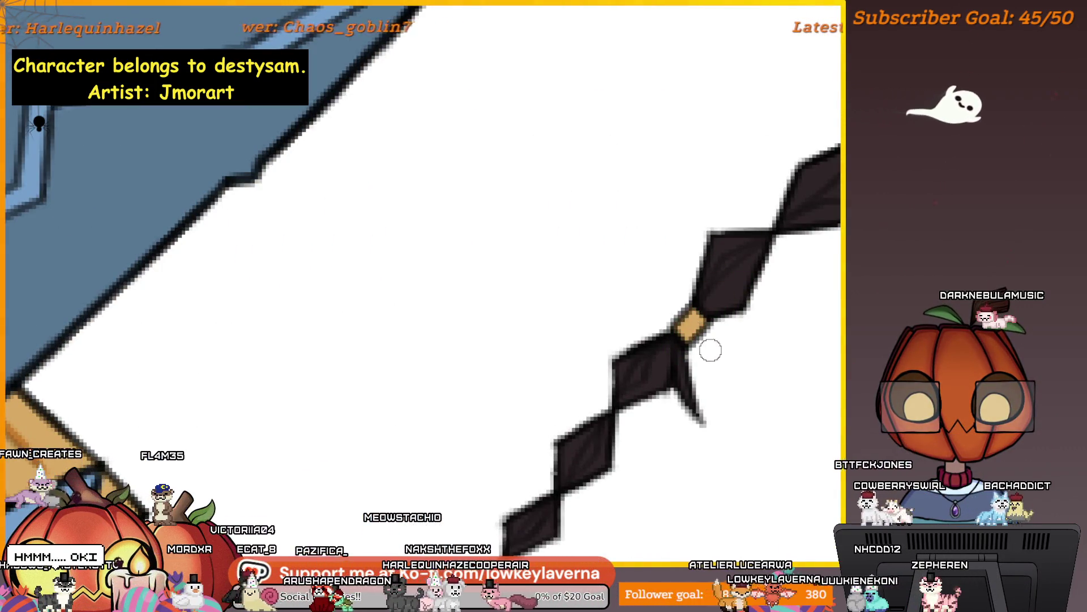
pyautogui.scroll(-5, 703, 342)
pyautogui.scroll(2, 716, 437)
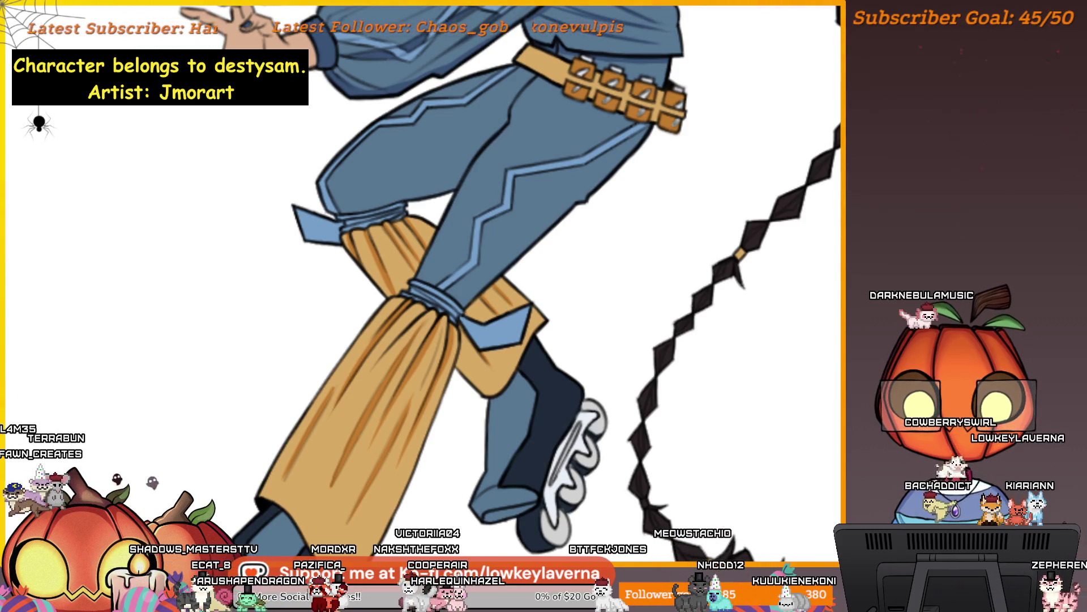
pyautogui.scroll(5, 739, 255)
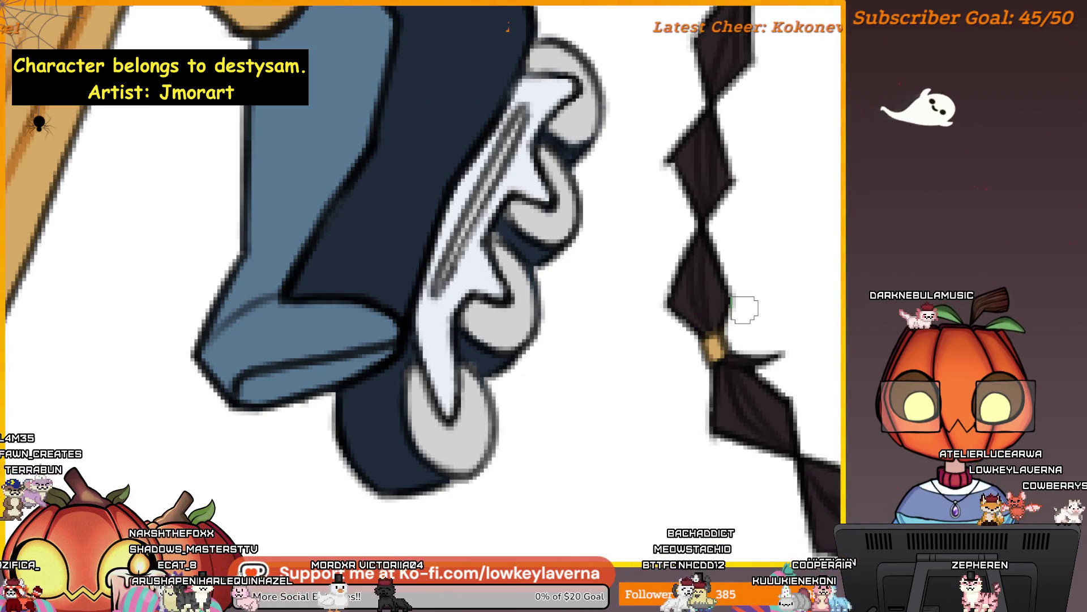
pyautogui.moveTo(708, 340); pyautogui.dragTo(718, 353)
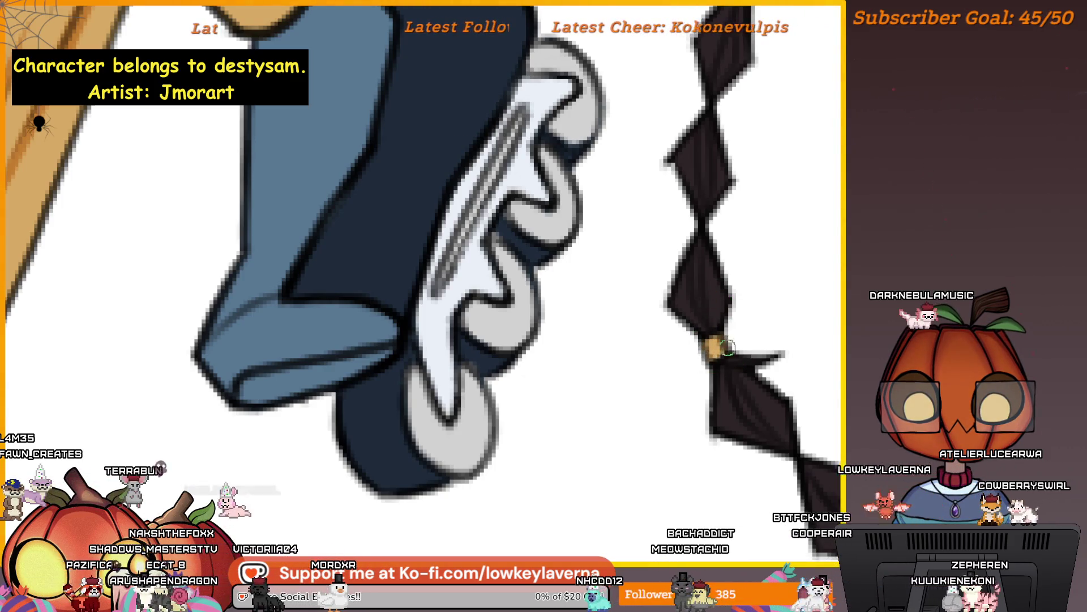
pyautogui.scroll(-5, 708, 363)
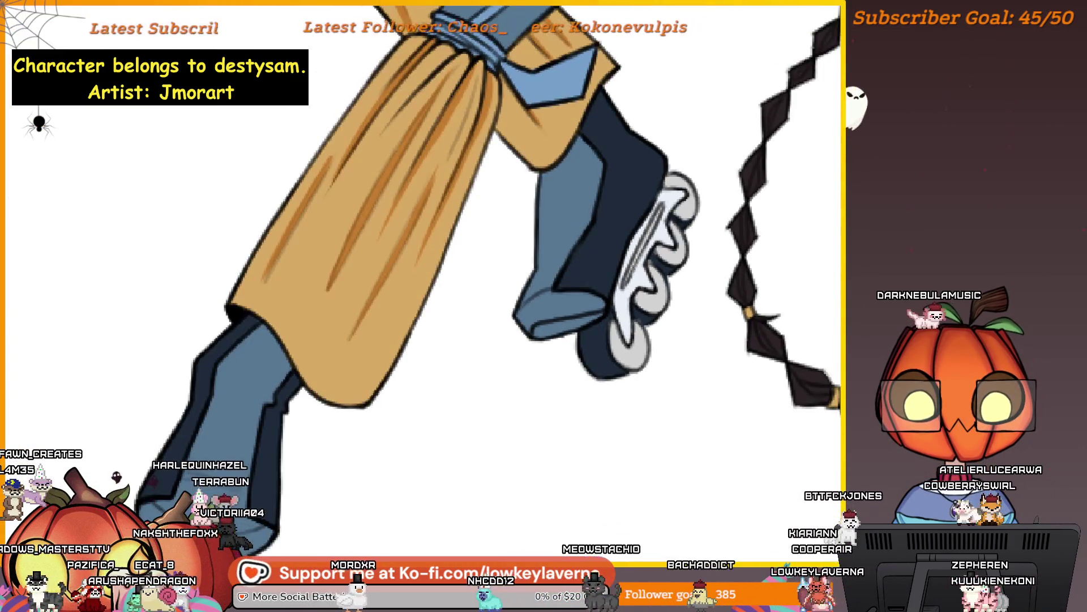
pyautogui.scroll(10, 771, 321)
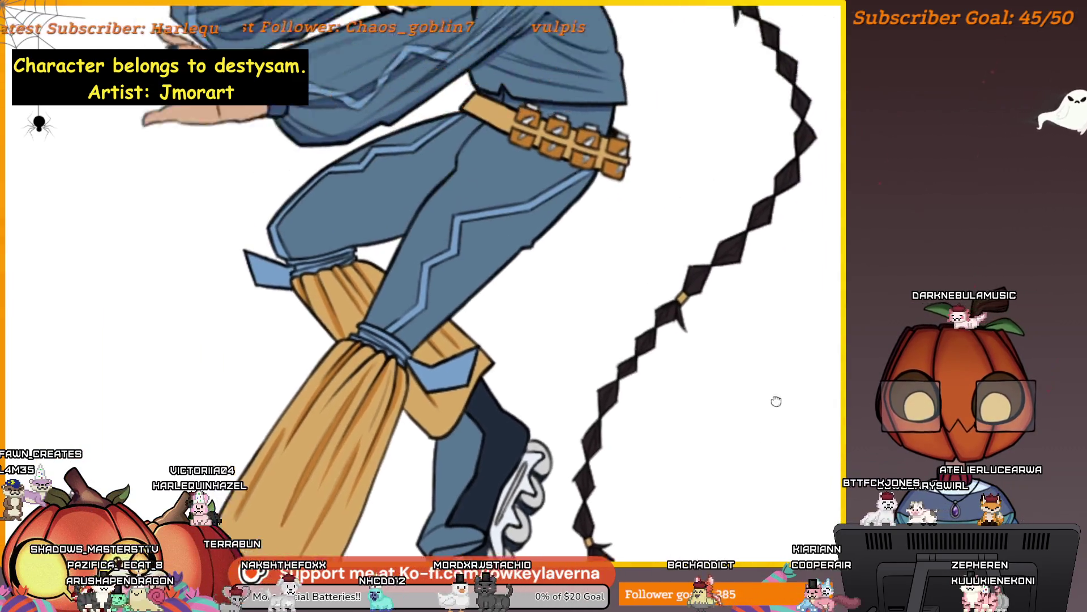
pyautogui.scroll(5, 790, 308)
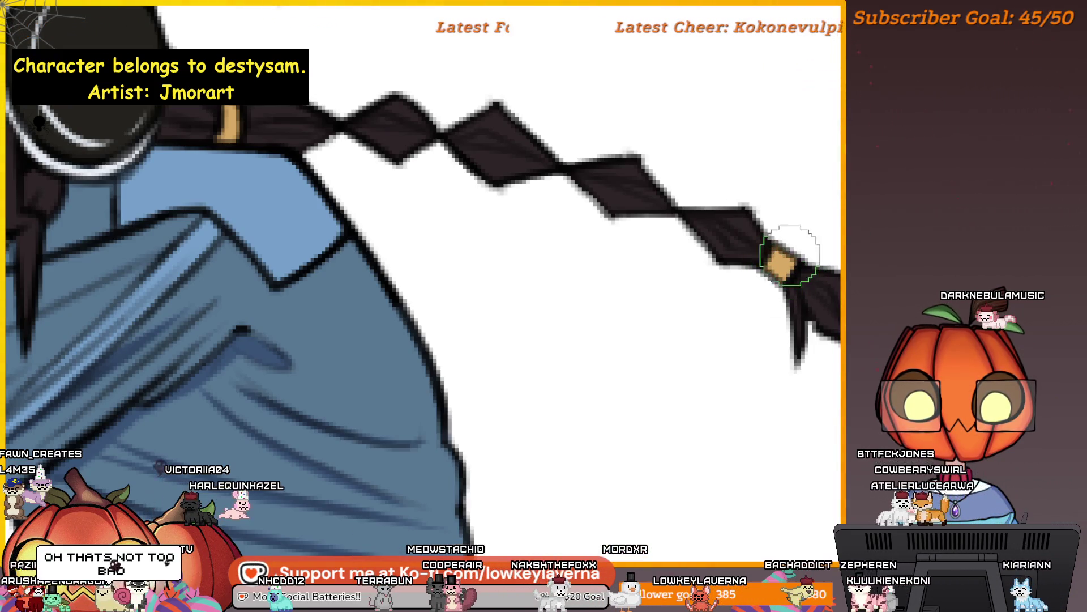
# Zoom in on the left braid and fill the upper bow's band with gold
pyautogui.scroll(-5, 665, 354)
pyautogui.scroll(4, 741, 364)
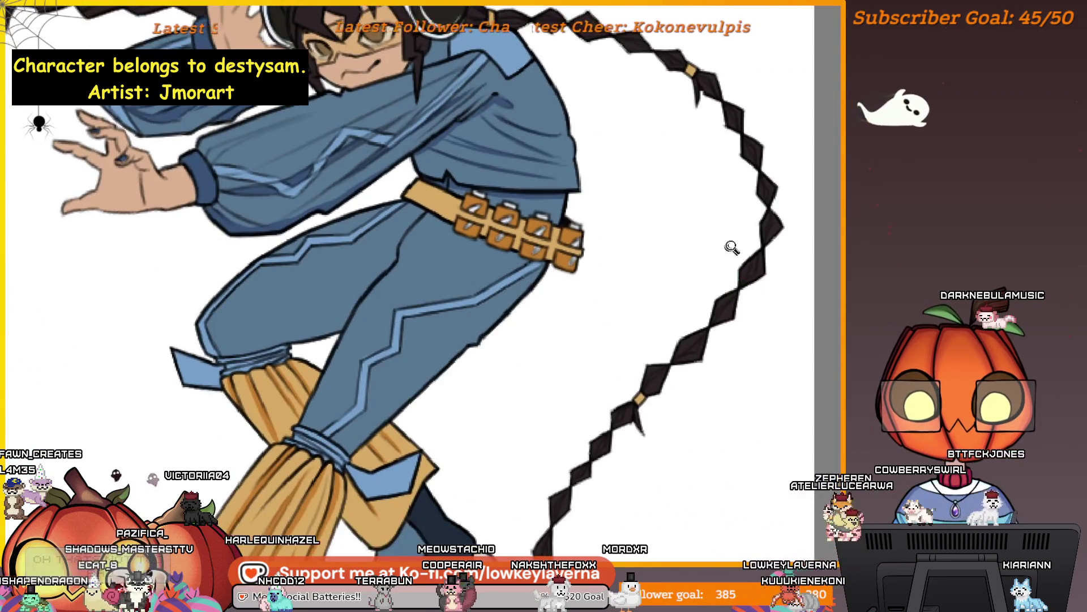
pyautogui.scroll(-4, 728, 252)
pyautogui.scroll(3, 755, 391)
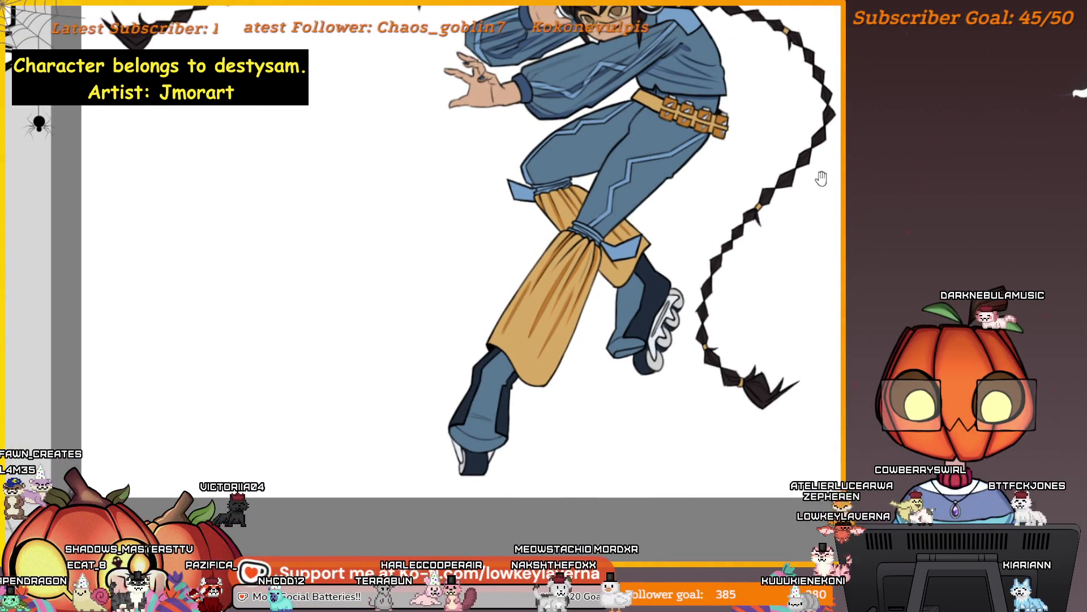
pyautogui.scroll(-4, 823, 178)
pyautogui.scroll(4, 782, 170)
pyautogui.scroll(-1, 753, 168)
pyautogui.scroll(2, 743, 167)
pyautogui.scroll(2, 718, 241)
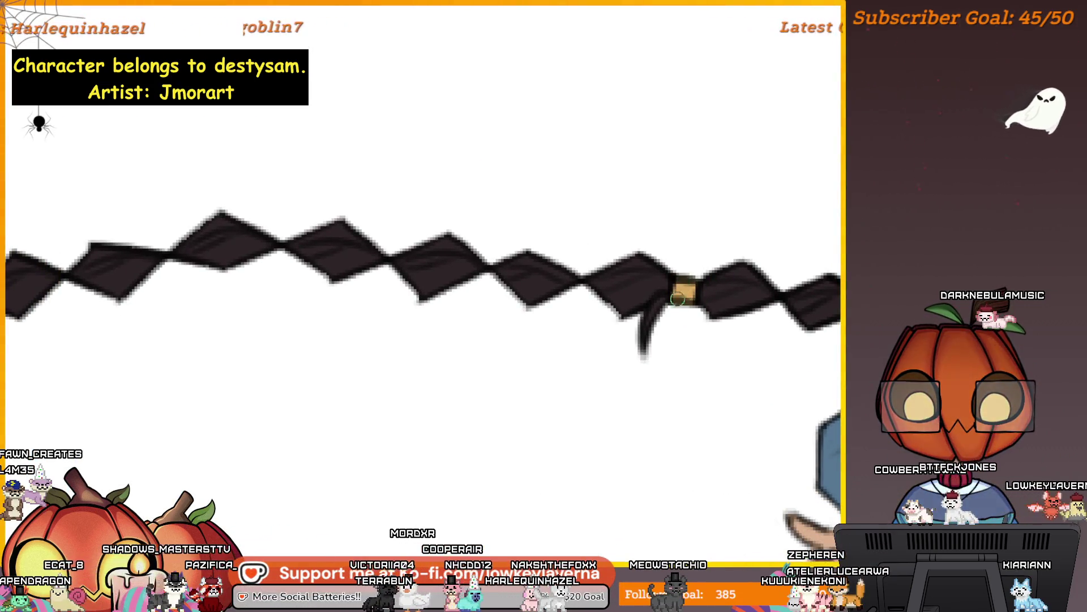
pyautogui.scroll(-3, 737, 184)
pyautogui.scroll(2, 698, 315)
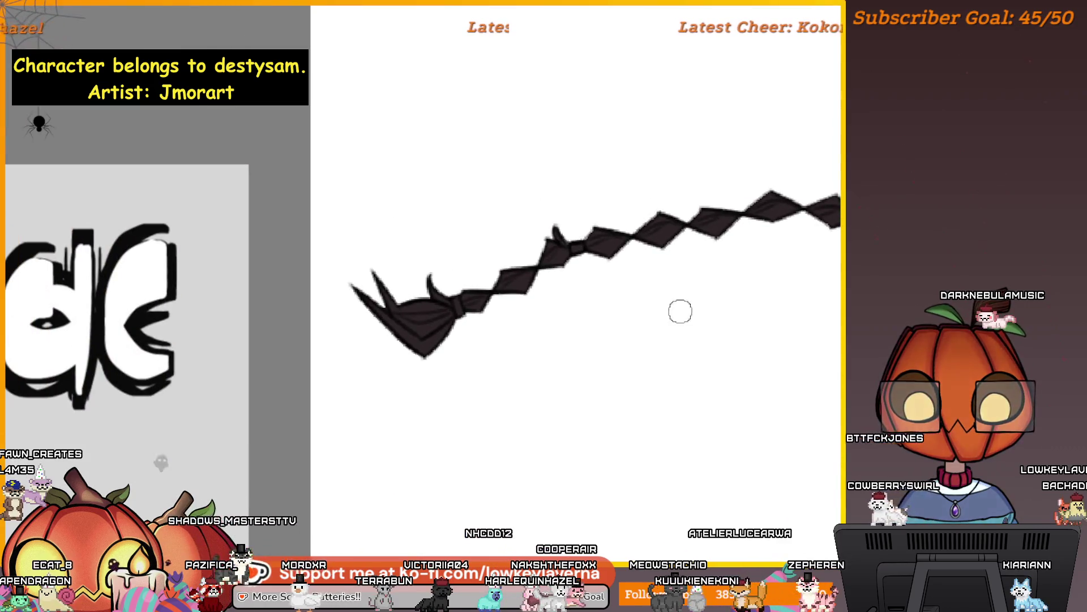
pyautogui.scroll(2, 464, 314)
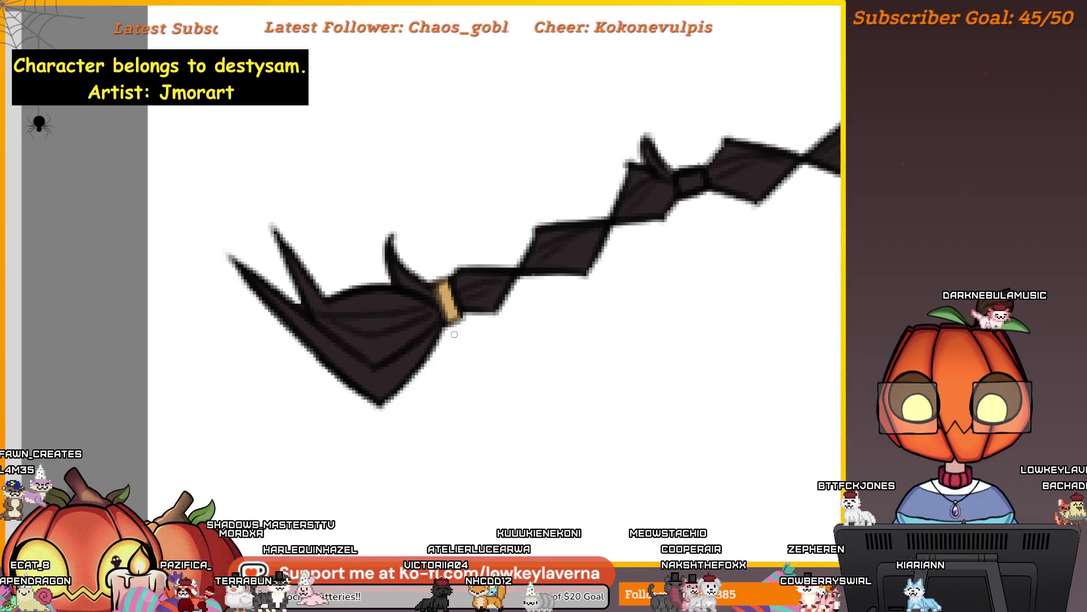
pyautogui.scroll(-3, 457, 330)
pyautogui.scroll(3, 648, 256)
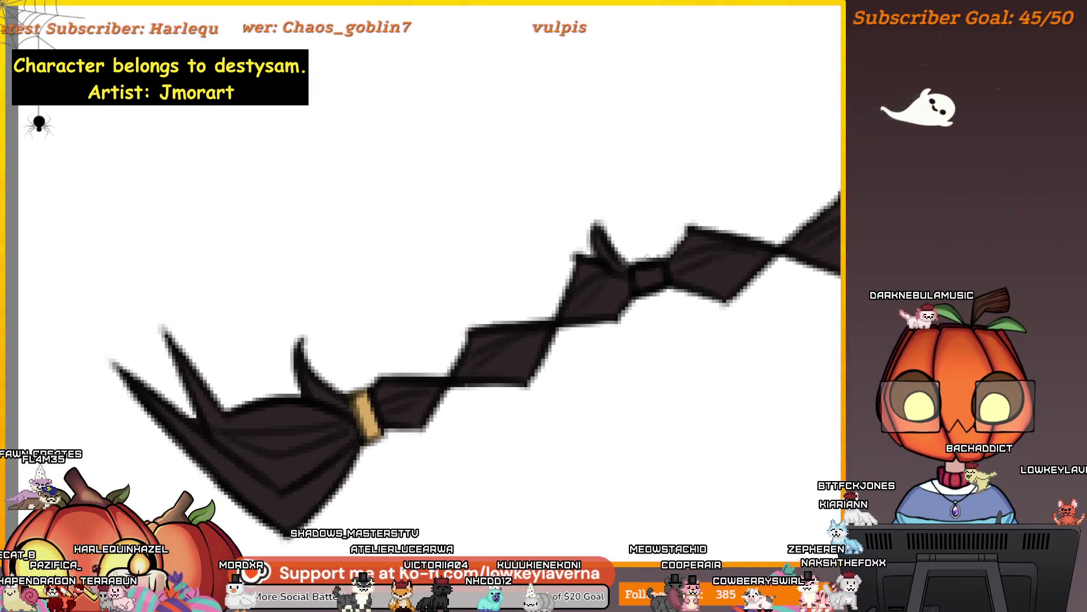
pyautogui.click(650, 276)
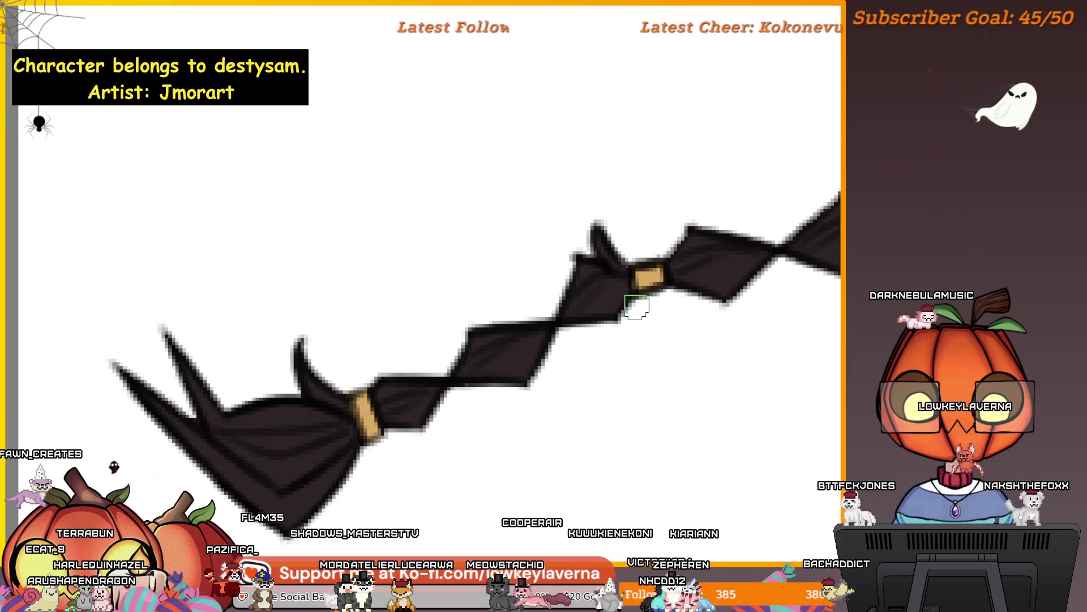
# Make the brush much larger and zoom to review the gold bands
pyautogui.press(']')
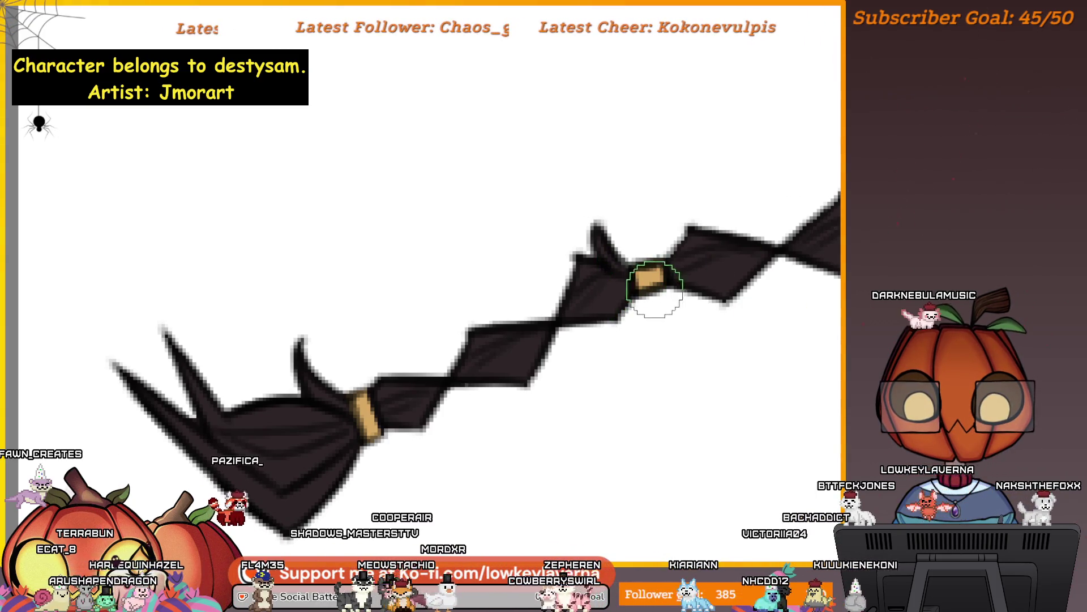
pyautogui.scroll(-3, 679, 265)
pyautogui.scroll(2, 415, 311)
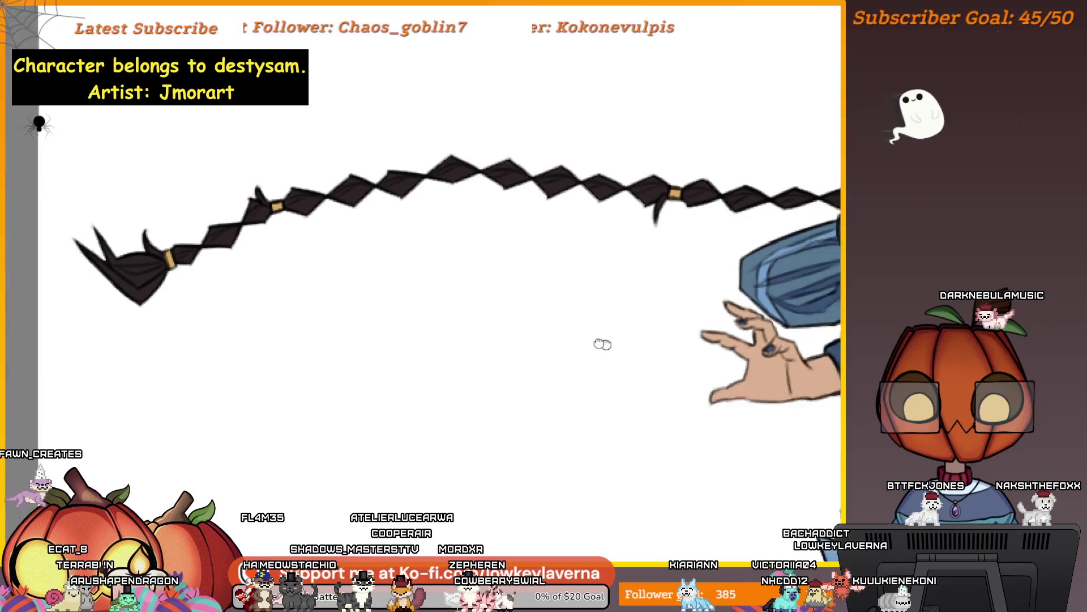
pyautogui.scroll(1, 436, 314)
pyautogui.scroll(-3, 437, 315)
pyautogui.scroll(1, 745, 432)
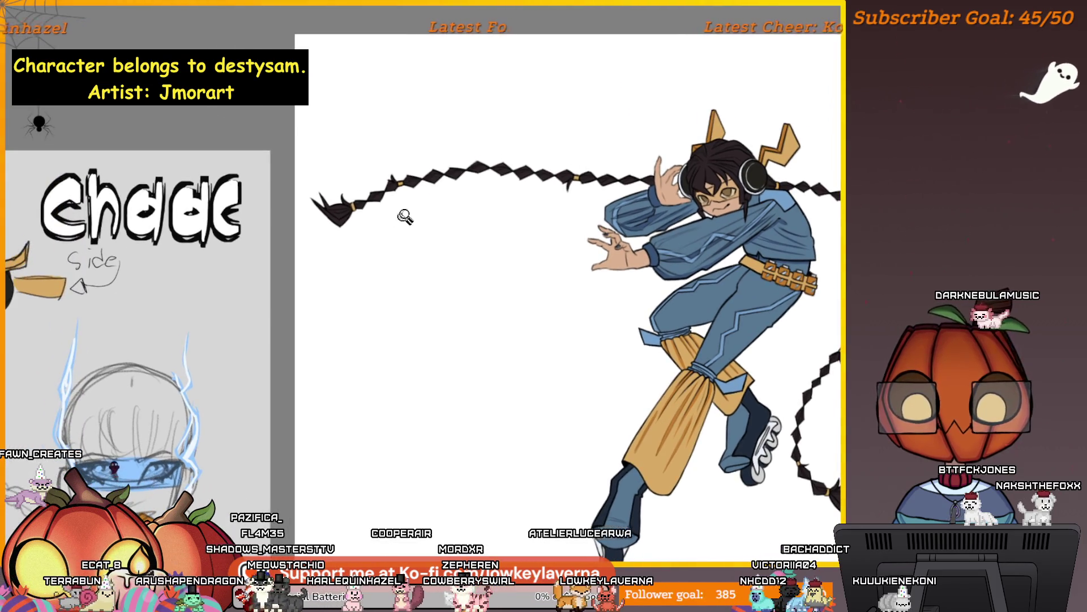
pyautogui.scroll(5, 401, 222)
pyautogui.scroll(-2, 473, 249)
pyautogui.scroll(4, 646, 357)
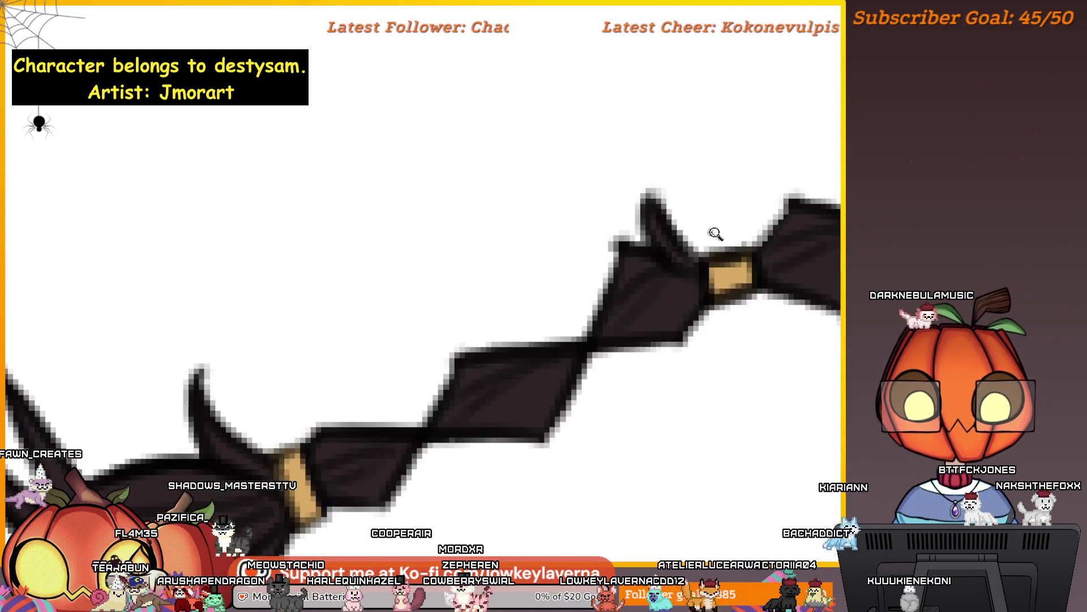
pyautogui.hotkey('alt', 'BackSpace')
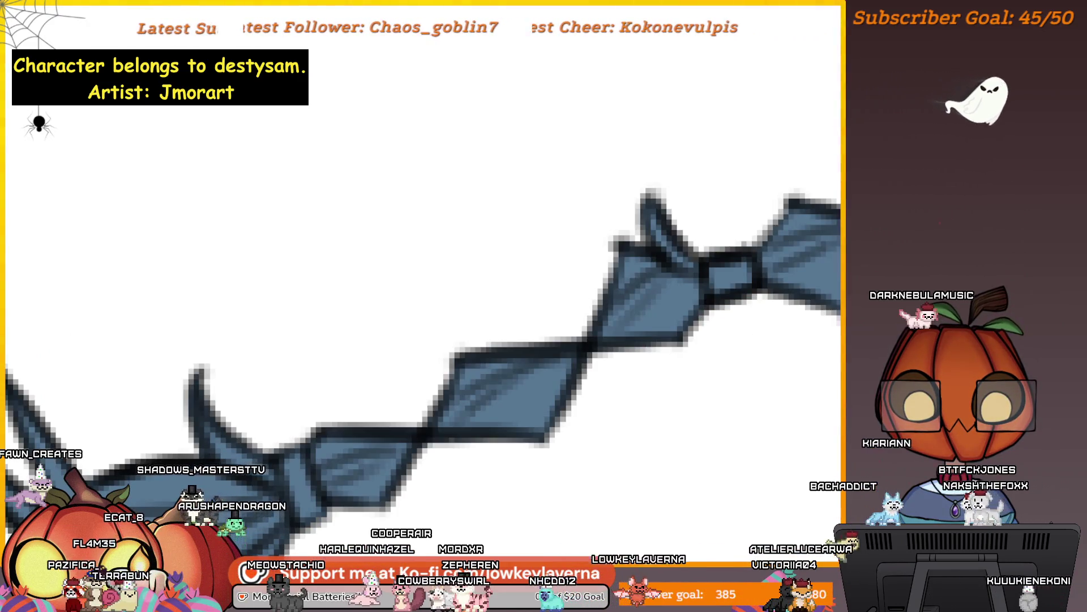
pyautogui.hotkey('ctrl', 'z')
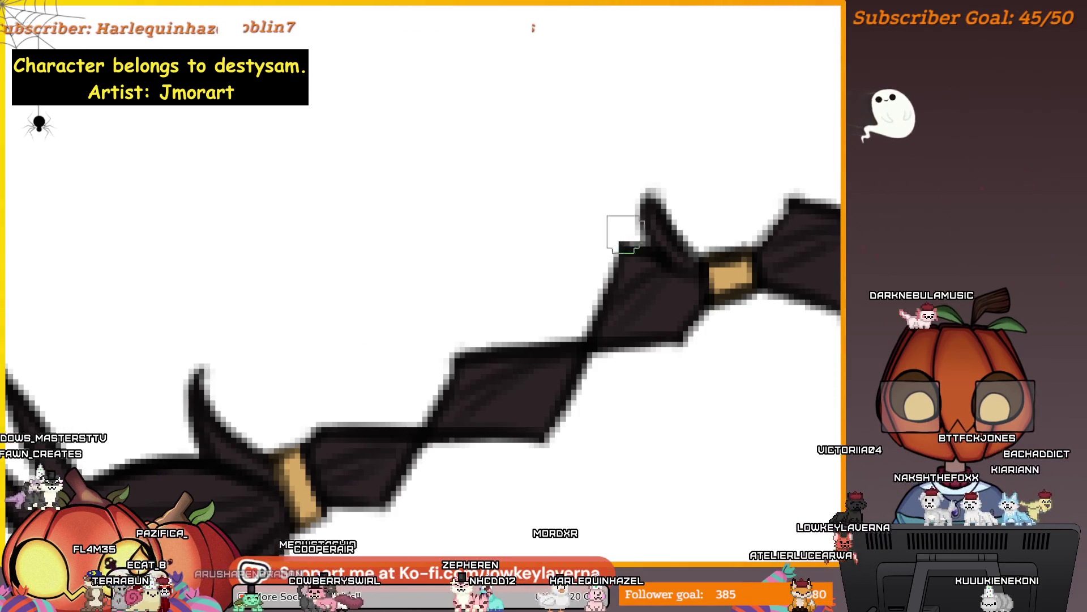
pyautogui.scroll(-5, 623, 235)
pyautogui.scroll(5, 668, 226)
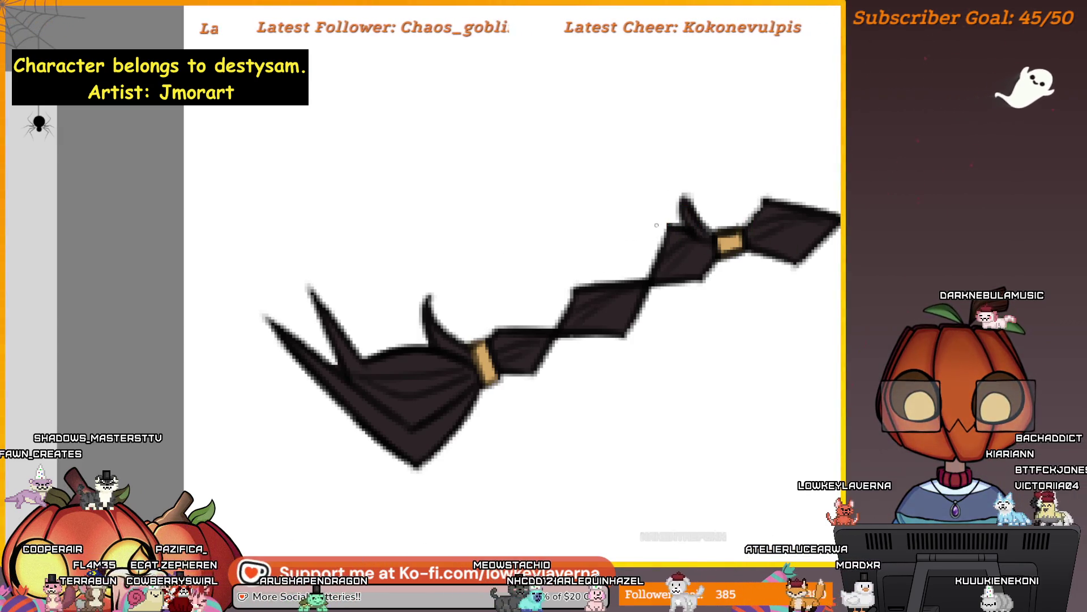
pyautogui.scroll(-5, 679, 296)
pyautogui.scroll(7, 544, 282)
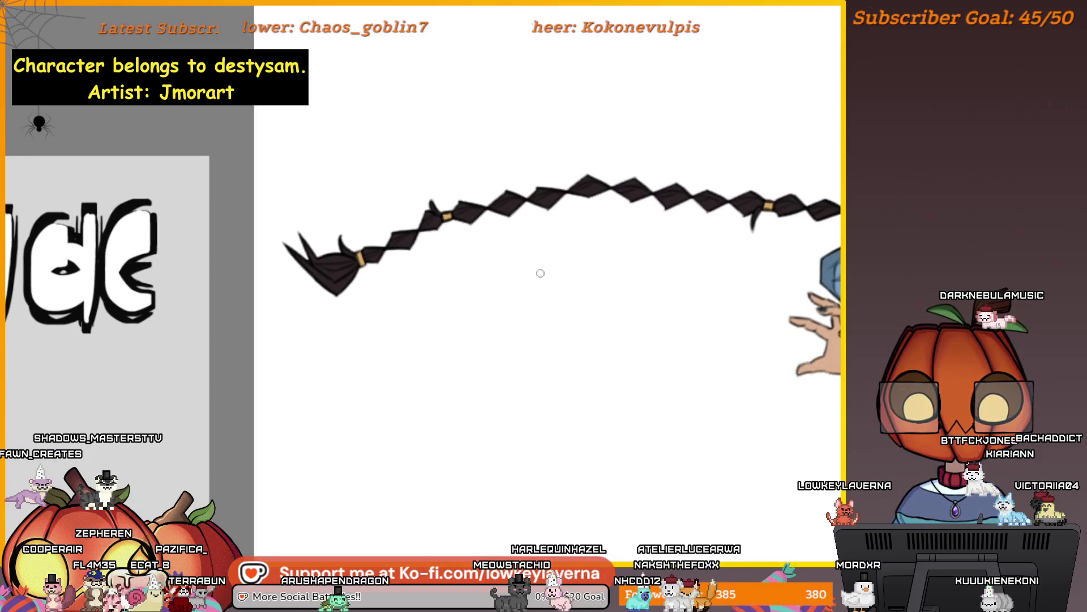
pyautogui.scroll(5, 585, 221)
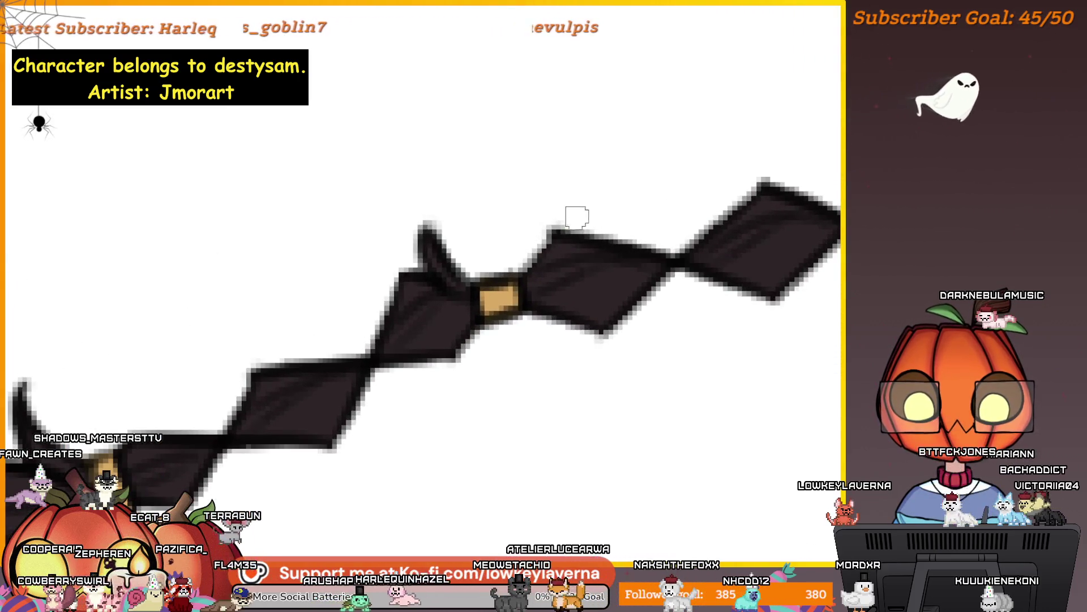
pyautogui.moveTo(796, 333); pyautogui.dragTo(762, 401)
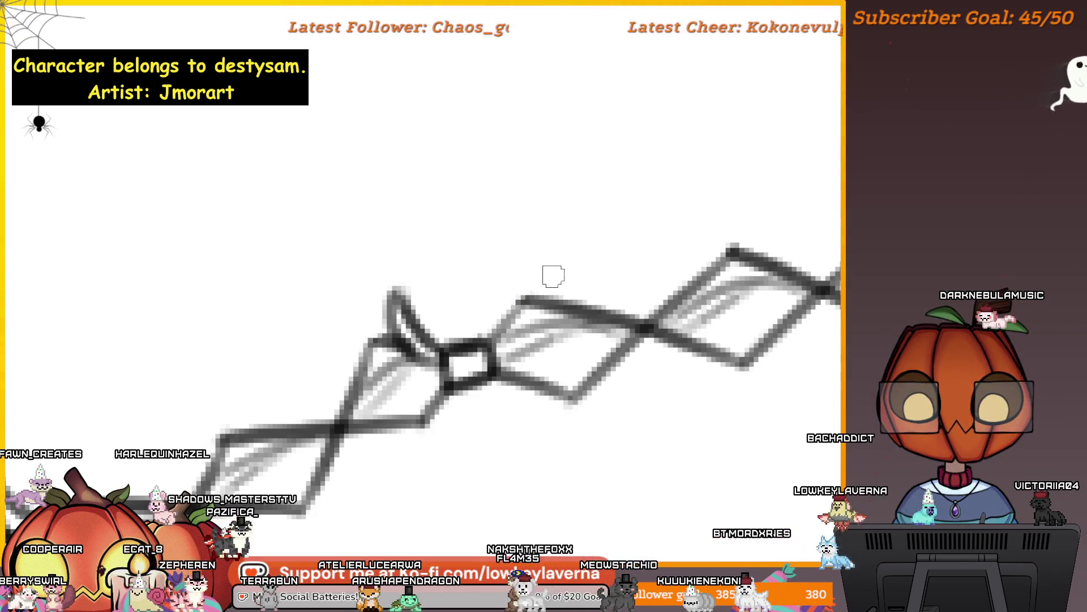
pyautogui.scroll(-3, 790, 221)
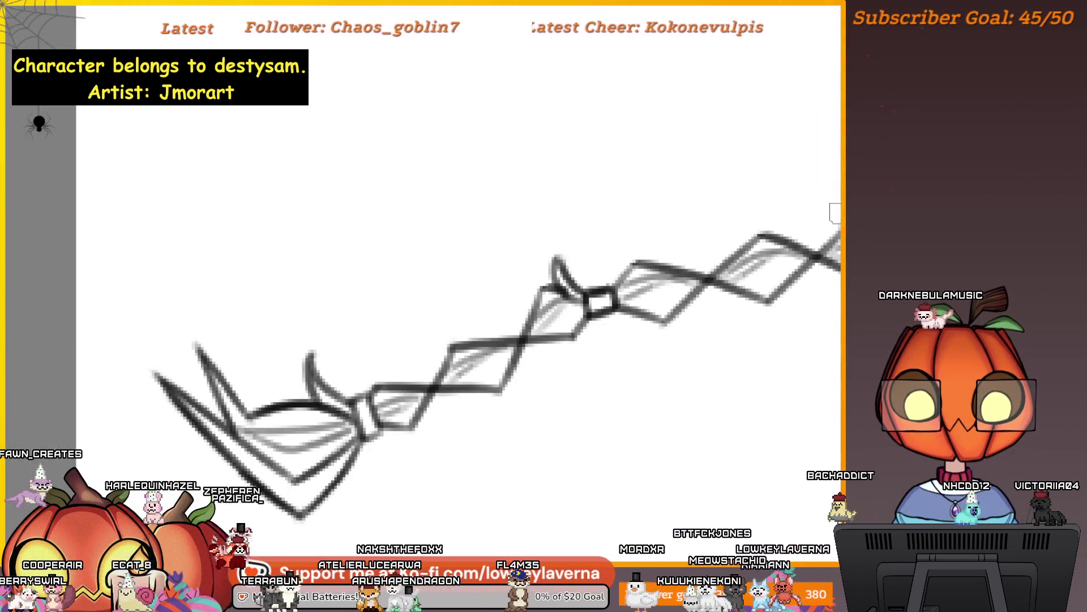
pyautogui.moveTo(843, 215); pyautogui.dragTo(563, 228)
pyautogui.scroll(-3, 535, 251)
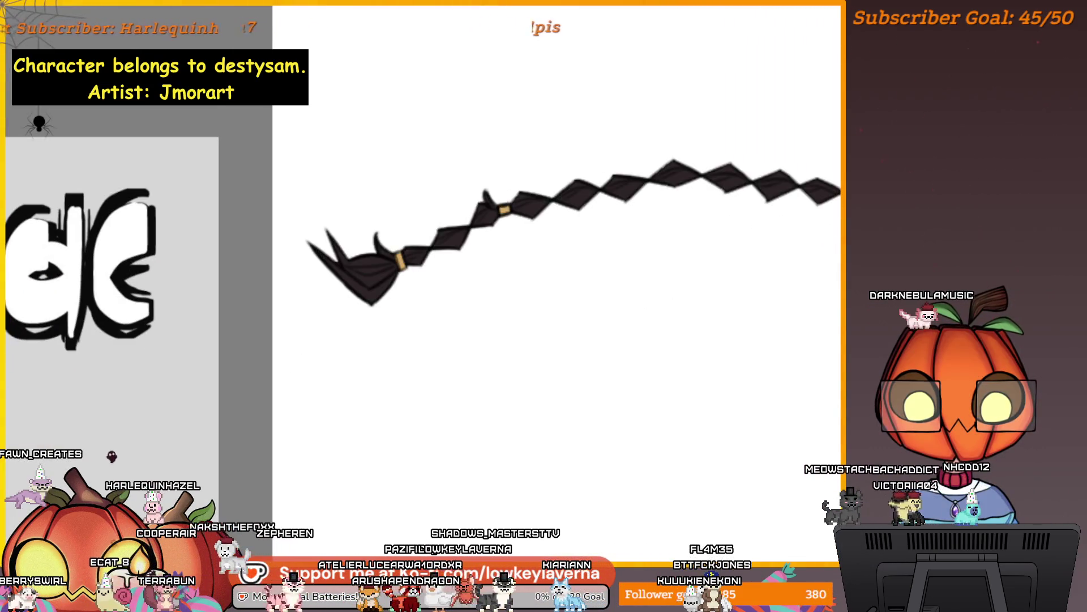
pyautogui.scroll(-4, 687, 254)
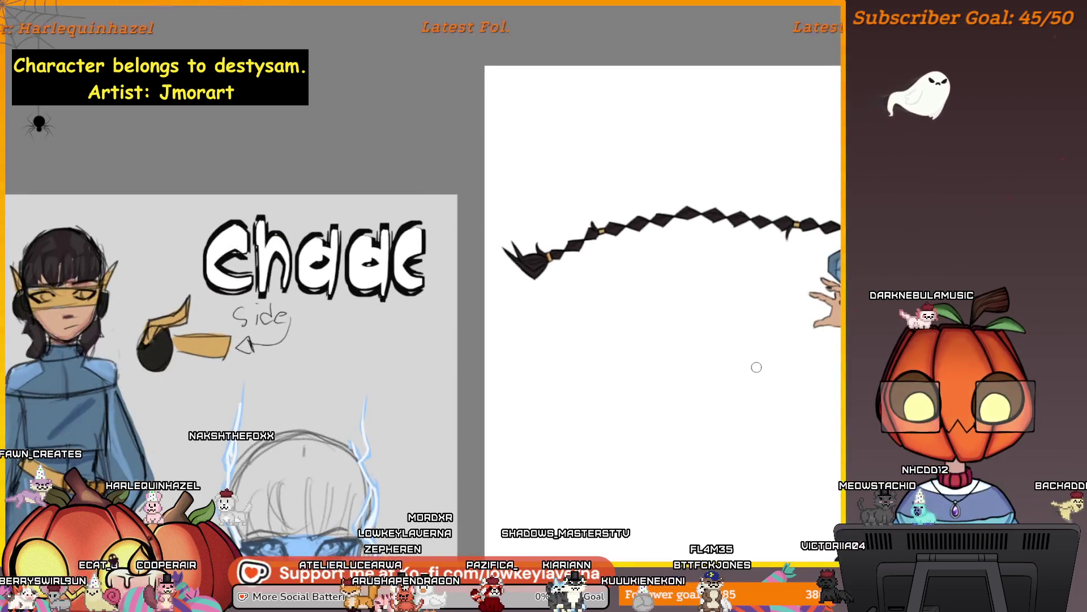
pyautogui.scroll(2, 498, 282)
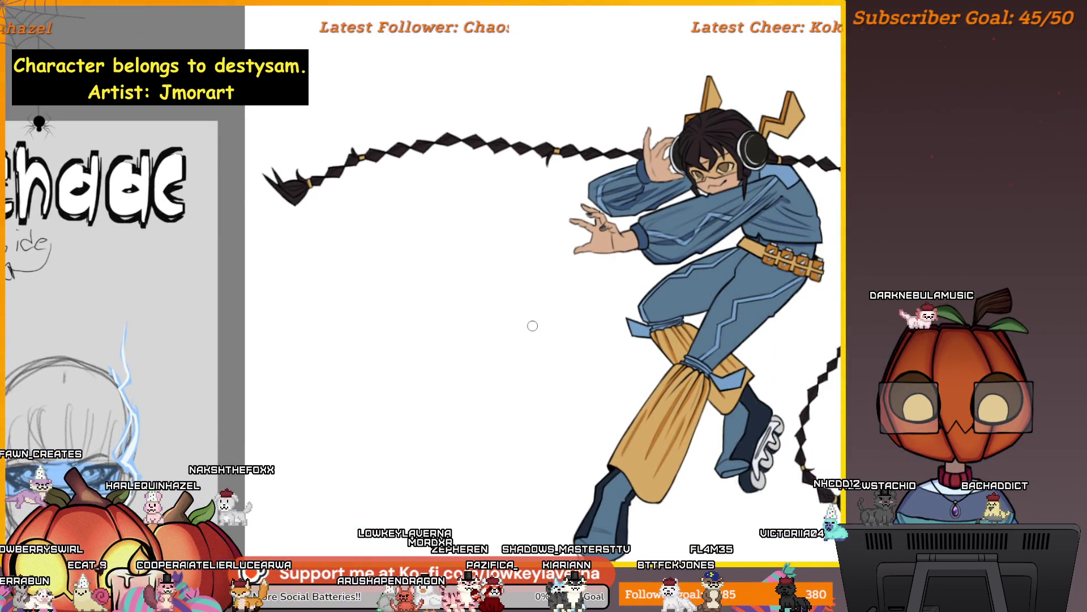
pyautogui.scroll(-3, 781, 377)
pyautogui.scroll(2, 781, 376)
pyautogui.hscroll(-2, 781, 376)
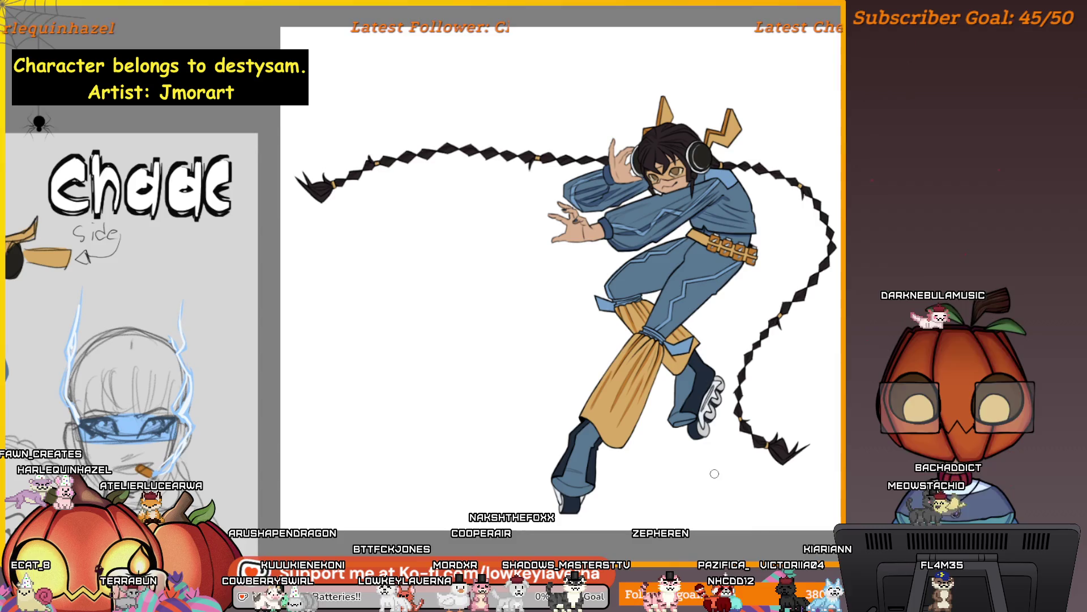
pyautogui.scroll(-3, 825, 377)
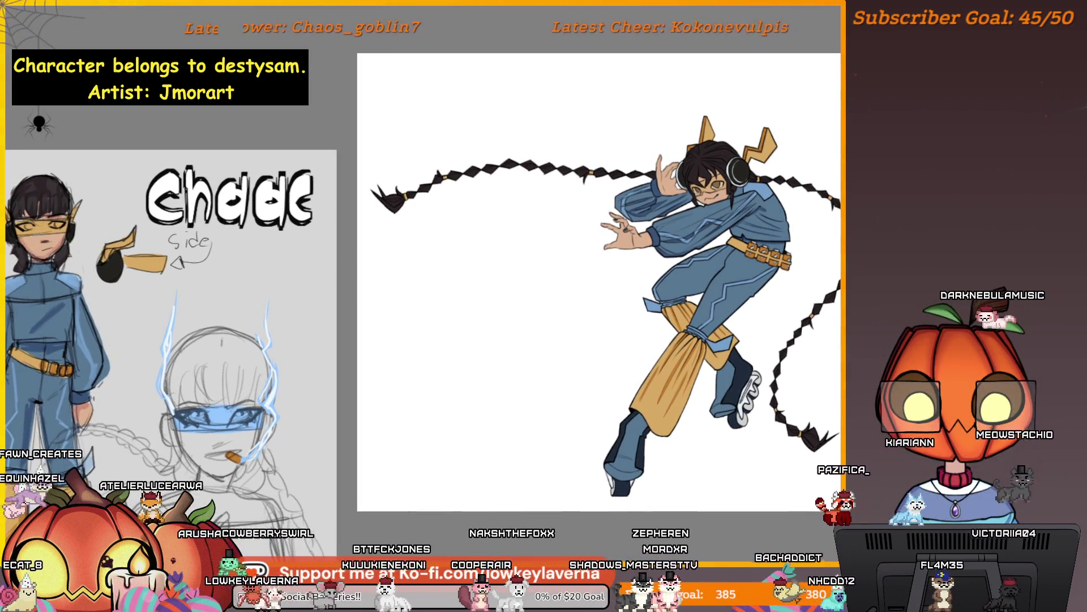
pyautogui.scroll(-4, 737, 442)
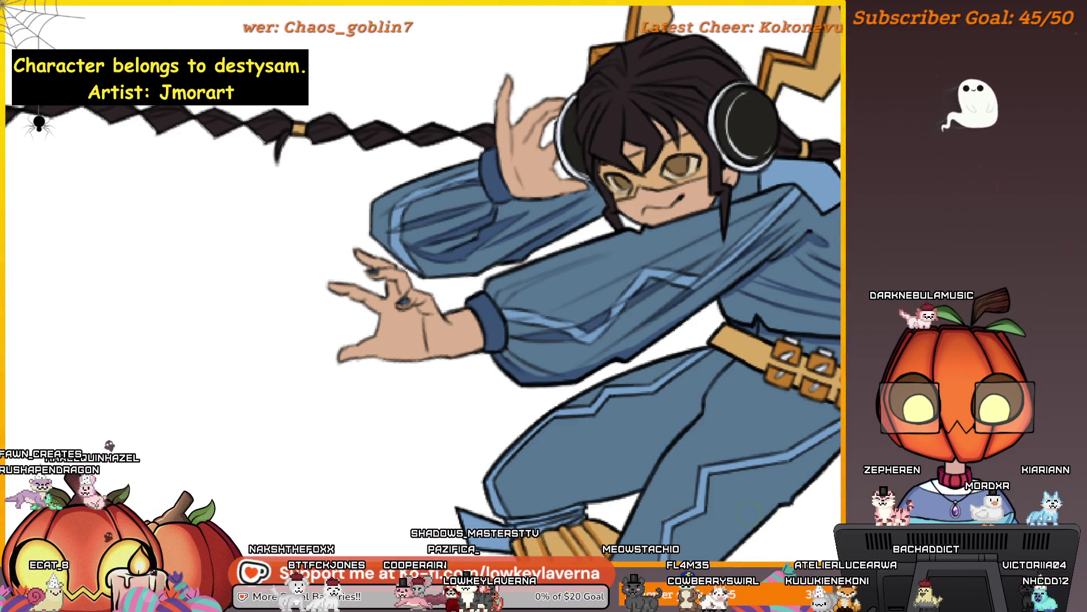
# Zoom in on the hand over the headphones, lasso the area touching them, and zoom back out
pyautogui.scroll(-5, 777, 289)
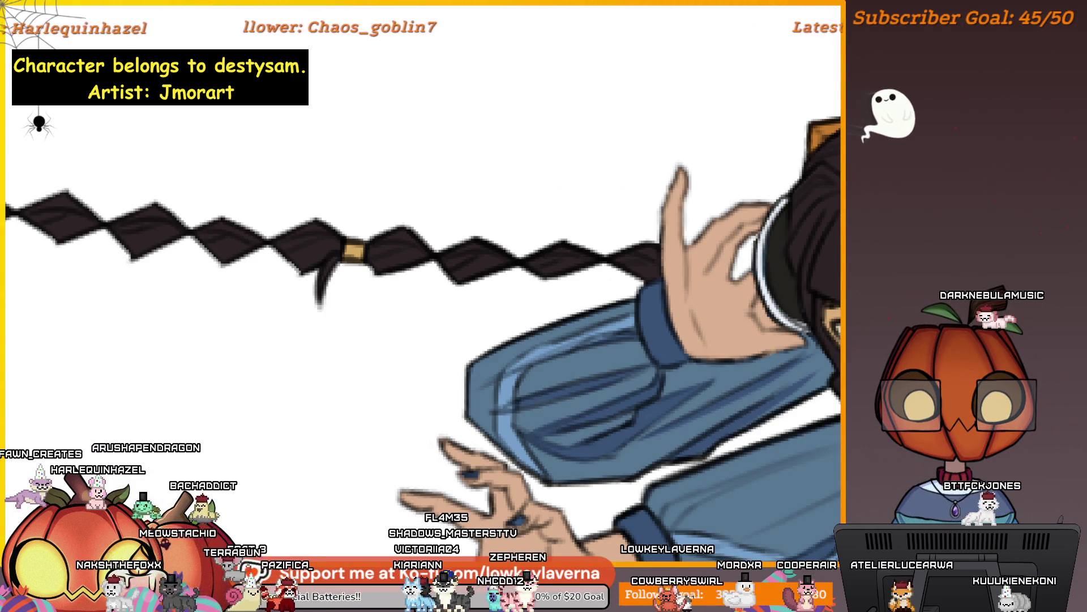
pyautogui.click(684, 244)
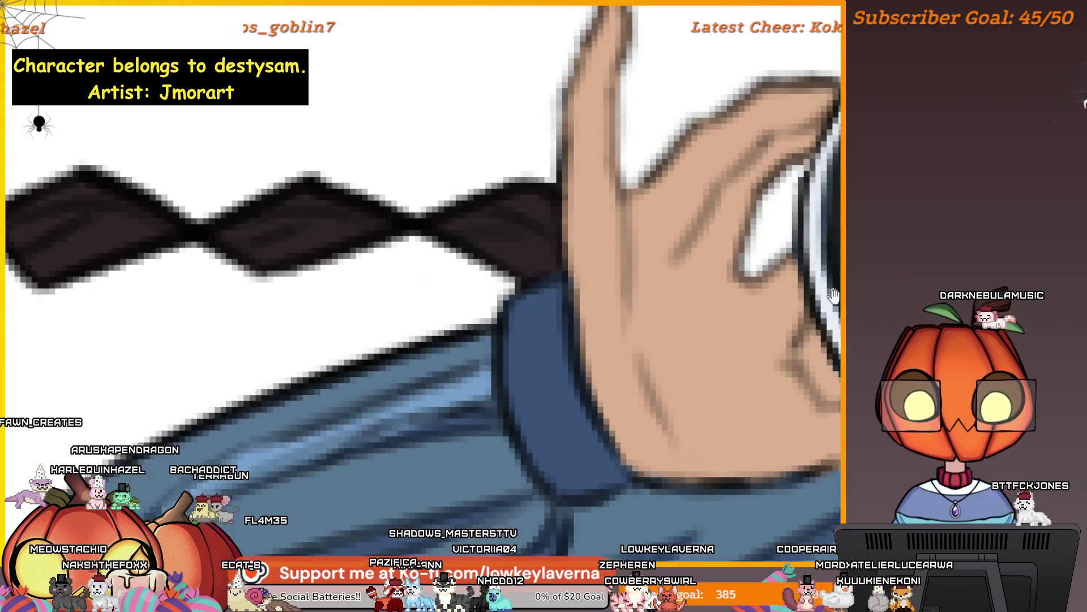
pyautogui.moveTo(675, 338)
pyautogui.mouseDown()
pyautogui.moveTo(694, 298)
pyautogui.moveTo(753, 368)
pyautogui.moveTo(697, 339)
pyautogui.moveTo(653, 354)
pyautogui.mouseUp()
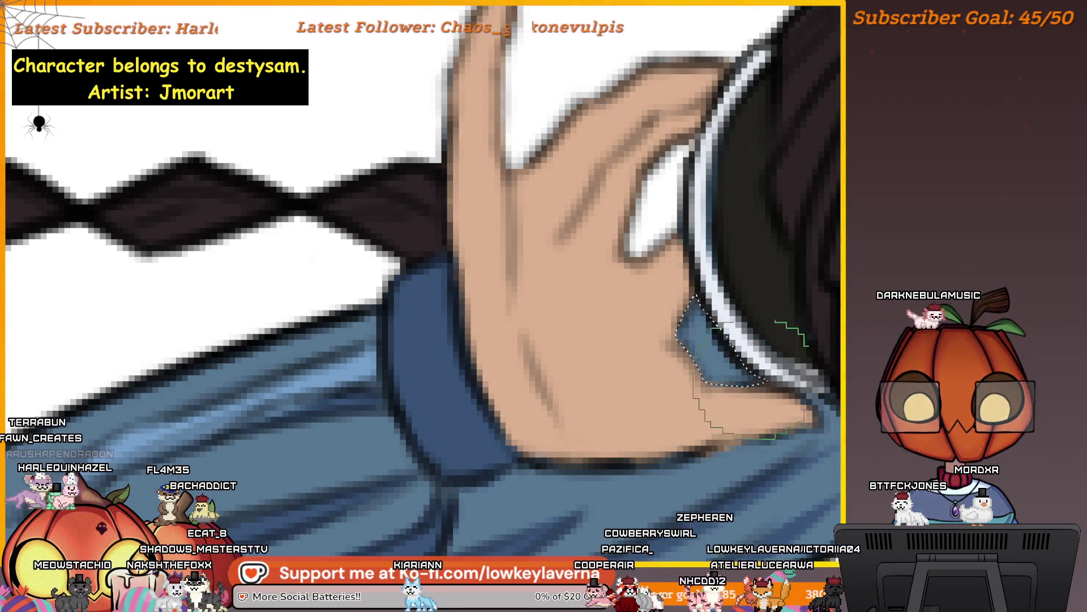
pyautogui.keyDown('alt'); pyautogui.click(790, 318); pyautogui.keyUp('alt')
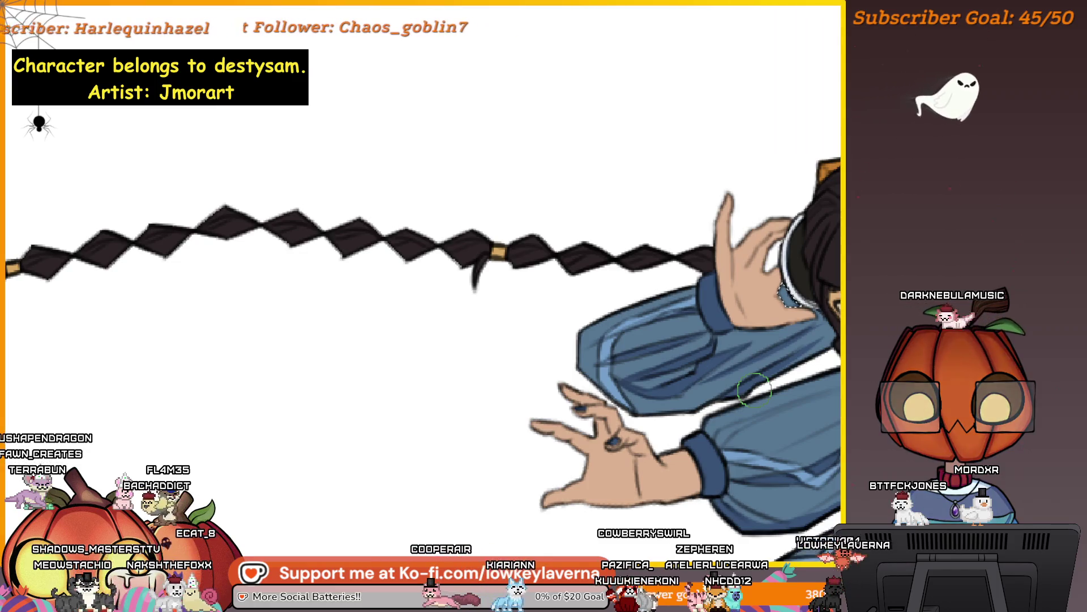
pyautogui.scroll(-5, 836, 300)
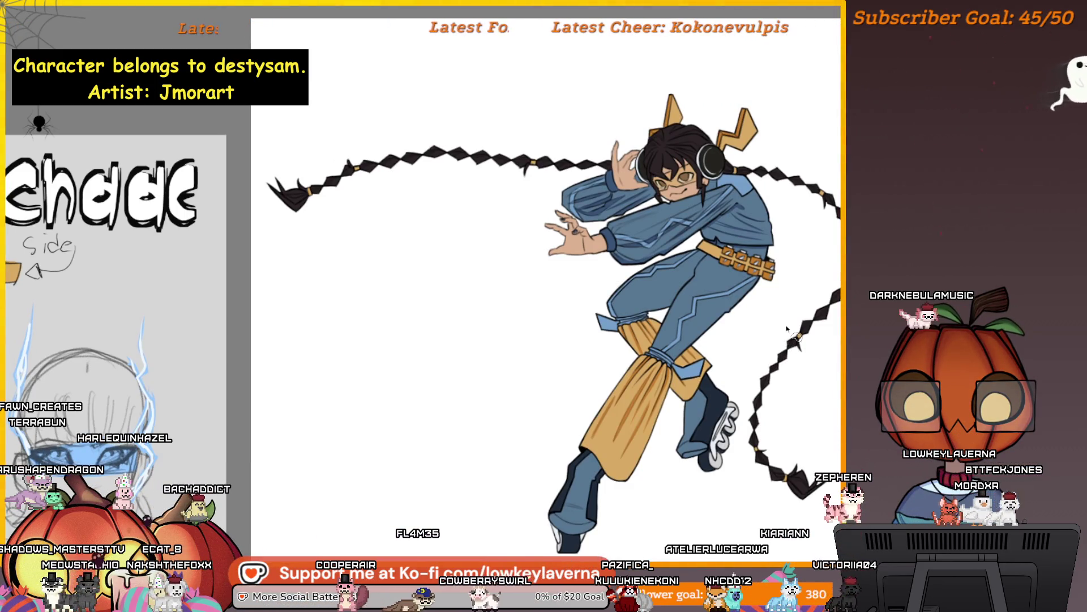
pyautogui.scroll(5, 772, 336)
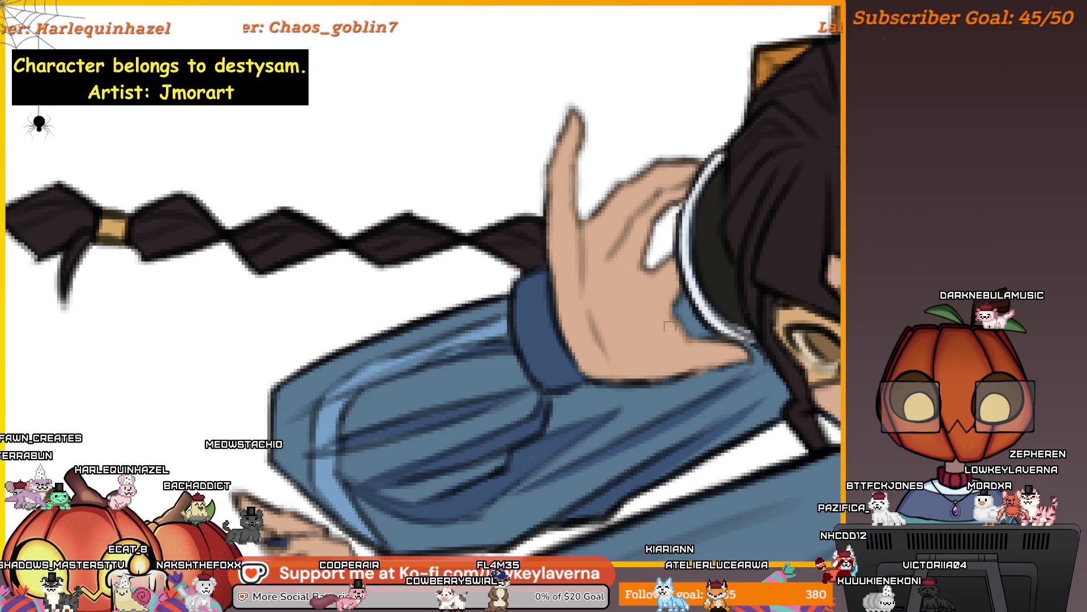
pyautogui.scroll(-5, 686, 260)
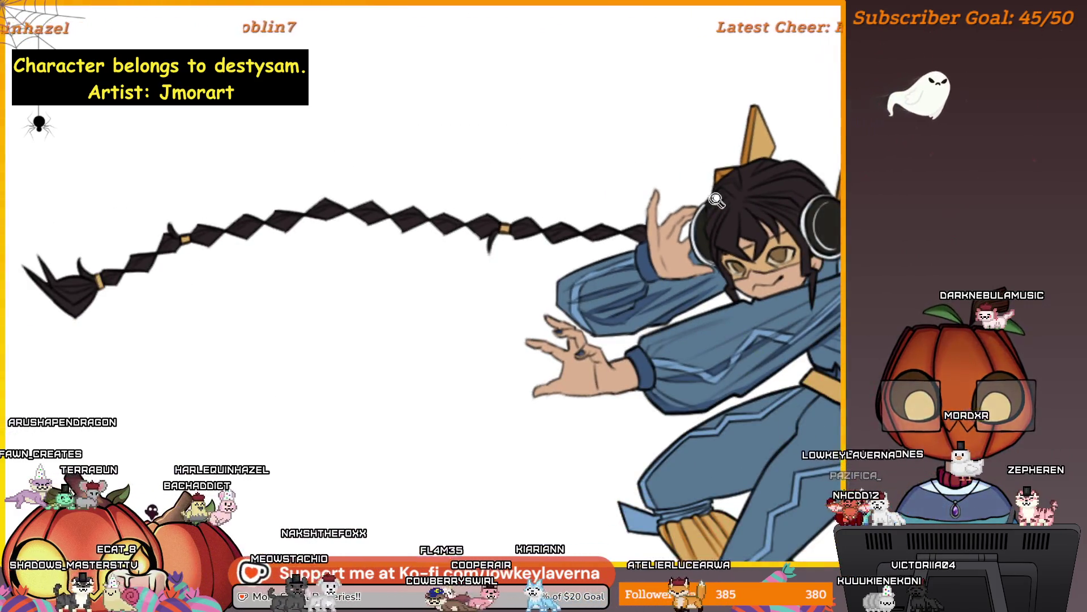
pyautogui.scroll(-2, 808, 334)
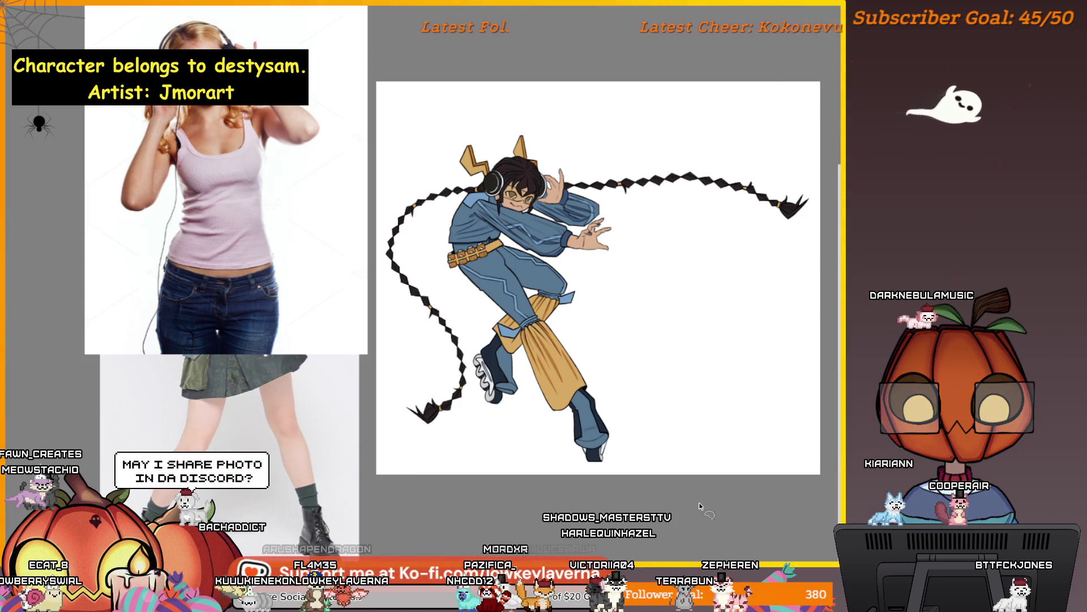
# Bring the Chade character sheet into view and mirror the canvas to check, then flip back
pyautogui.moveTo(698, 505); pyautogui.dragTo(502, 453)
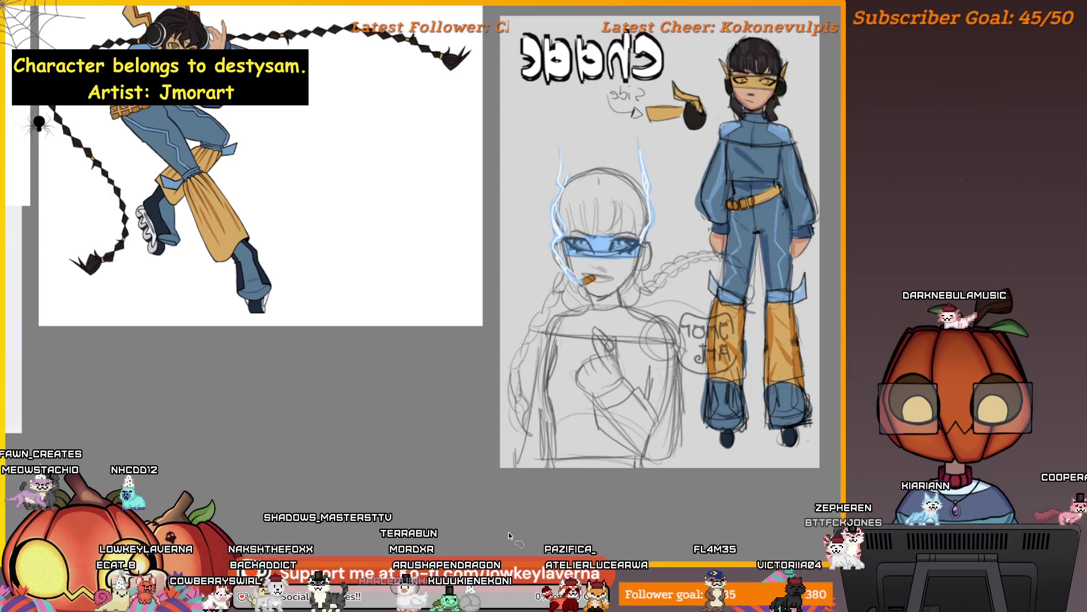
pyautogui.moveTo(454, 396)
pyautogui.mouseDown()
pyautogui.moveTo(490, 486)
pyautogui.moveTo(522, 407)
pyautogui.mouseUp()
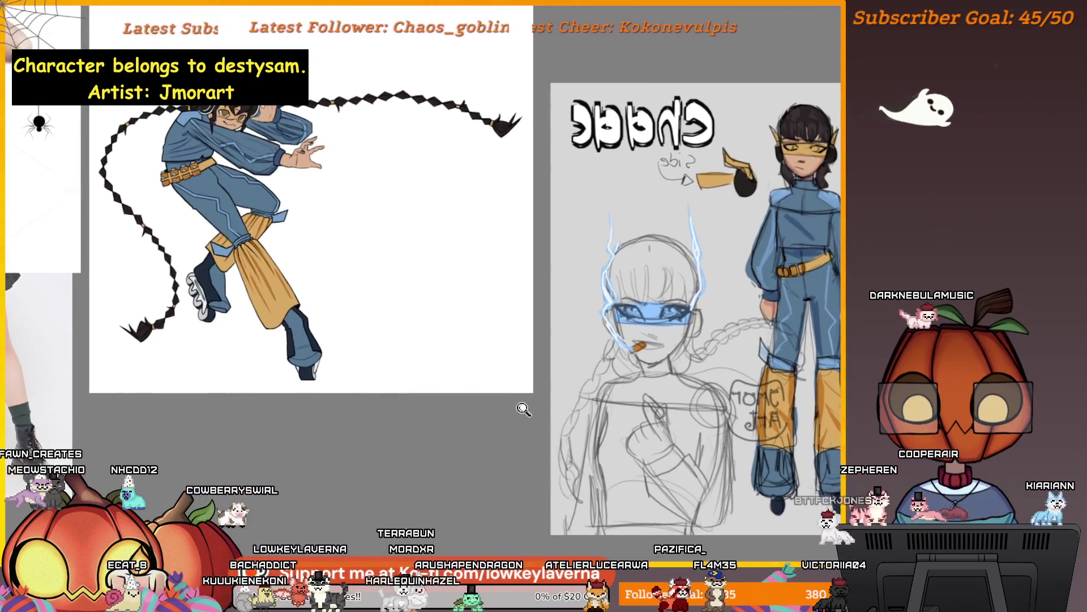
pyautogui.scroll(-2, 512, 427)
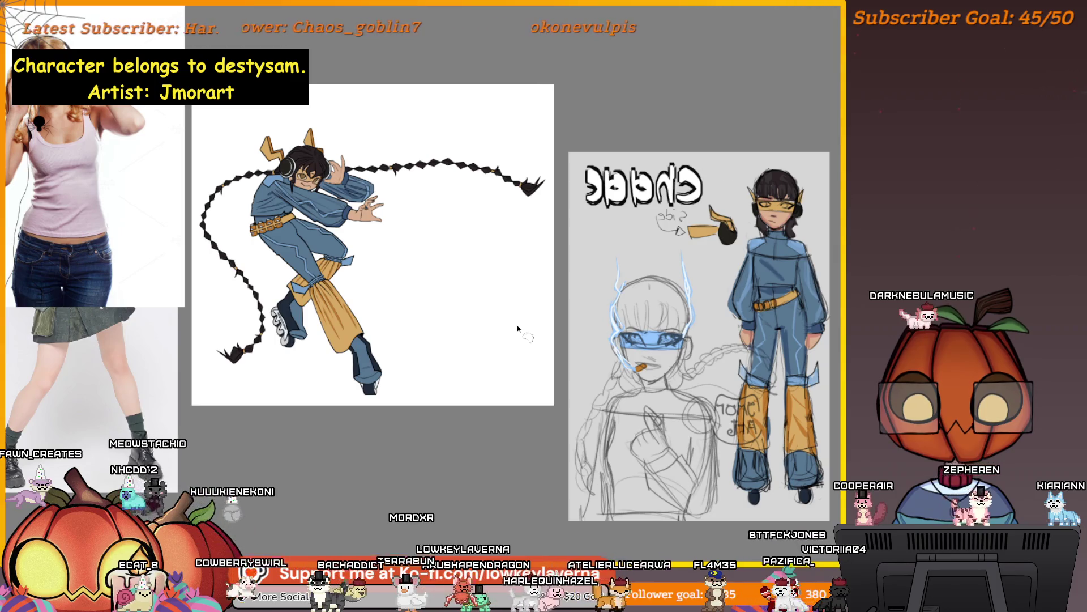
pyautogui.press('m')
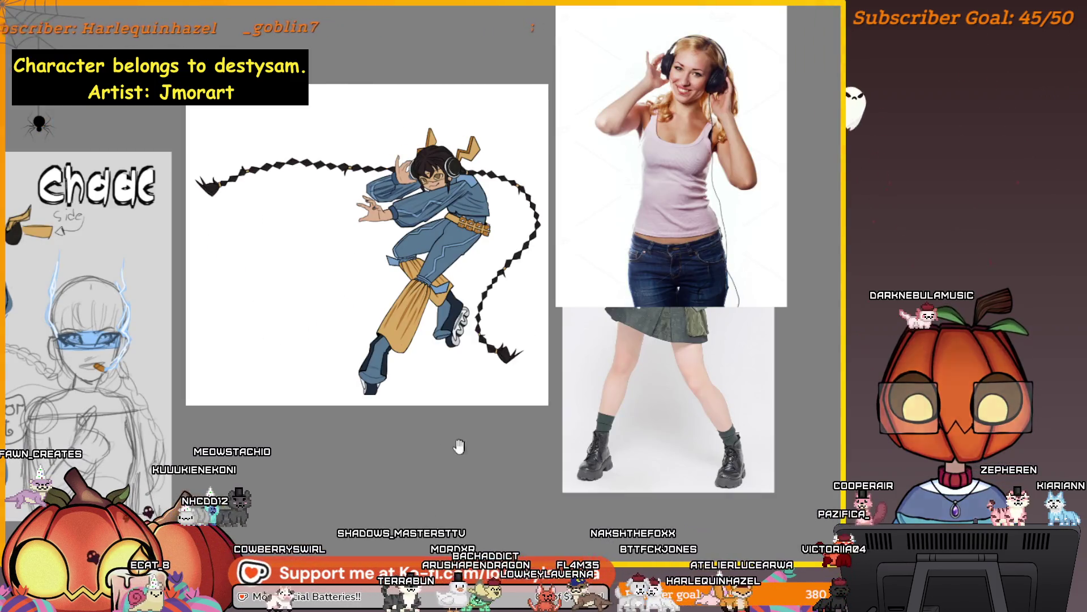
pyautogui.press('m')
pyautogui.moveTo(719, 406); pyautogui.dragTo(775, 412)
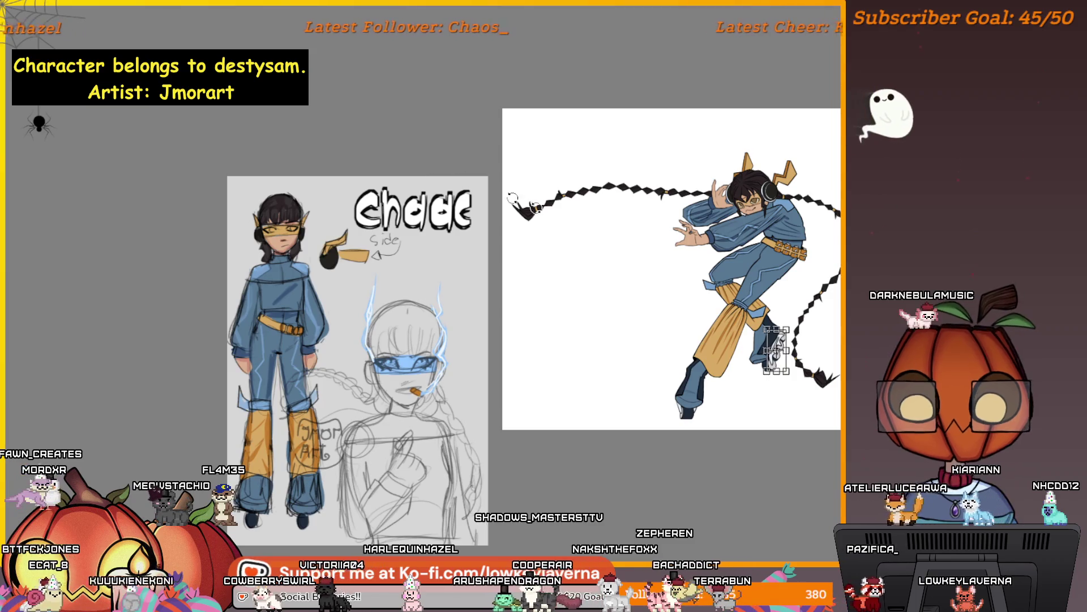
# Commit the roller skate transform on the raised foot
pyautogui.scroll(5, 761, 323)
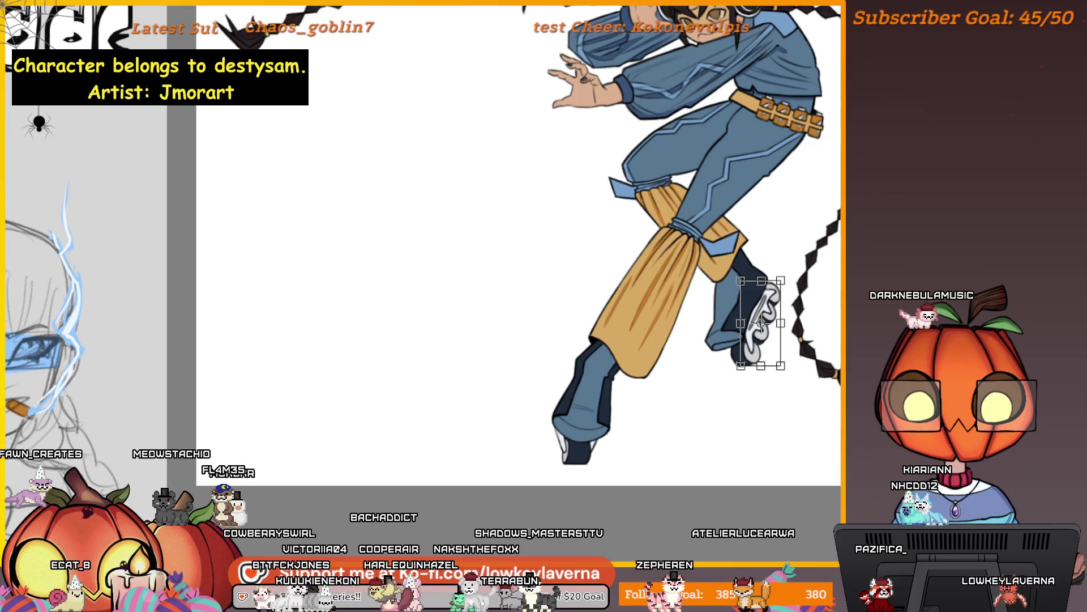
pyautogui.press('Return')
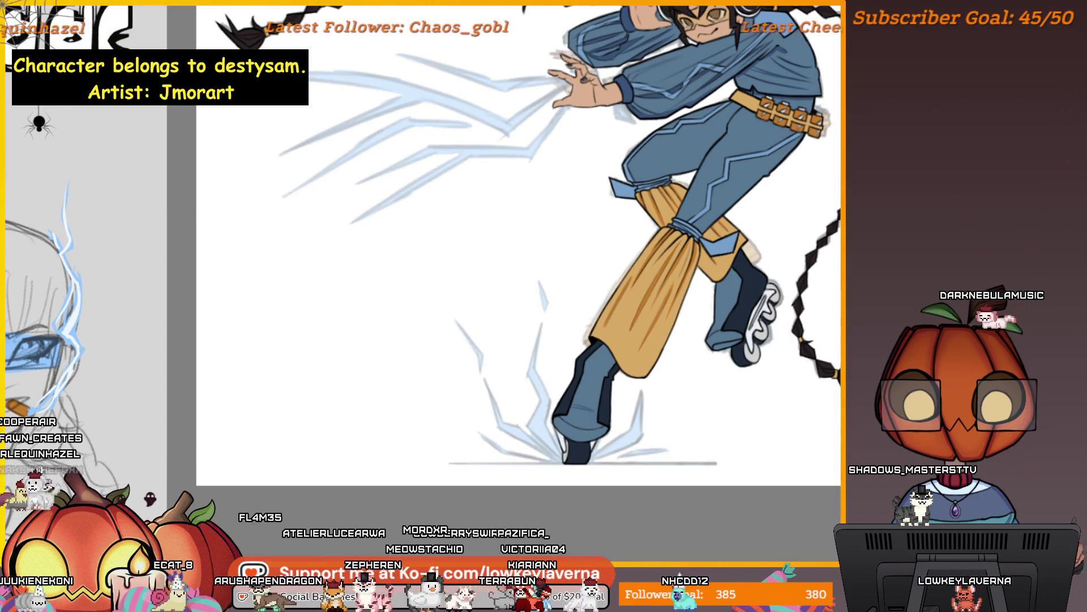
# Undo back to full-strength solid blue lightning strokes around the hands
pyautogui.scroll(-3, 518, 243)
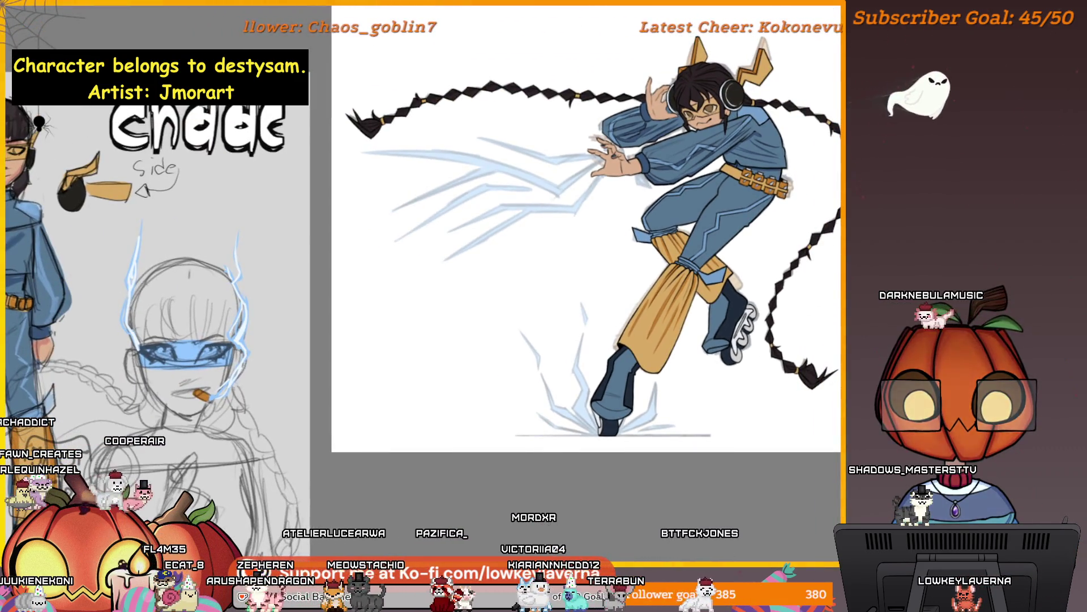
pyautogui.hotkey('ctrl', 'z')
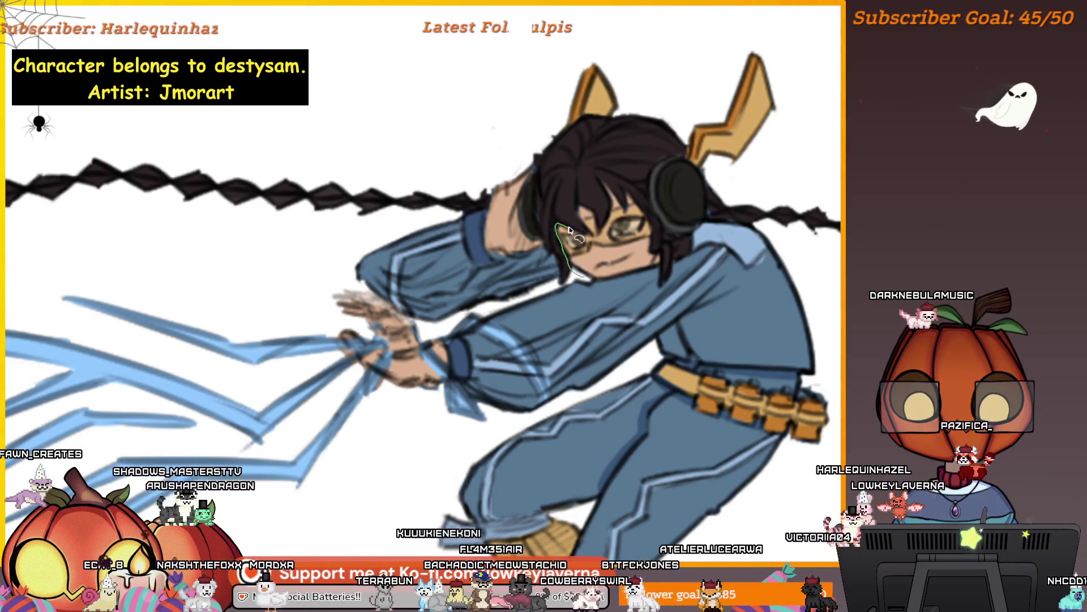
# Outline a selection around the character's glasses, then nudge the face view left
pyautogui.moveTo(632, 195)
pyautogui.mouseDown()
pyautogui.moveTo(657, 235)
pyautogui.moveTo(644, 267)
pyautogui.mouseUp()
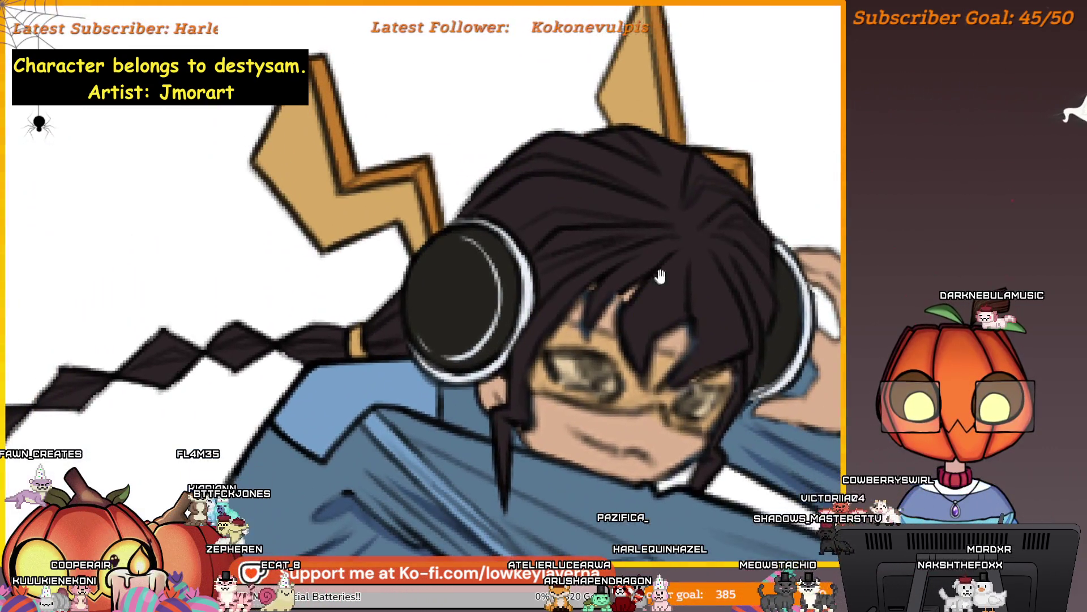
pyautogui.moveTo(661, 276); pyautogui.dragTo(627, 287)
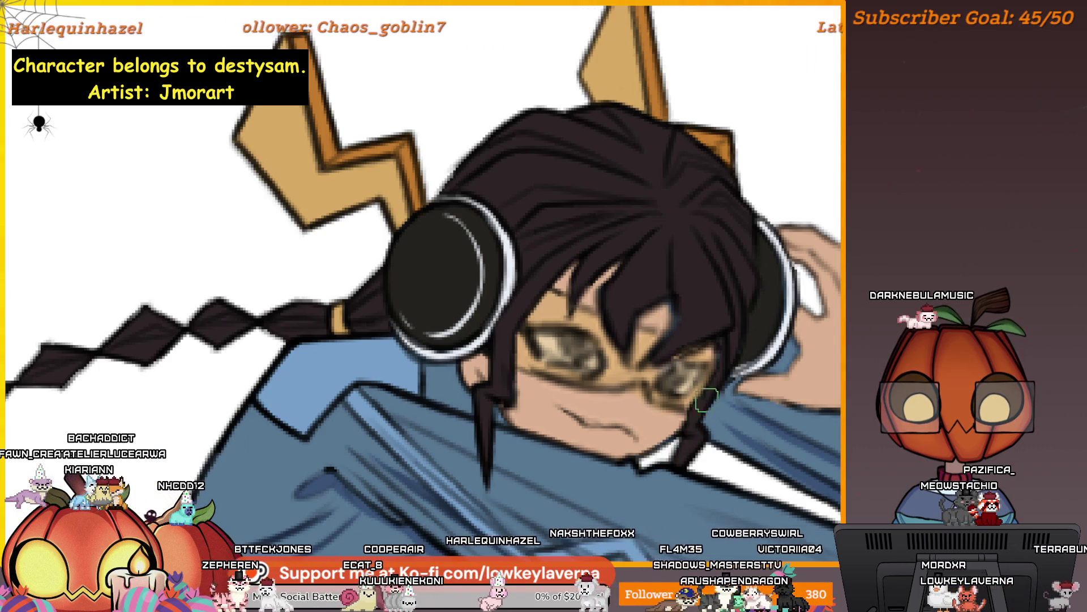
pyautogui.scroll(-5, 736, 385)
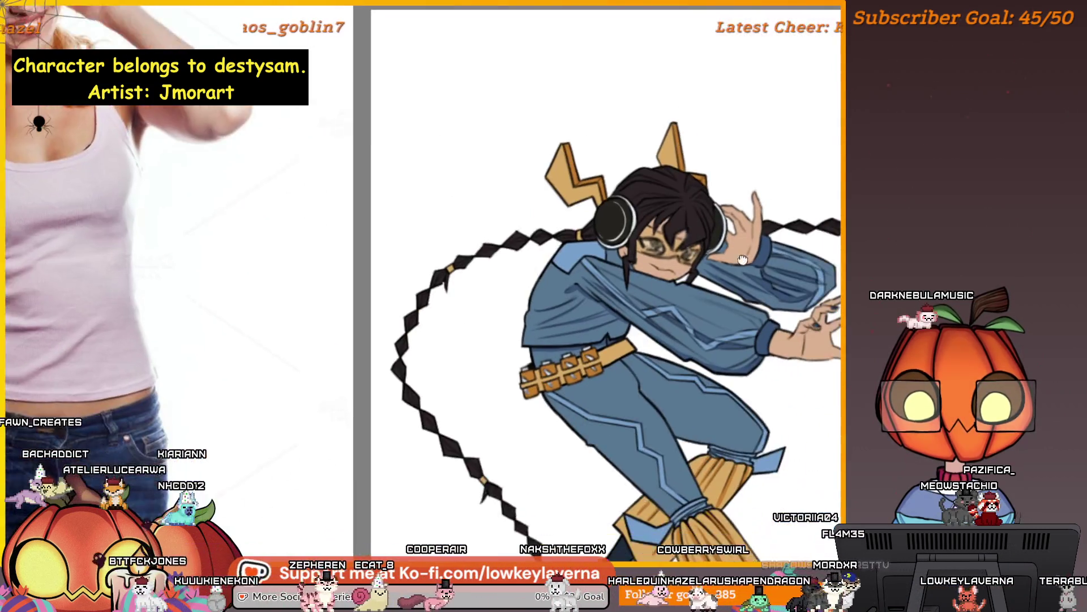
pyautogui.scroll(5, 682, 229)
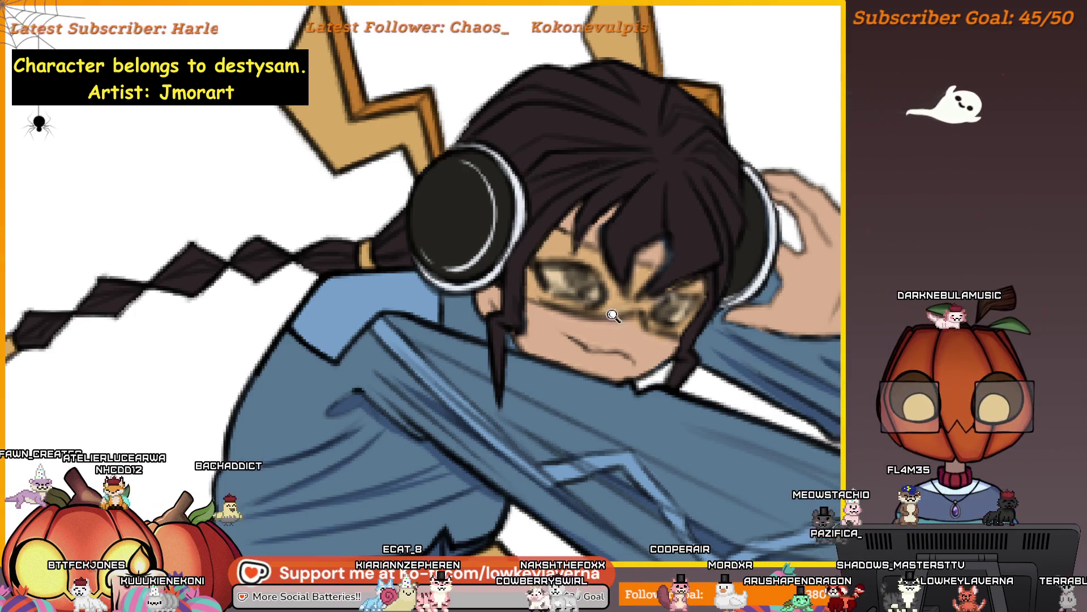
pyautogui.scroll(3, 614, 311)
pyautogui.moveTo(632, 261); pyautogui.dragTo(603, 295)
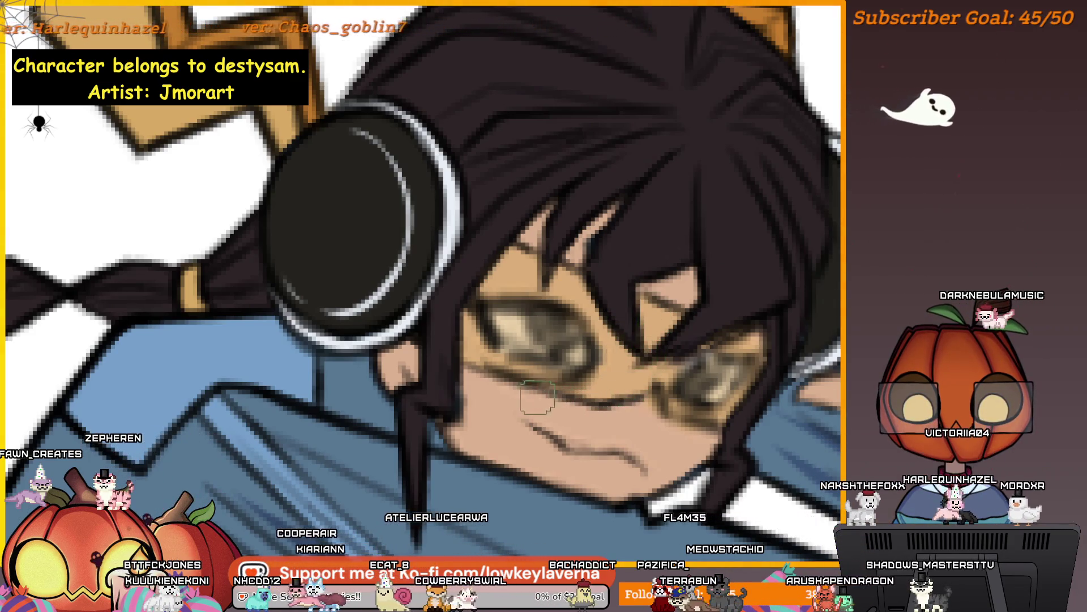
pyautogui.scroll(-5, 626, 345)
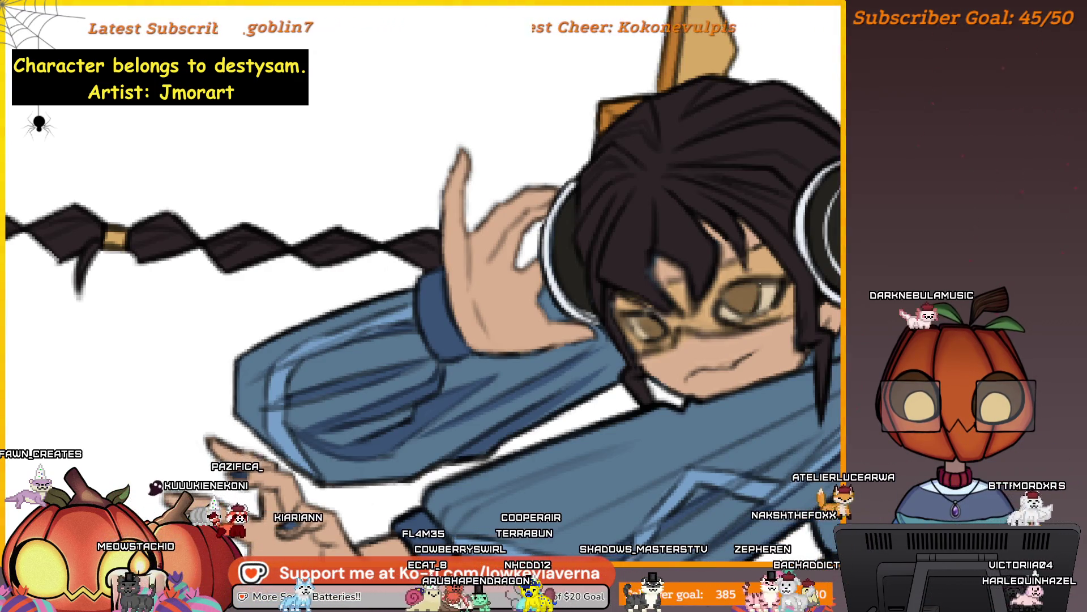
# Scroll the canvas view away from the tan-tinted glasses lenses
pyautogui.scroll(-5, 763, 213)
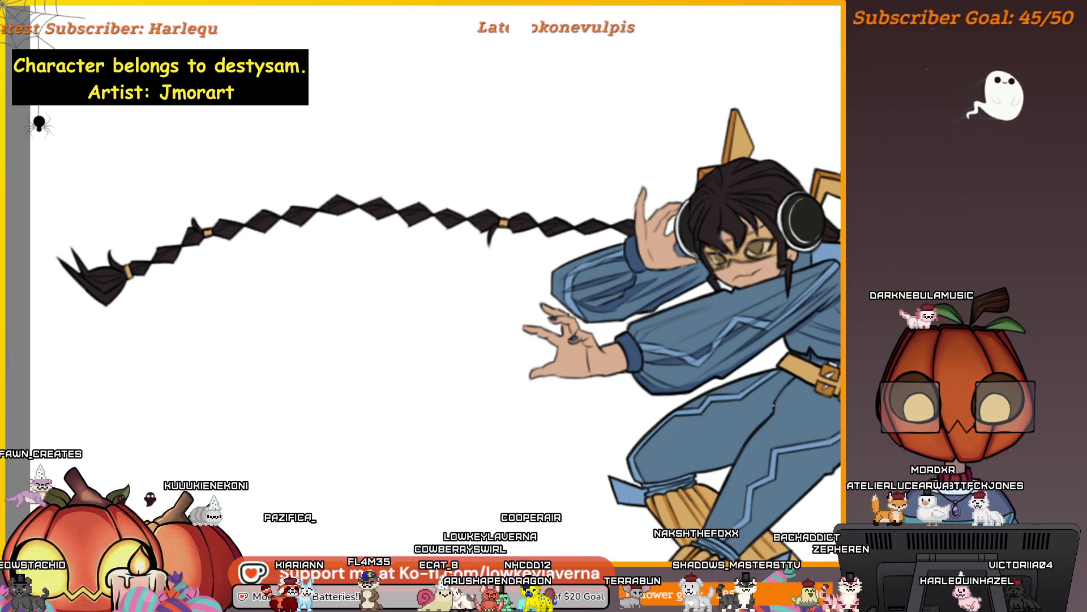
# Unmirror the canvas with H and pan the whole figure to the centre
pyautogui.press('h')
pyautogui.moveTo(221, 453); pyautogui.dragTo(668, 408)
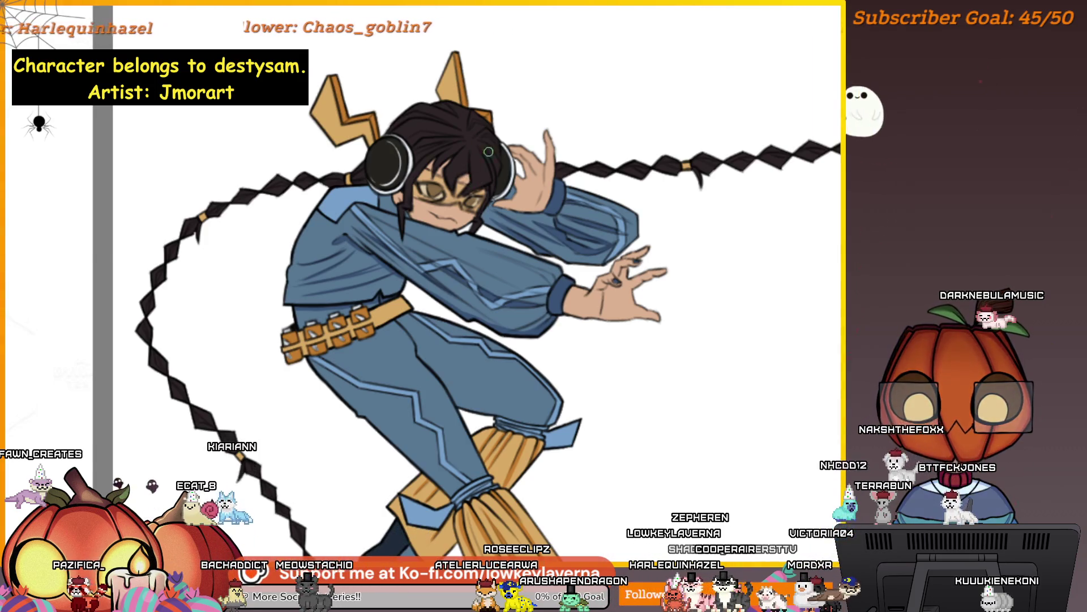
# Zoom and scroll the view in on the face and glasses lenses
pyautogui.scroll(5, 475, 169)
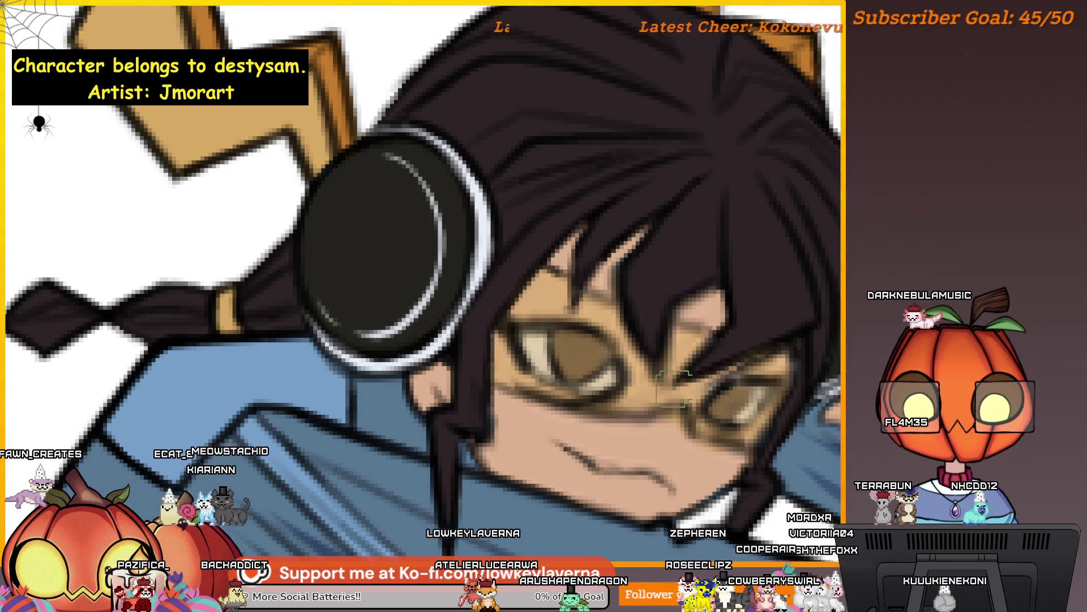
pyautogui.scroll(1, 660, 374)
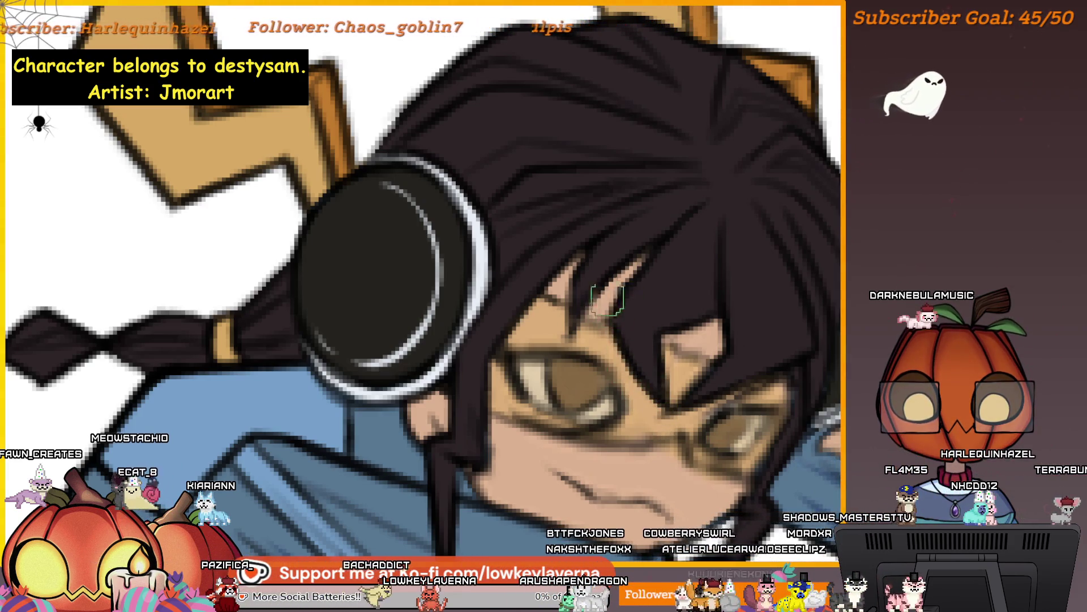
pyautogui.hscroll(-1, 623, 318)
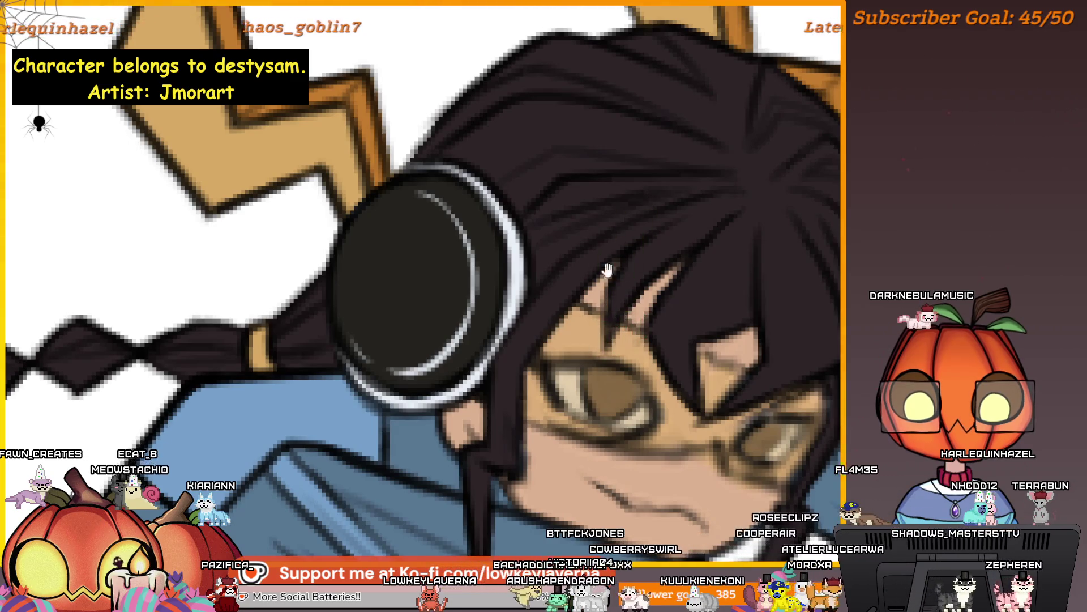
pyautogui.scroll(-10, 612, 269)
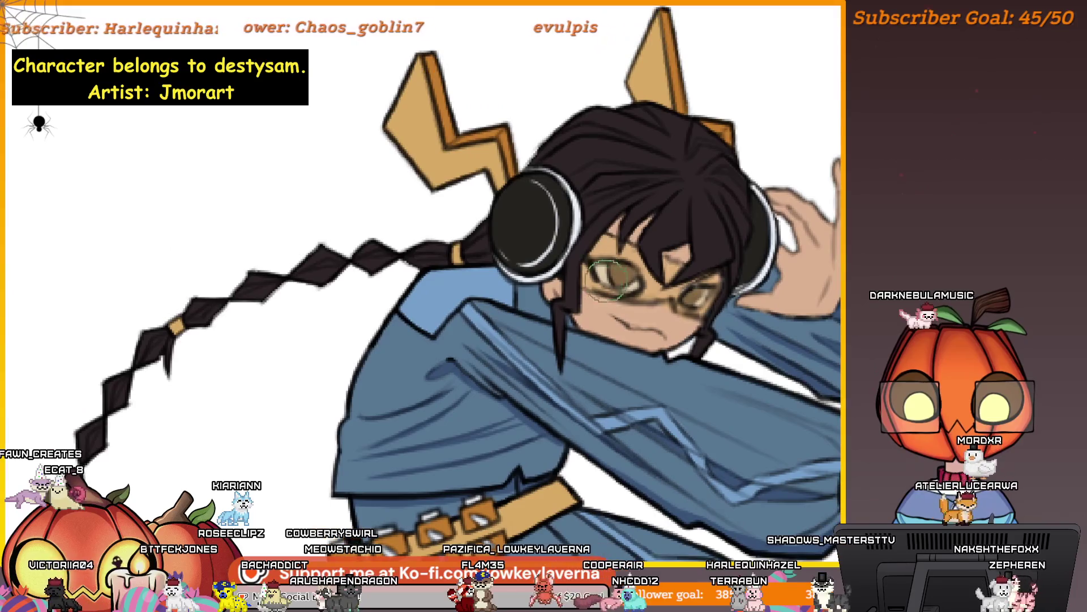
pyautogui.scroll(2, 636, 244)
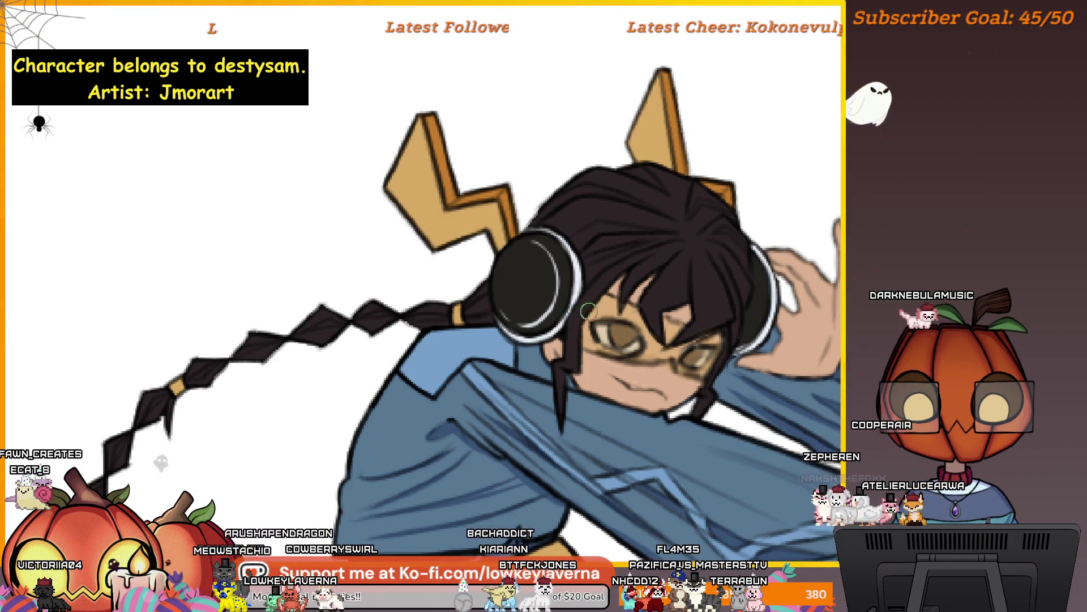
# Mirror the view with M to check the face, then restore it
pyautogui.scroll(-3, 674, 229)
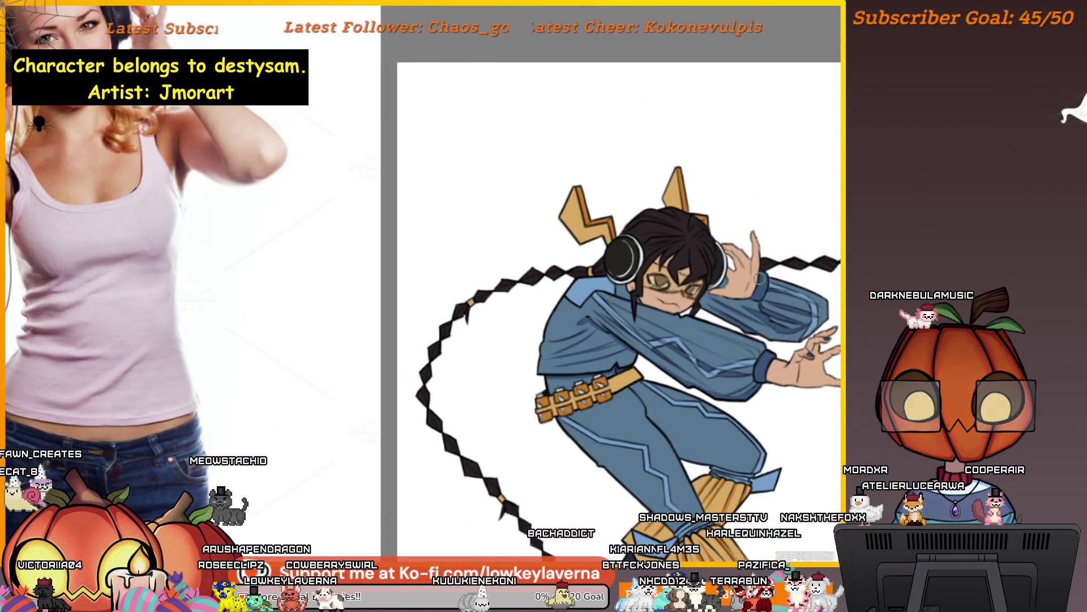
pyautogui.scroll(-2, 759, 278)
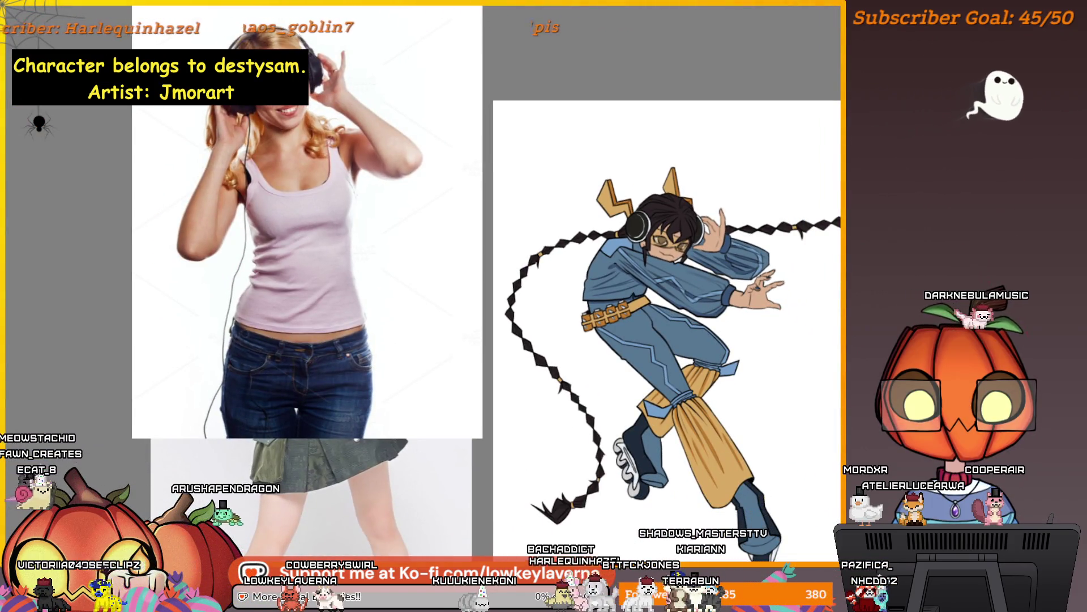
pyautogui.scroll(3, 684, 113)
pyautogui.scroll(3, 684, 113)
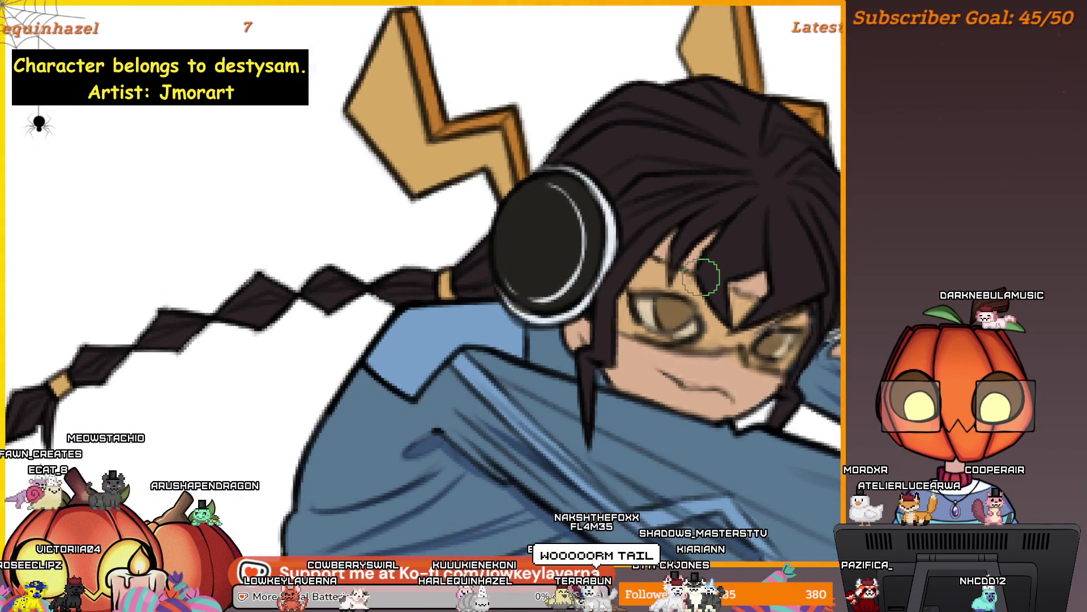
pyautogui.press('m')
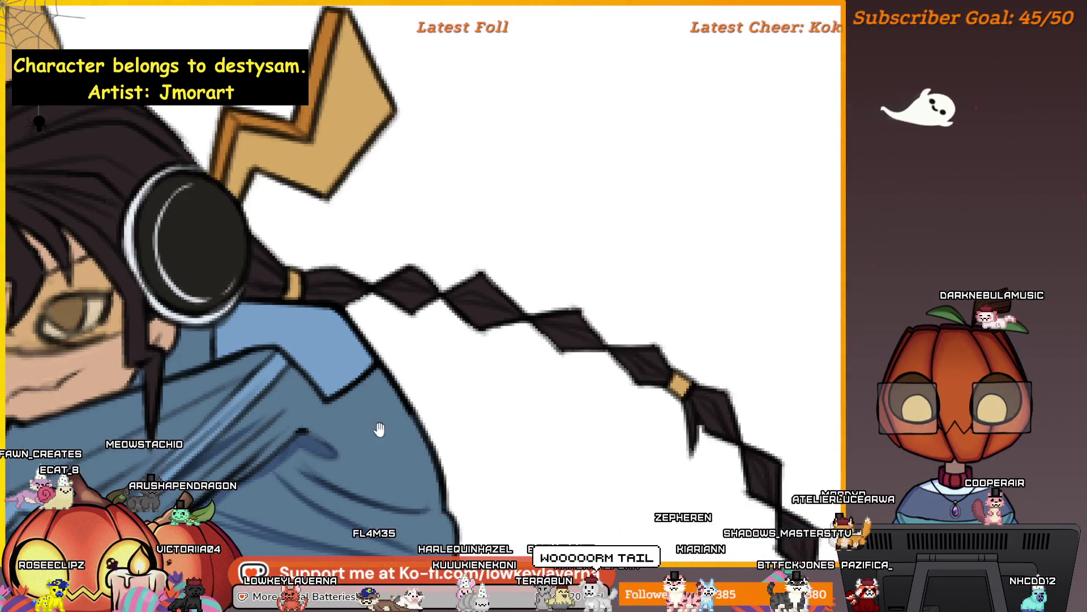
pyautogui.press('m')
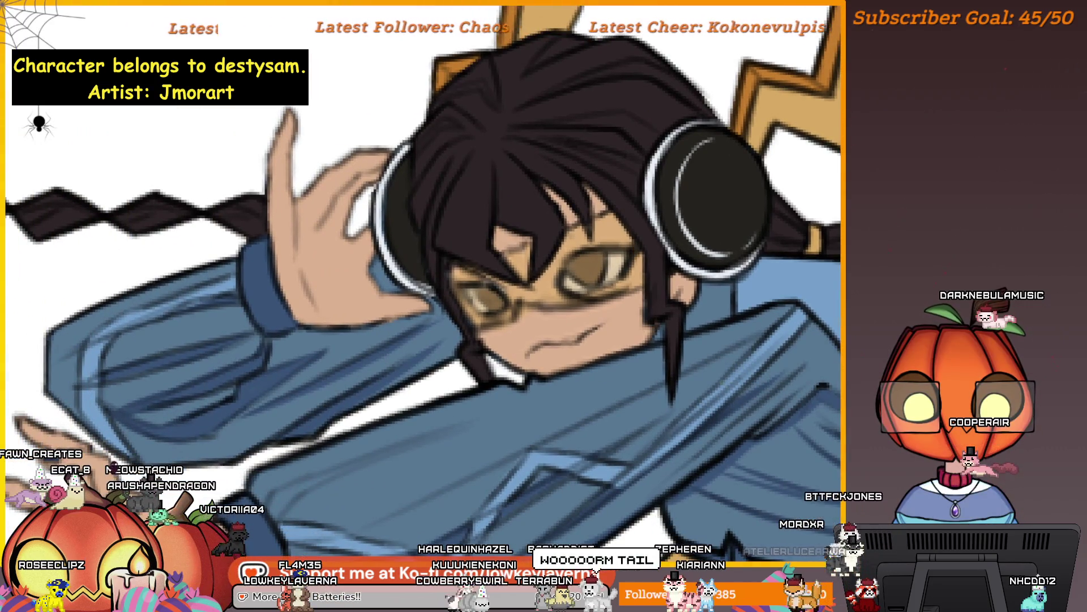
# Shift the head view slightly down and zoom in close on the face
pyautogui.scroll(-5, 733, 210)
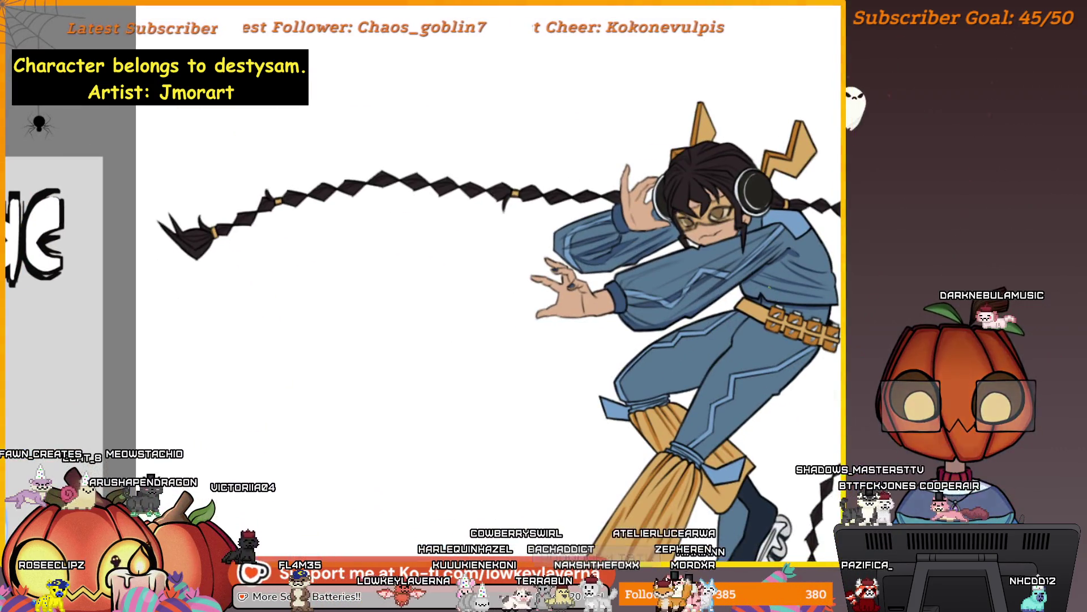
pyautogui.scroll(2, 733, 210)
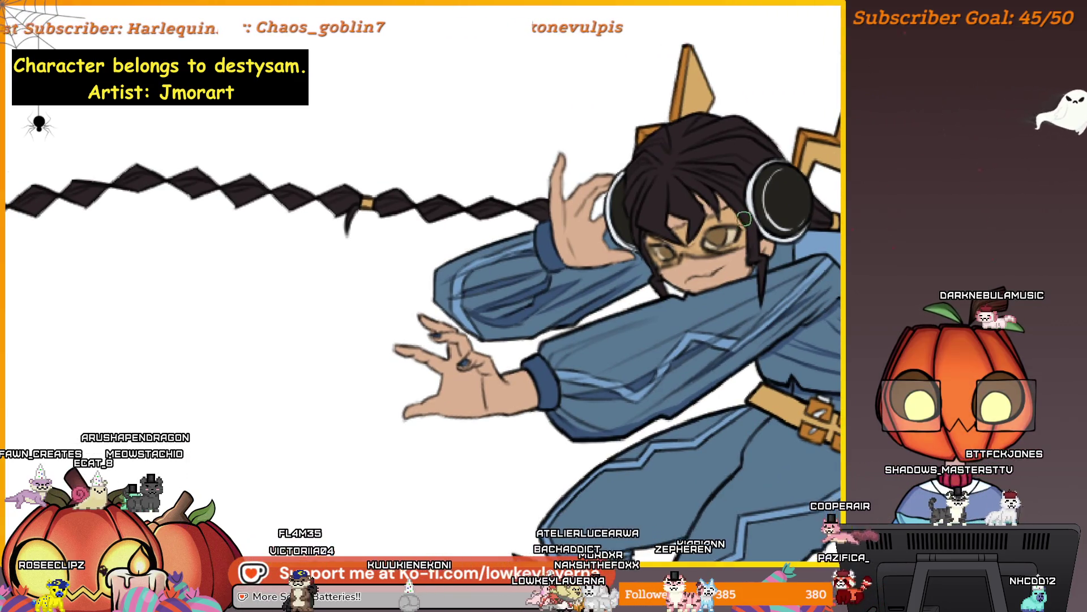
pyautogui.moveTo(735, 224); pyautogui.dragTo(755, 280)
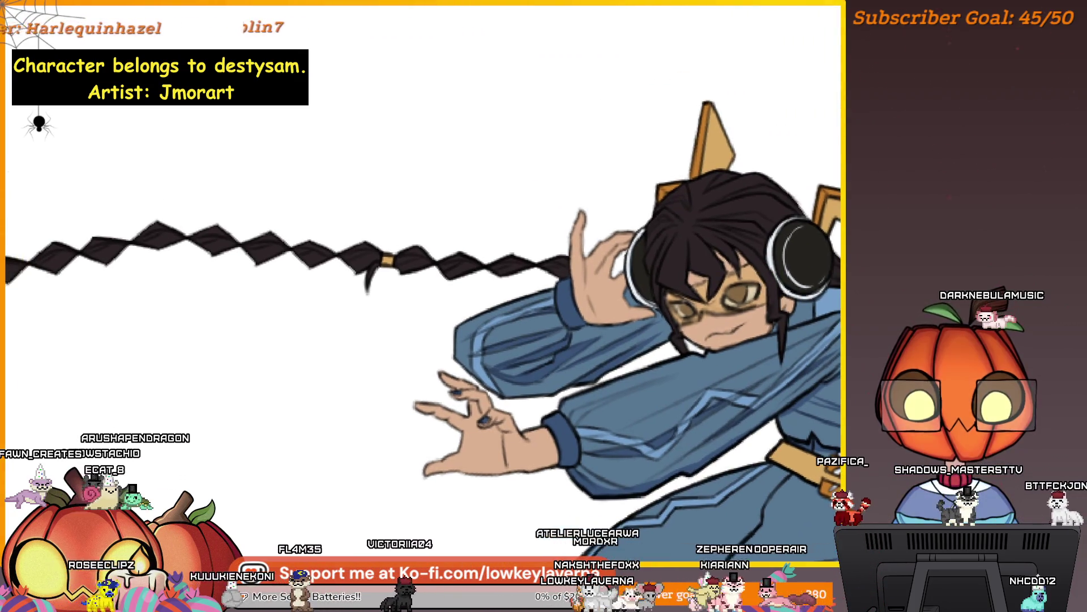
pyautogui.scroll(-4, 796, 303)
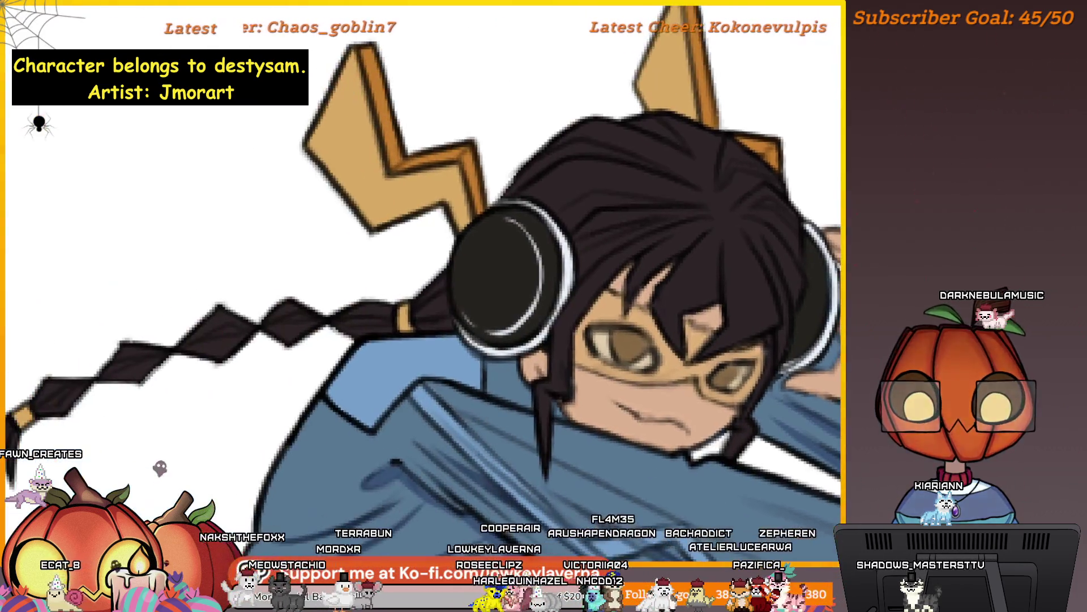
pyautogui.click(810, 310)
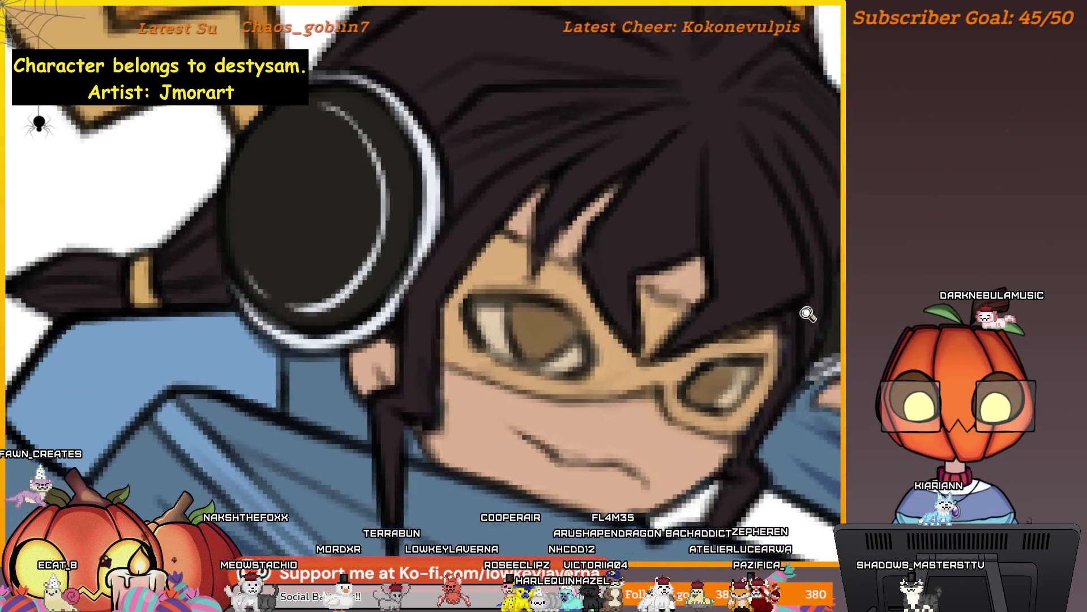
pyautogui.scroll(-3, 740, 360)
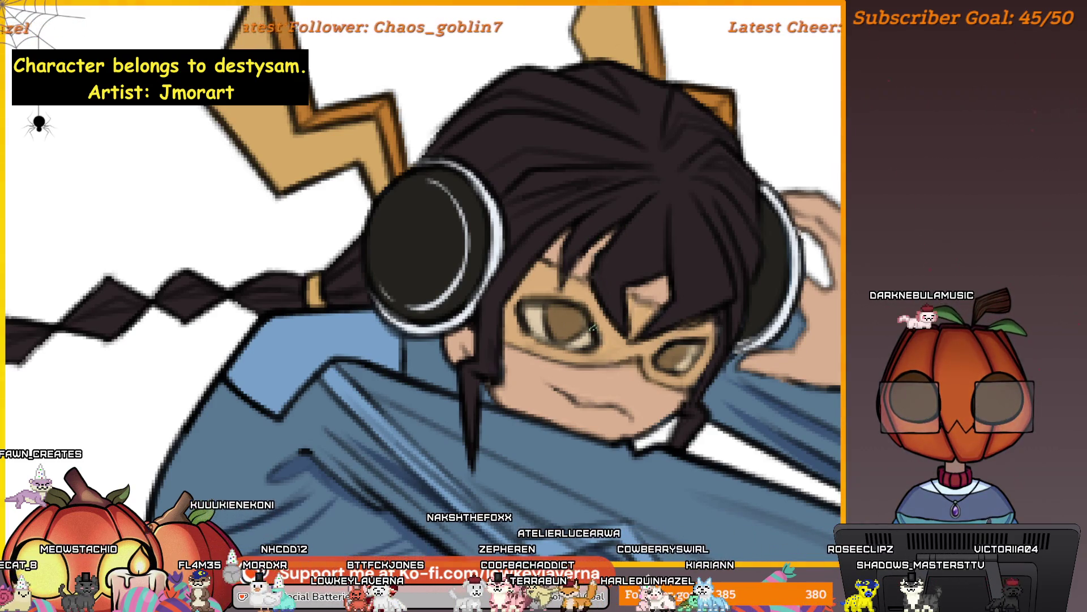
pyautogui.hscroll(2, 423, 283)
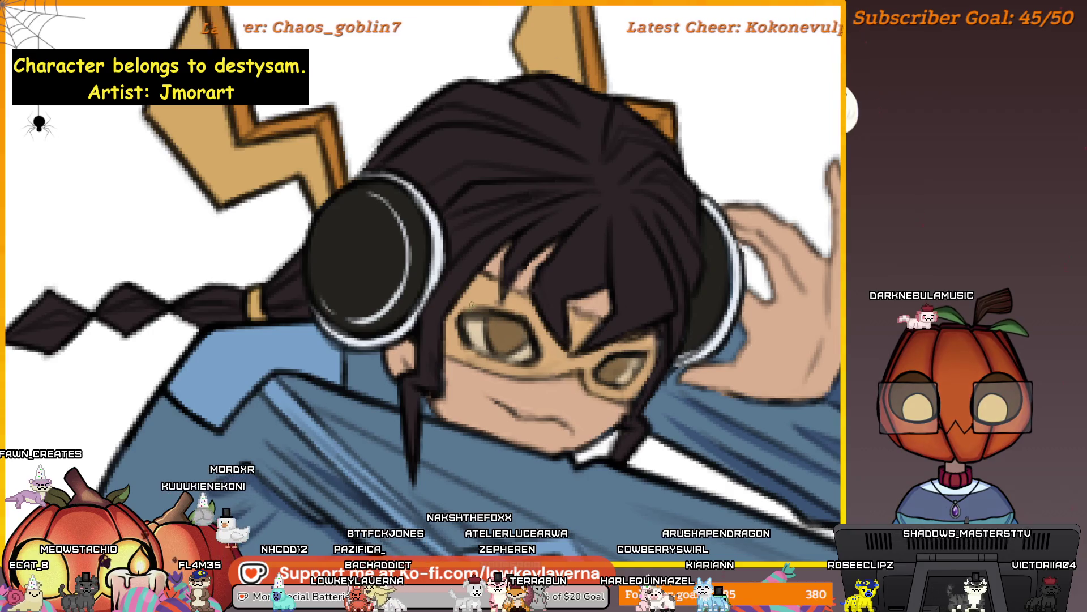
pyautogui.hscroll(-2, 527, 344)
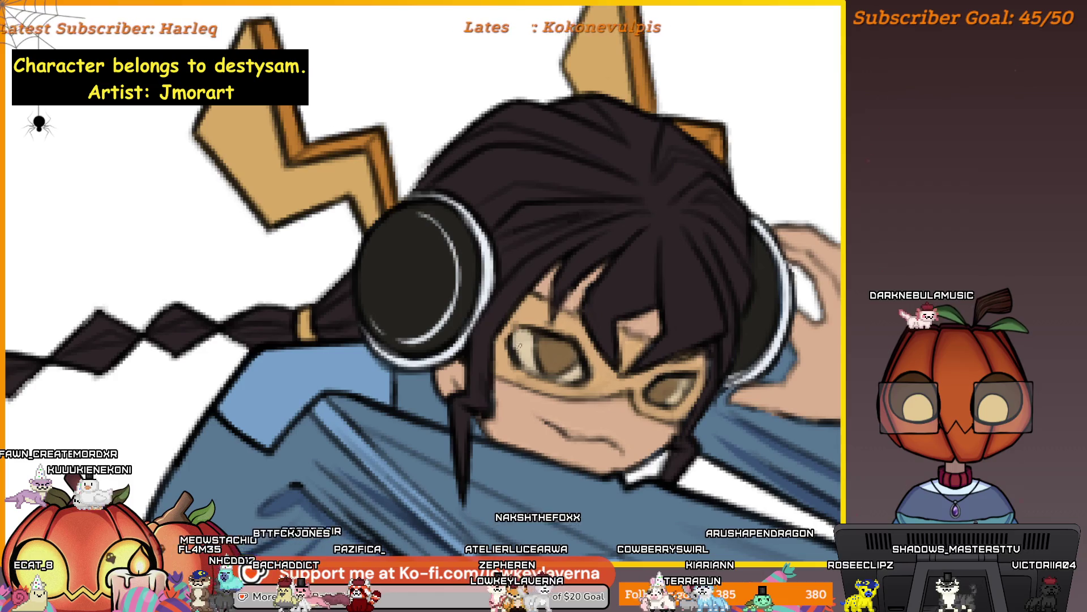
pyautogui.scroll(-3, 674, 207)
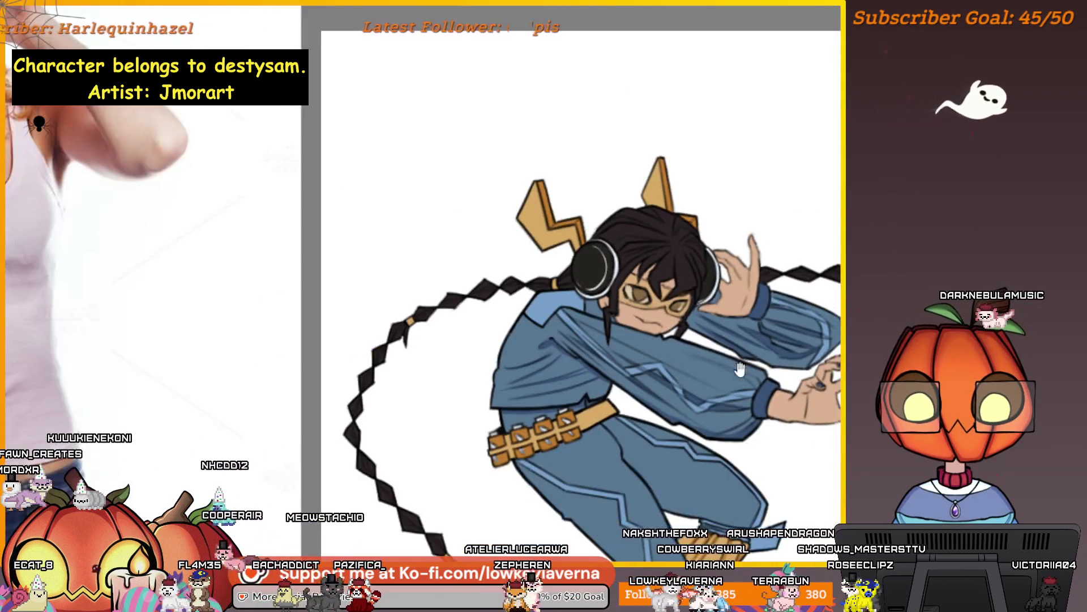
pyautogui.scroll(1, 674, 206)
pyautogui.scroll(5, 675, 207)
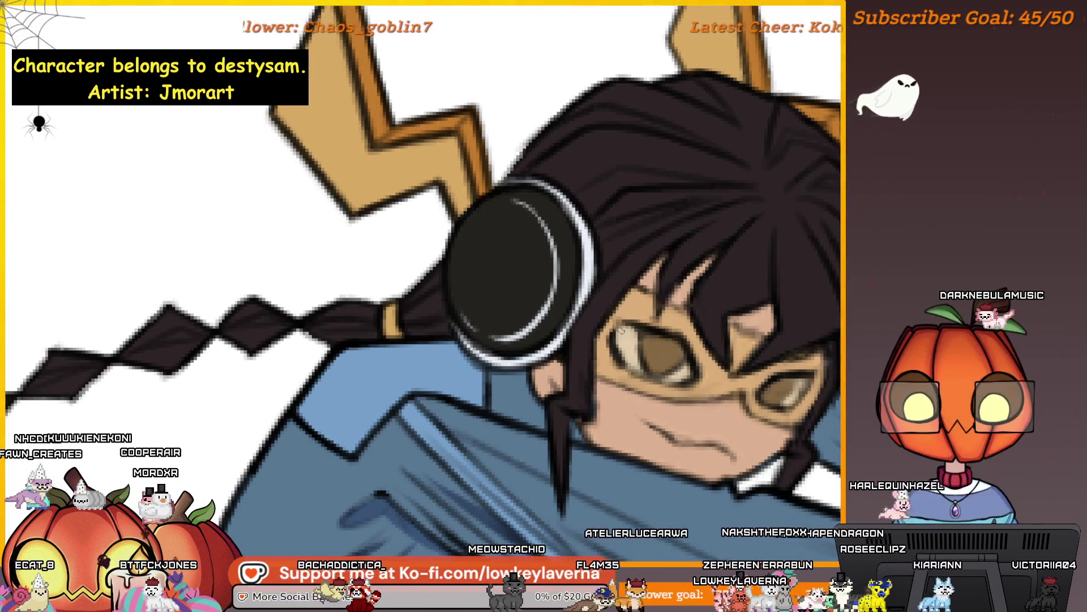
pyautogui.keyDown('alt'); pyautogui.click(635, 309); pyautogui.keyUp('alt')
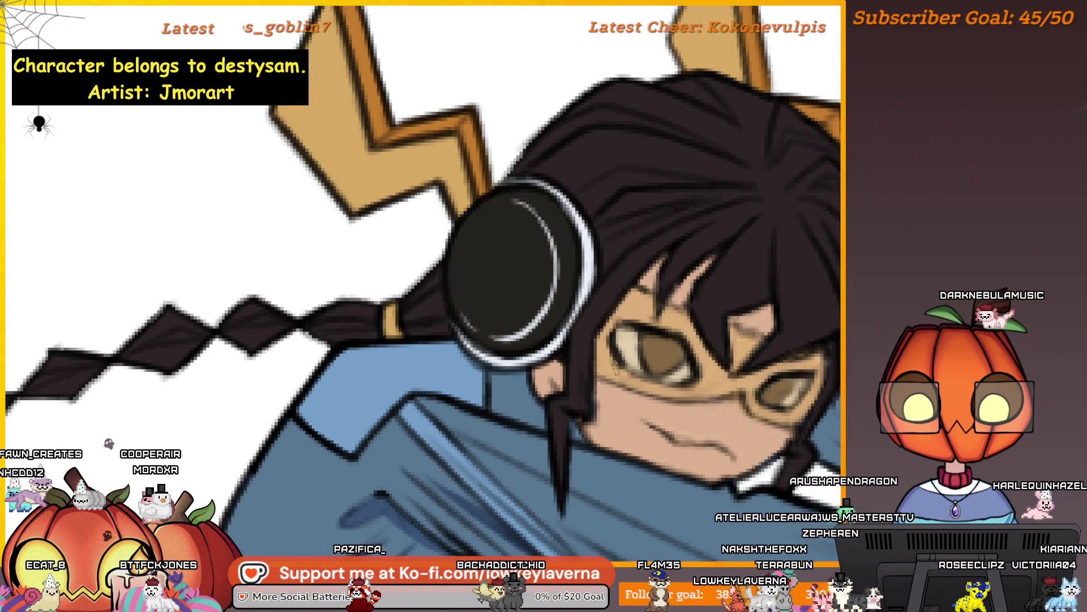
pyautogui.scroll(-5, 662, 362)
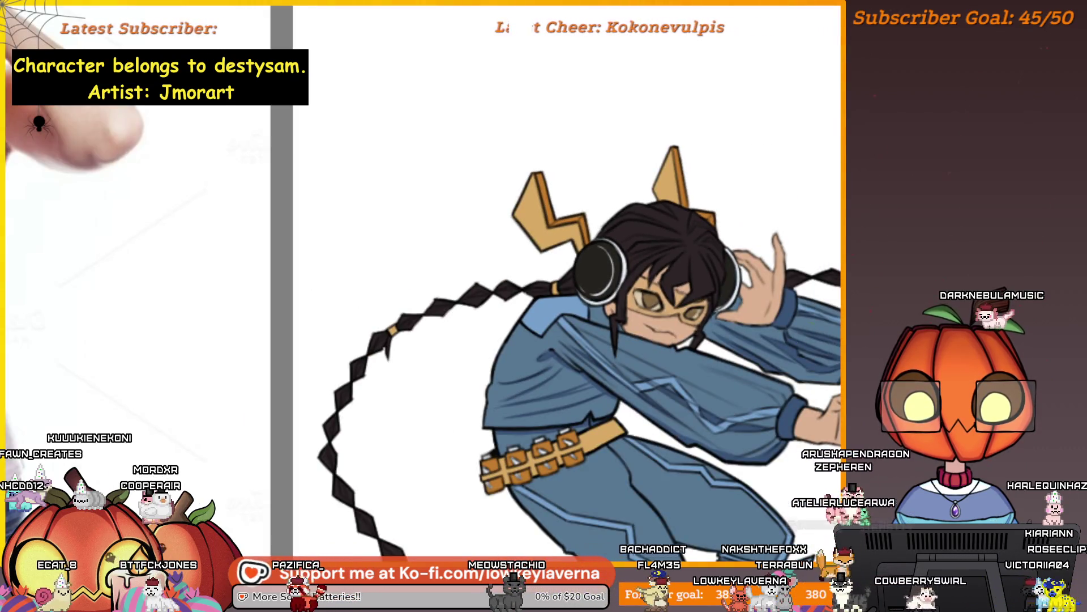
pyautogui.scroll(2, 644, 297)
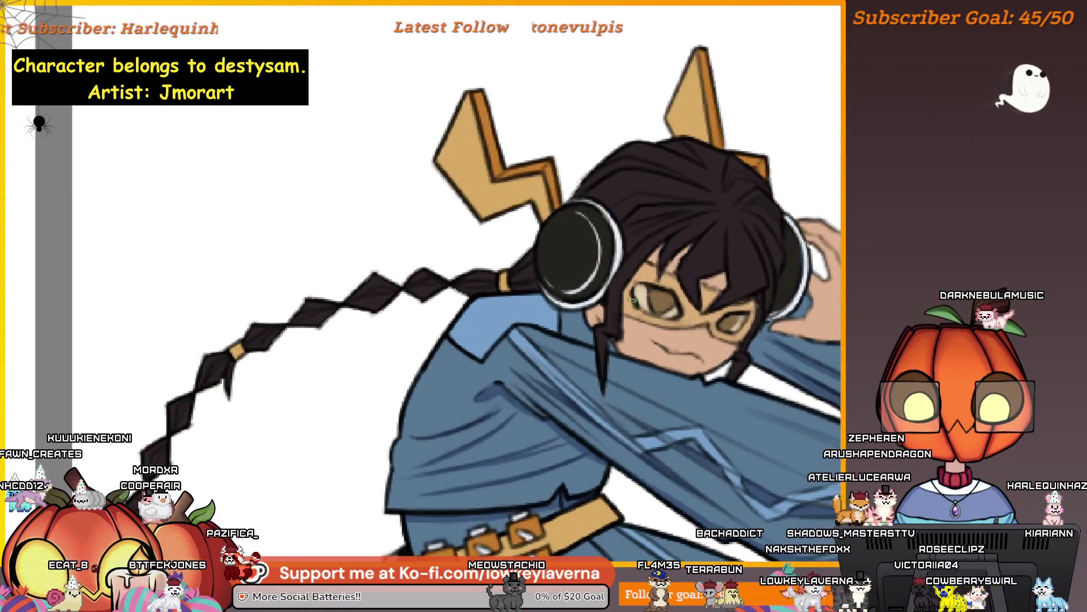
pyautogui.scroll(-4, 645, 298)
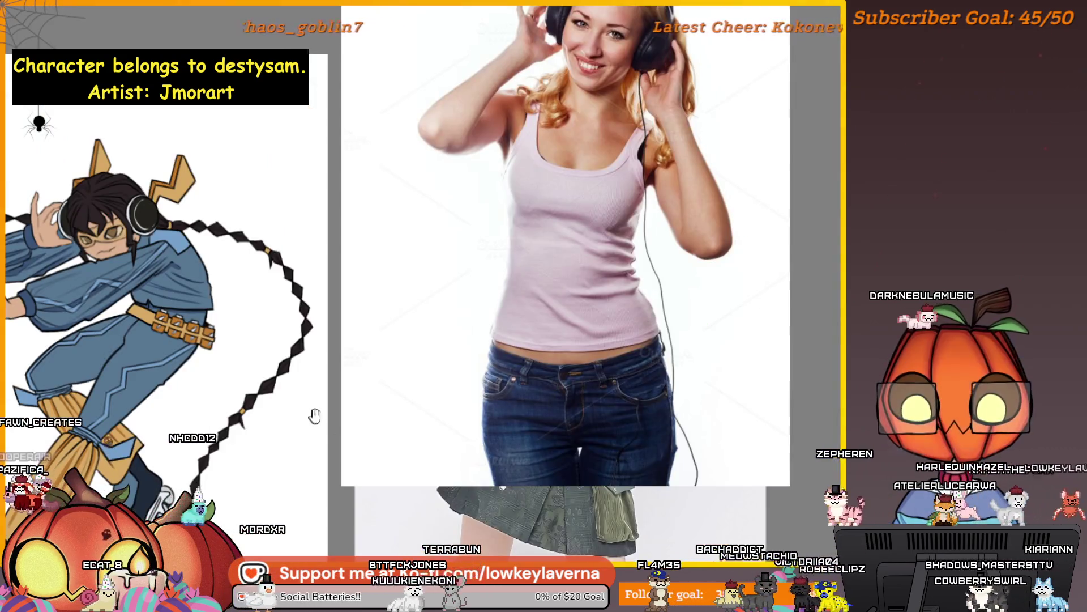
pyautogui.moveTo(314, 416)
pyautogui.mouseDown()
pyautogui.moveTo(745, 405)
pyautogui.moveTo(881, 387)
pyautogui.mouseUp()
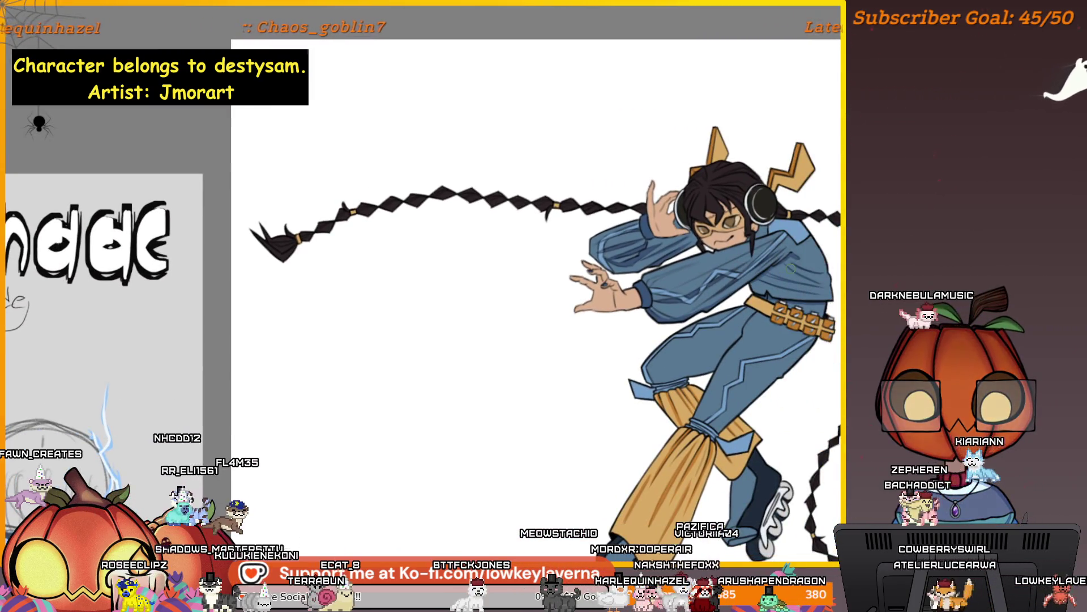
pyautogui.moveTo(832, 268); pyautogui.dragTo(810, 280)
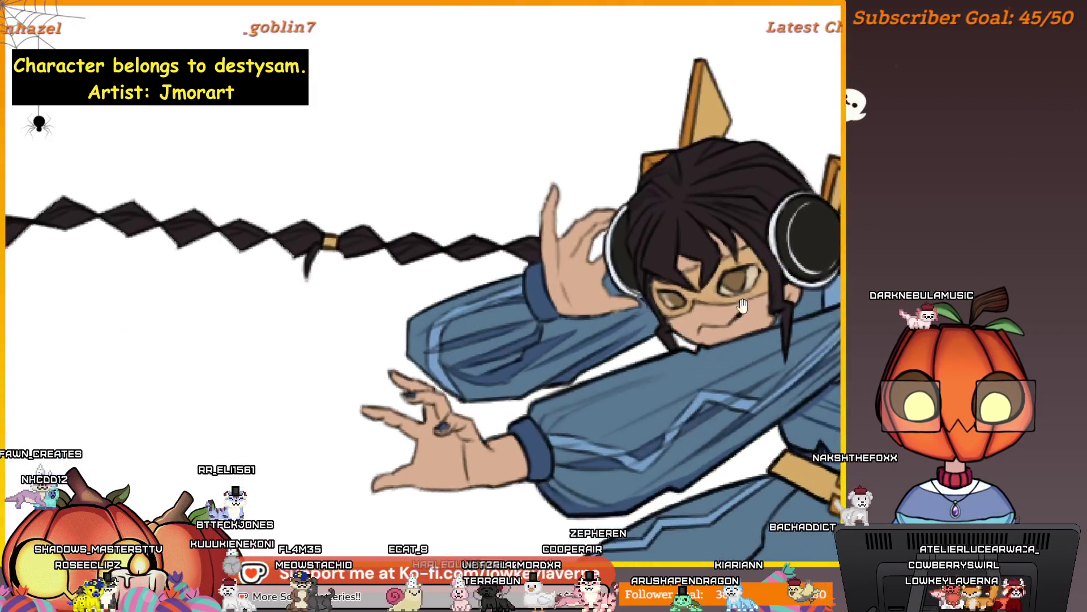
pyautogui.scroll(2, 759, 295)
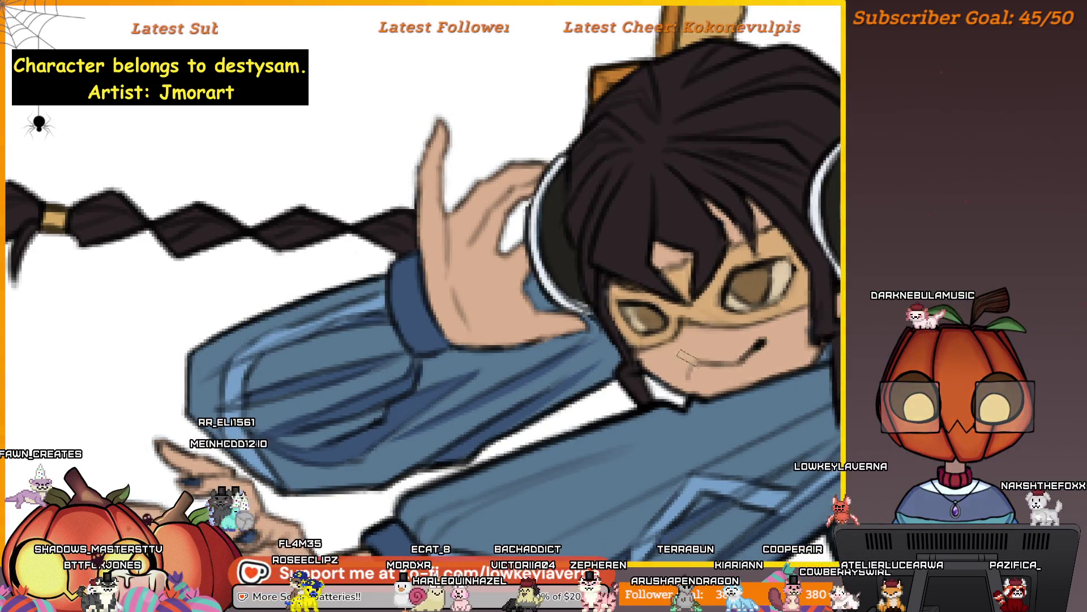
# Replace the old mouth line with a longer, upturned smirk extending to the right
pyautogui.moveTo(691, 368); pyautogui.dragTo(762, 340)
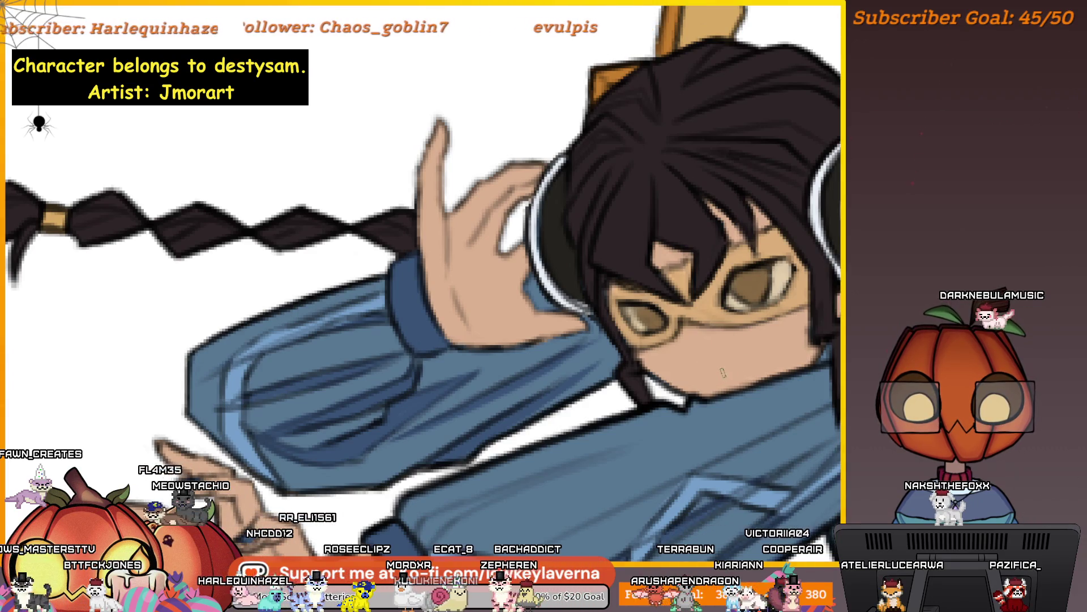
pyautogui.moveTo(718, 369); pyautogui.dragTo(766, 347)
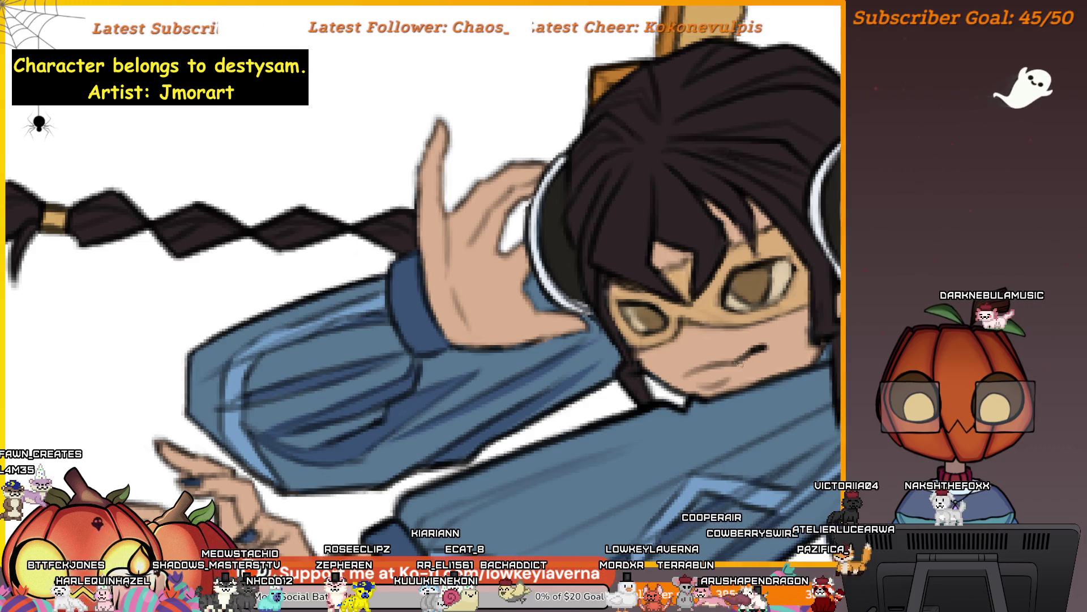
pyautogui.scroll(-1, 740, 368)
pyautogui.scroll(-1, 740, 368)
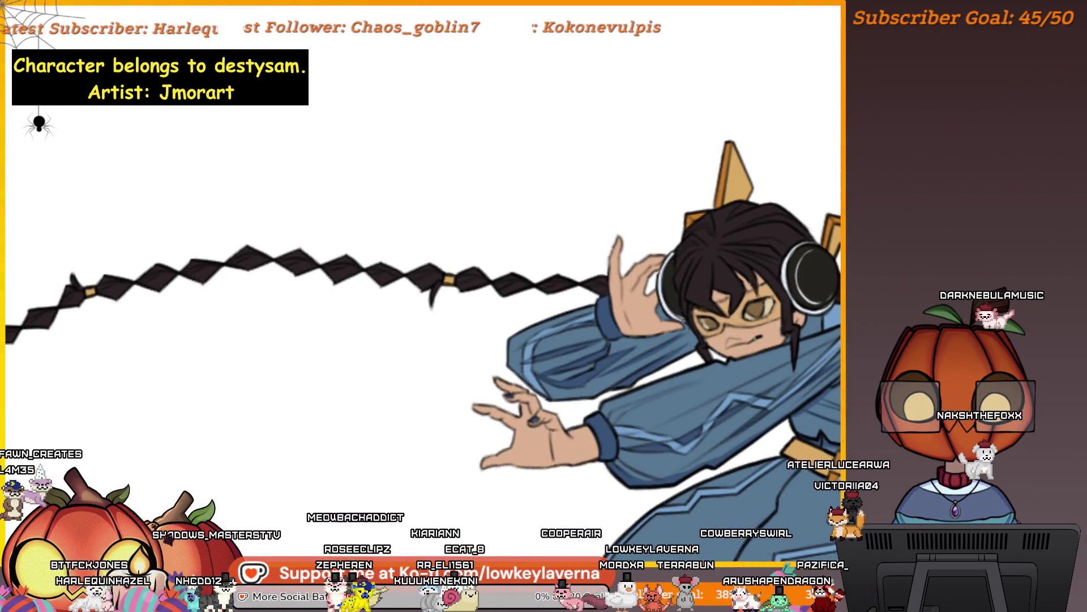
pyautogui.scroll(-3, 725, 204)
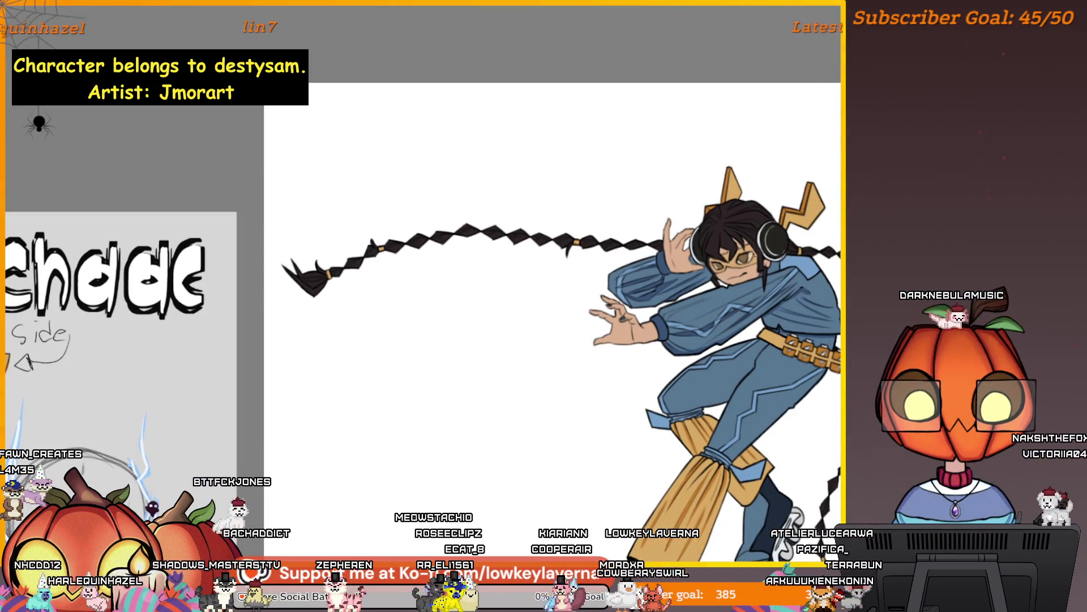
pyautogui.scroll(2, 731, 266)
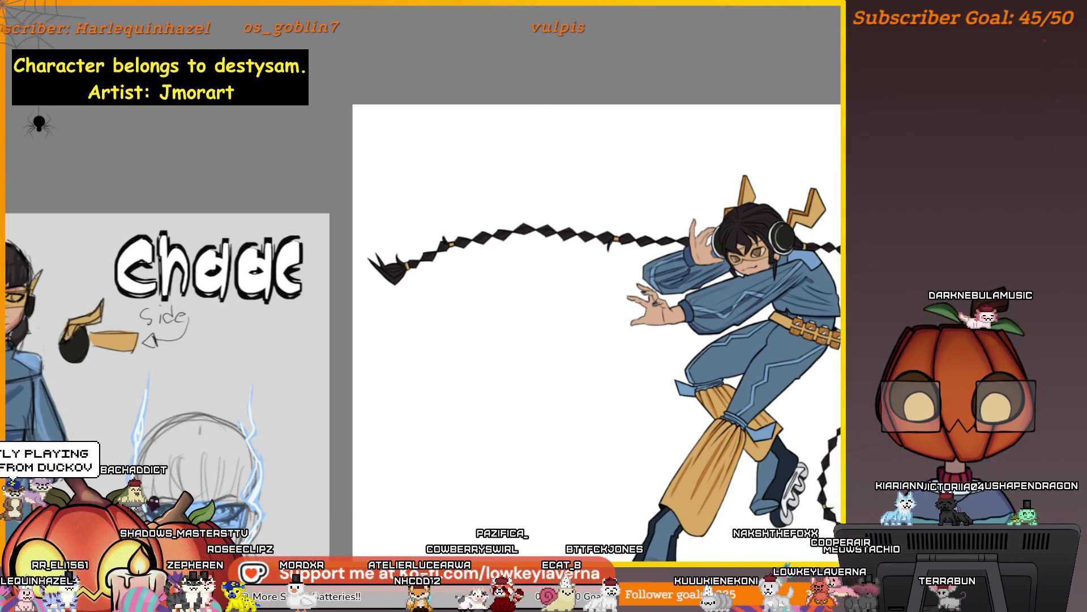
pyautogui.moveTo(843, 393); pyautogui.dragTo(751, 353)
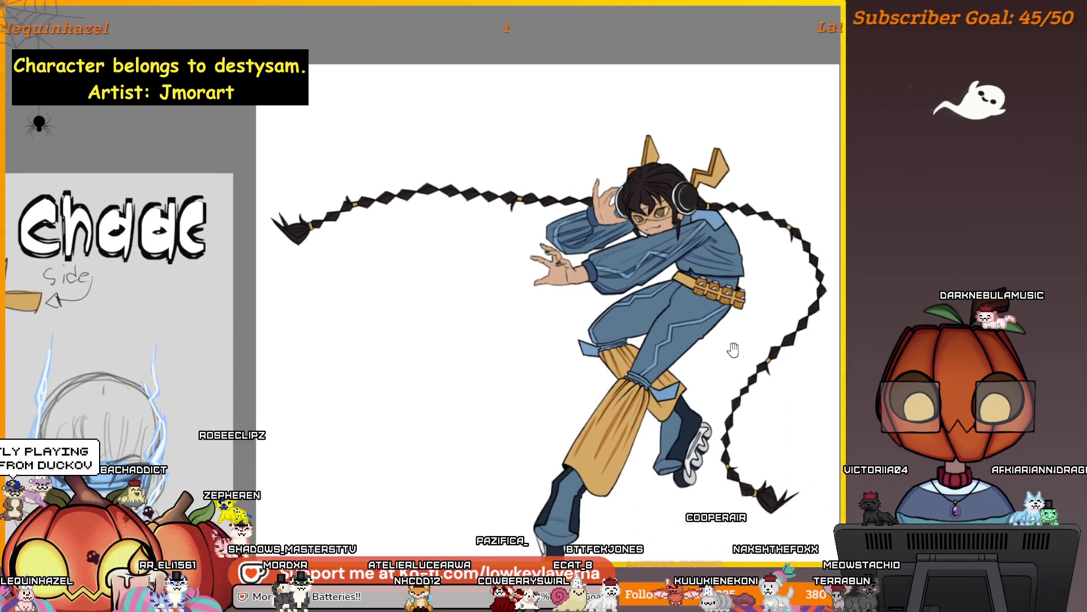
pyautogui.scroll(3, 751, 184)
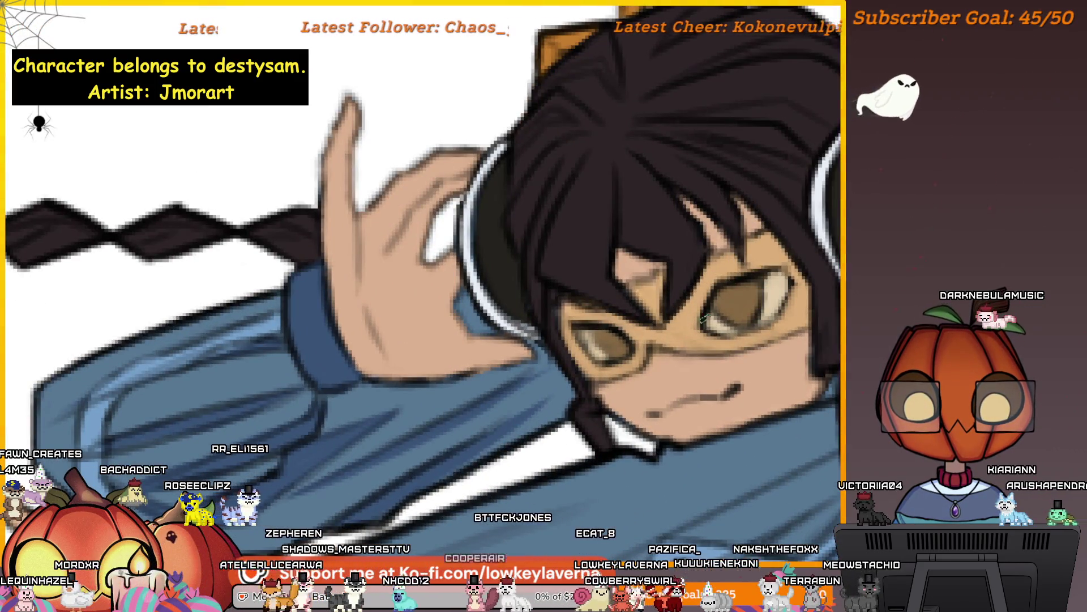
pyautogui.moveTo(703, 317); pyautogui.dragTo(719, 360)
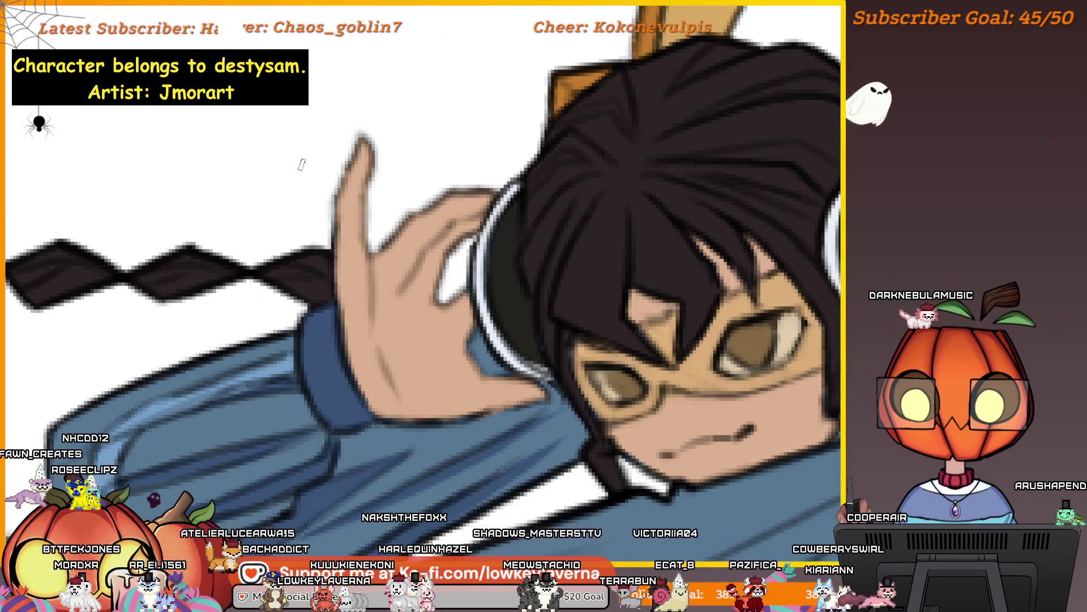
pyautogui.moveTo(793, 281); pyautogui.dragTo(805, 264)
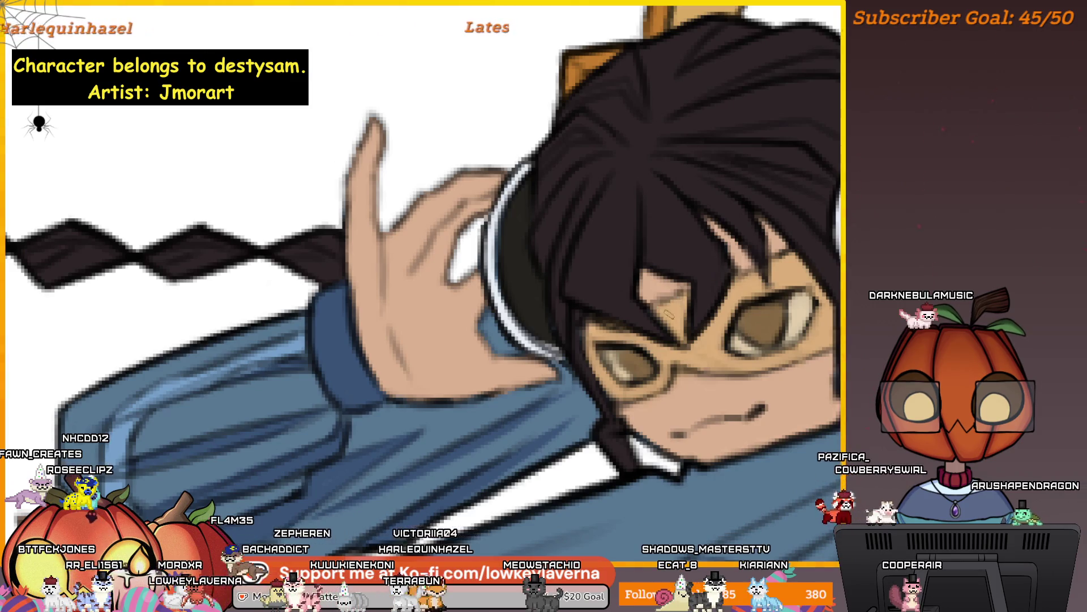
pyautogui.moveTo(712, 291); pyautogui.dragTo(758, 270)
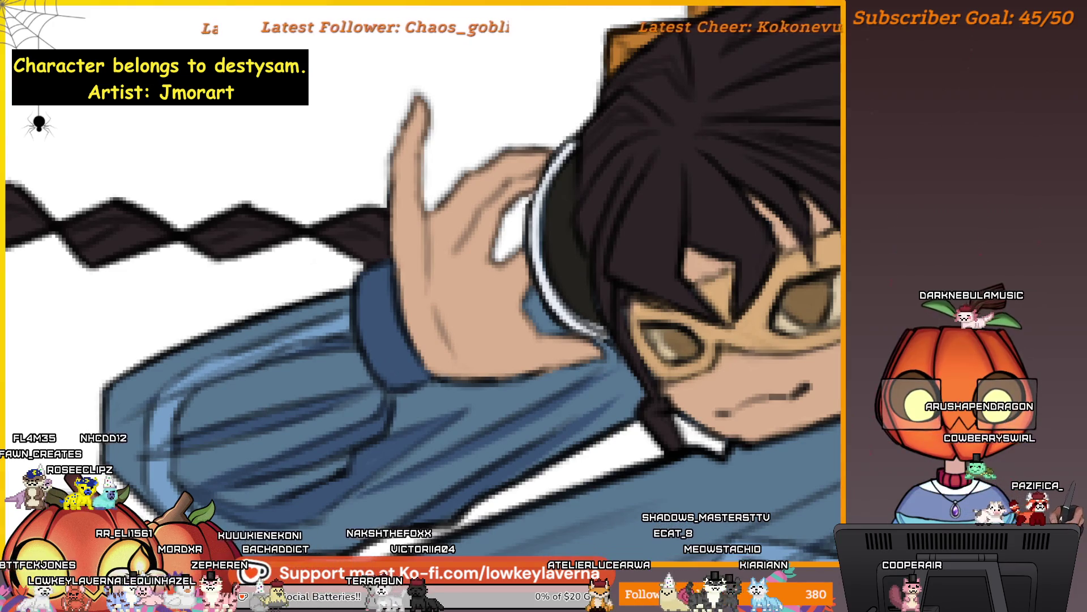
pyautogui.press(']')
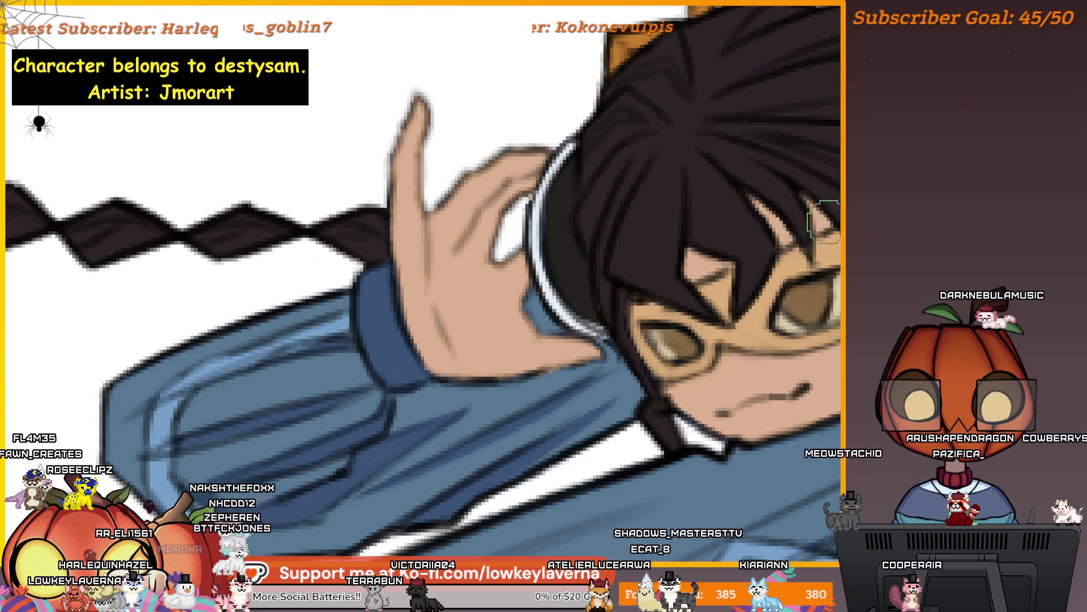
pyautogui.moveTo(754, 283); pyautogui.dragTo(743, 279)
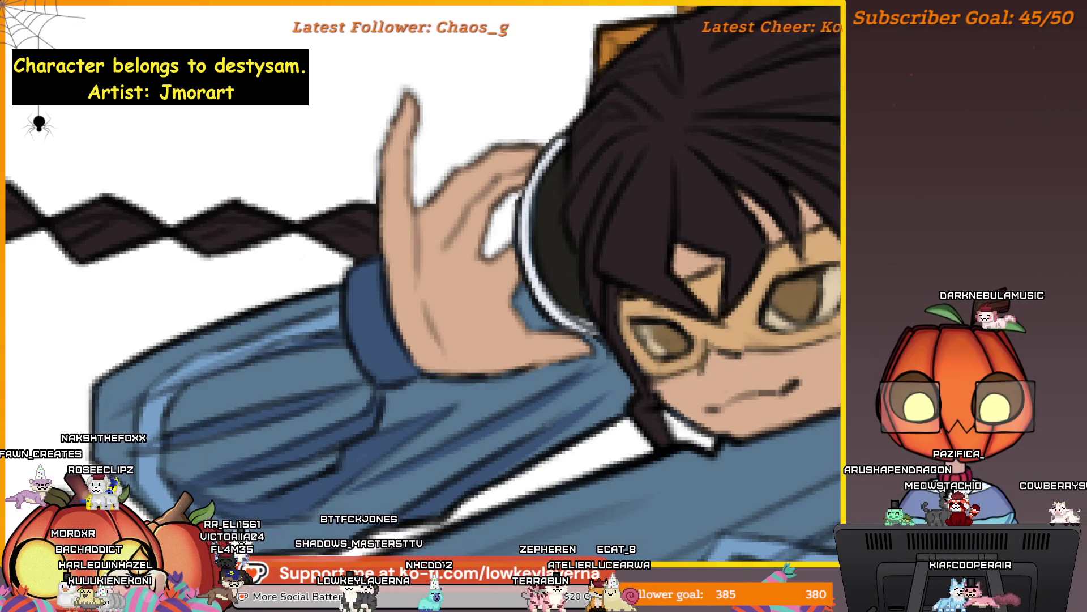
pyautogui.scroll(-2, 707, 283)
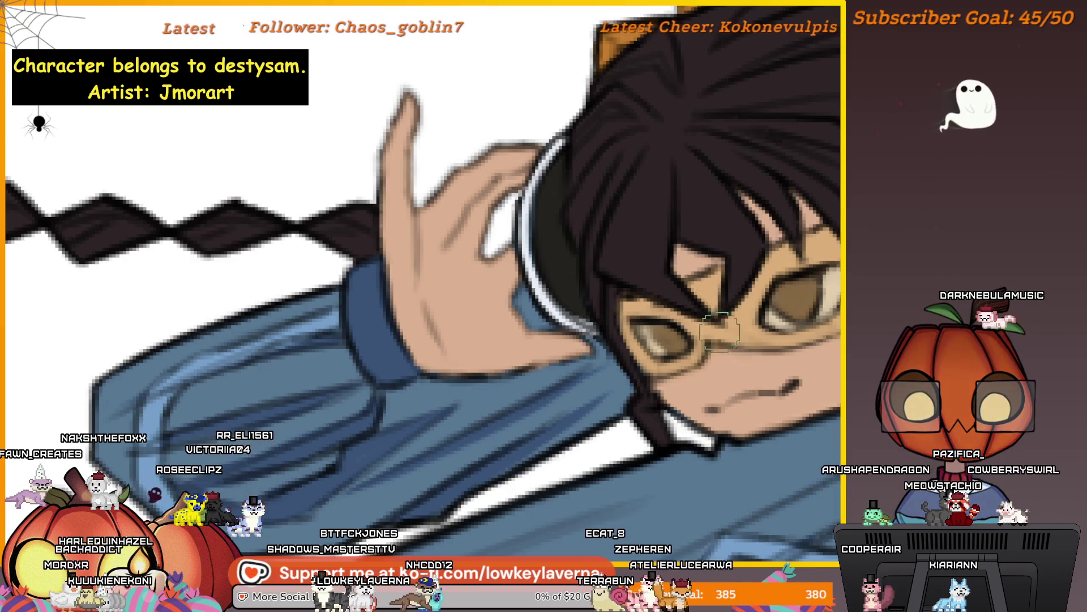
pyautogui.scroll(-2, 714, 249)
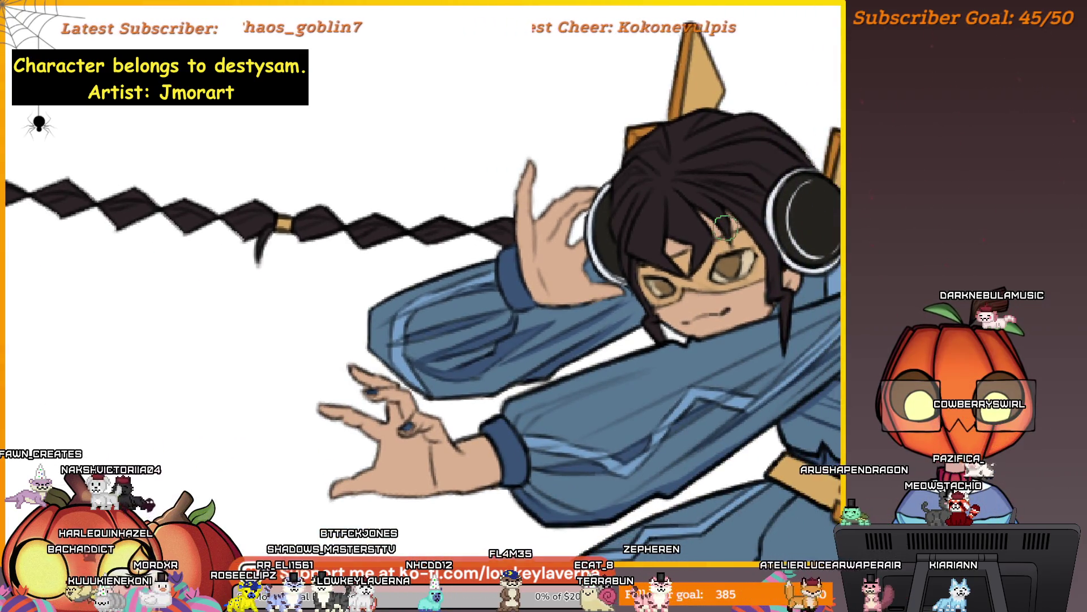
# Reposition and zoom the view around the face and braid, bringing the character lower
pyautogui.moveTo(713, 246); pyautogui.dragTo(720, 274)
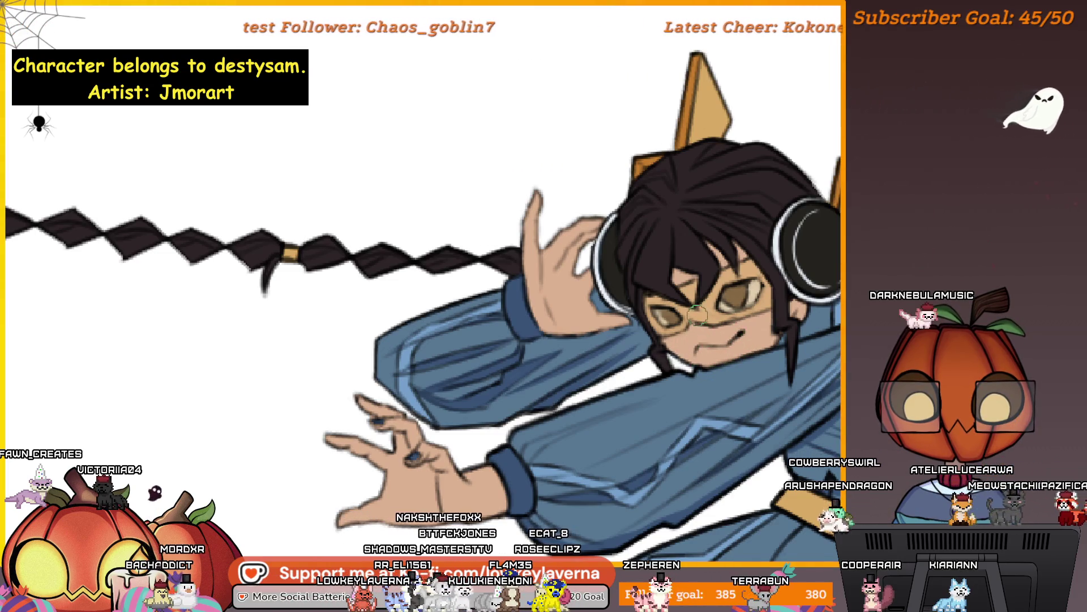
pyautogui.scroll(-1, 778, 298)
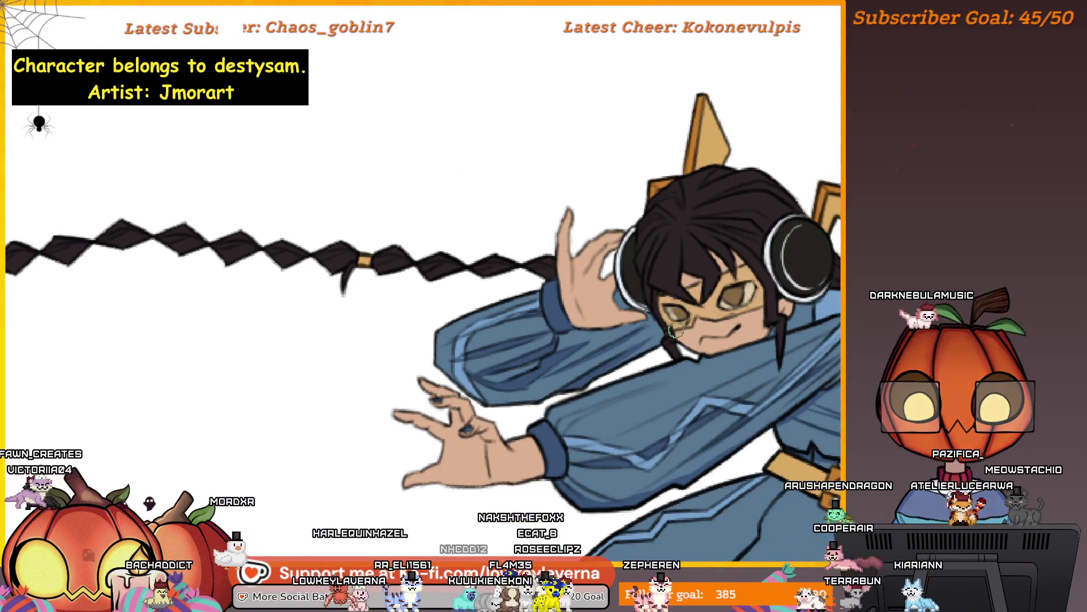
pyautogui.scroll(-2, 764, 276)
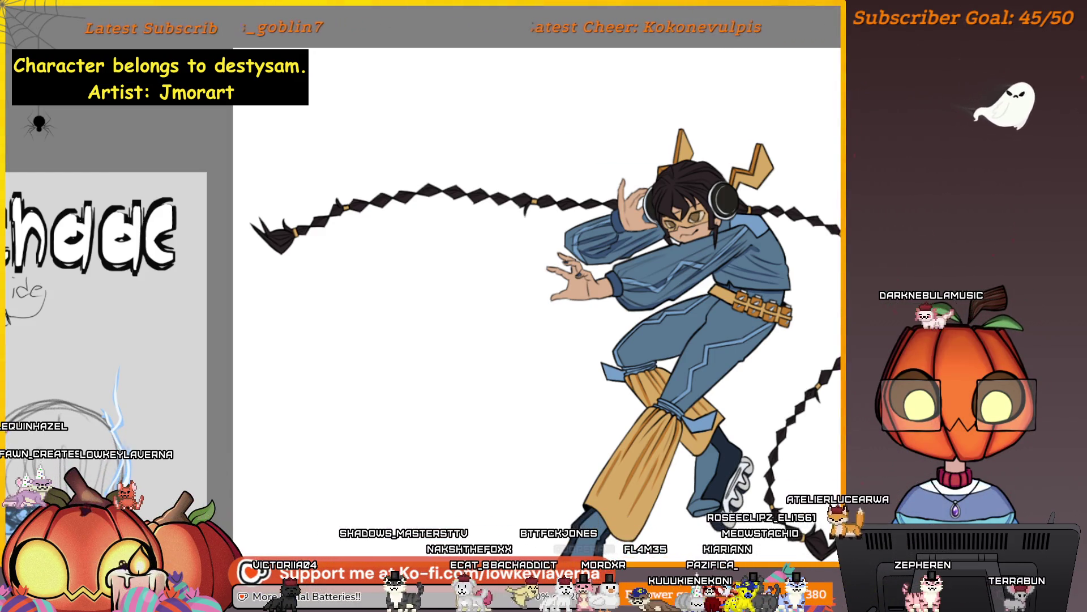
pyautogui.scroll(3, 653, 131)
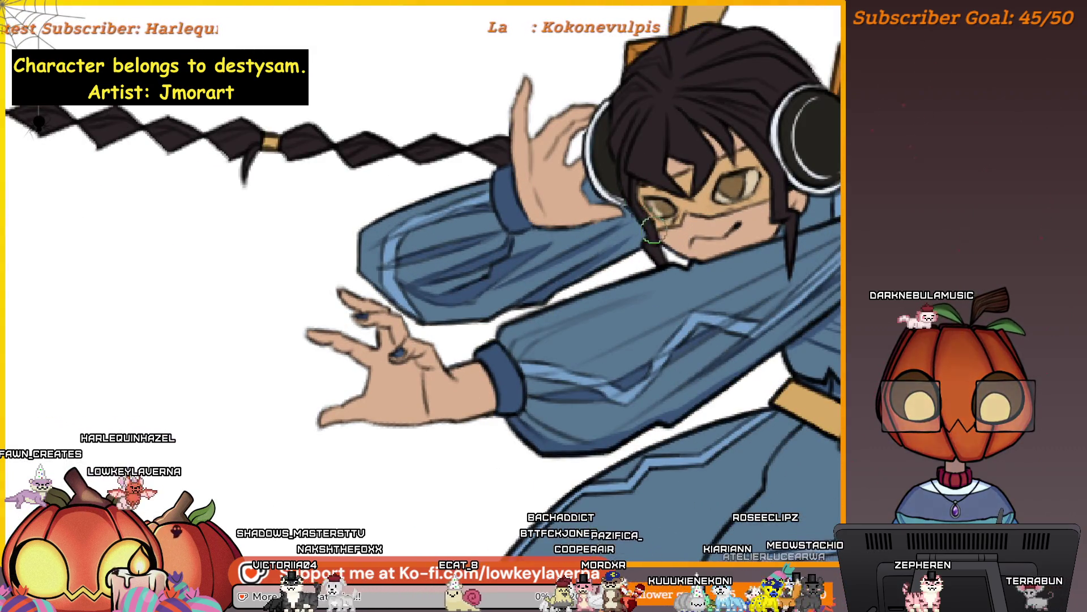
pyautogui.scroll(-3, 656, 153)
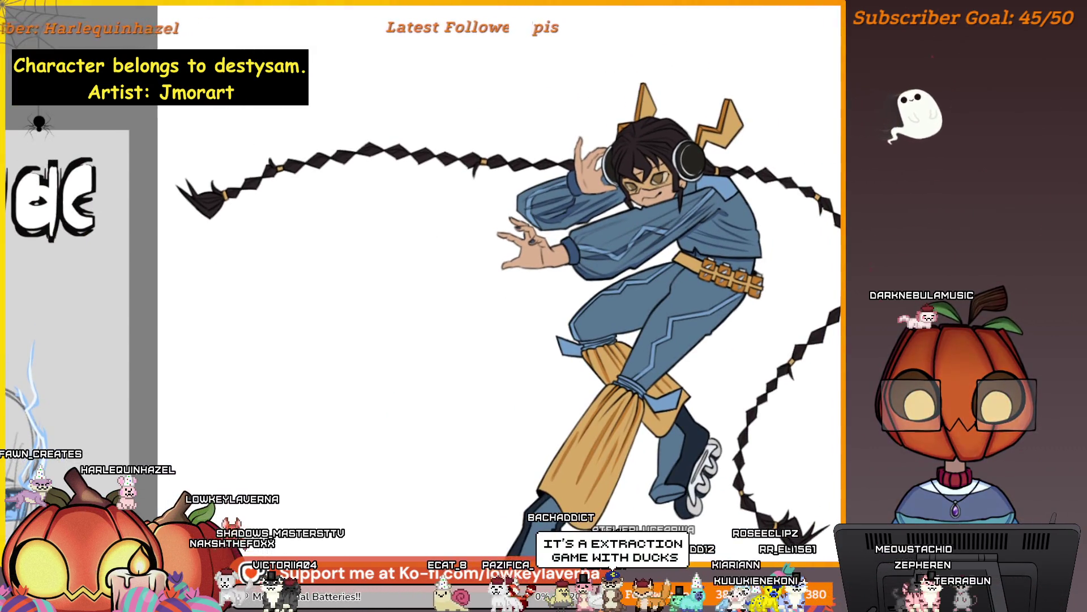
pyautogui.scroll(-2, 782, 301)
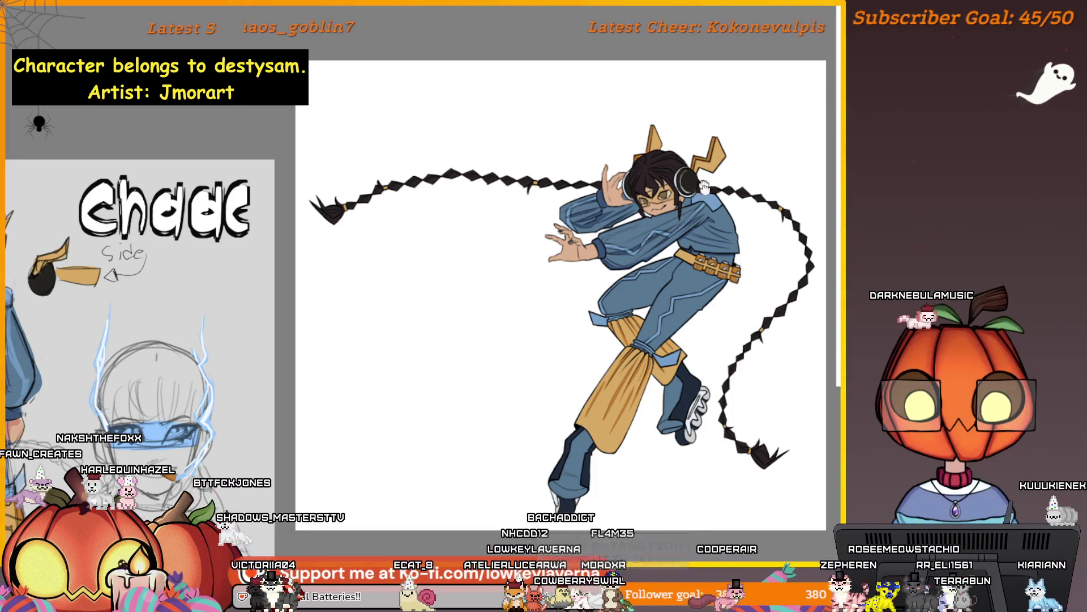
pyautogui.moveTo(561, 295); pyautogui.dragTo(605, 429)
# Recheck the face and headphones close up, then fit the whole character with Ctrl+0
pyautogui.scroll(6, 708, 328)
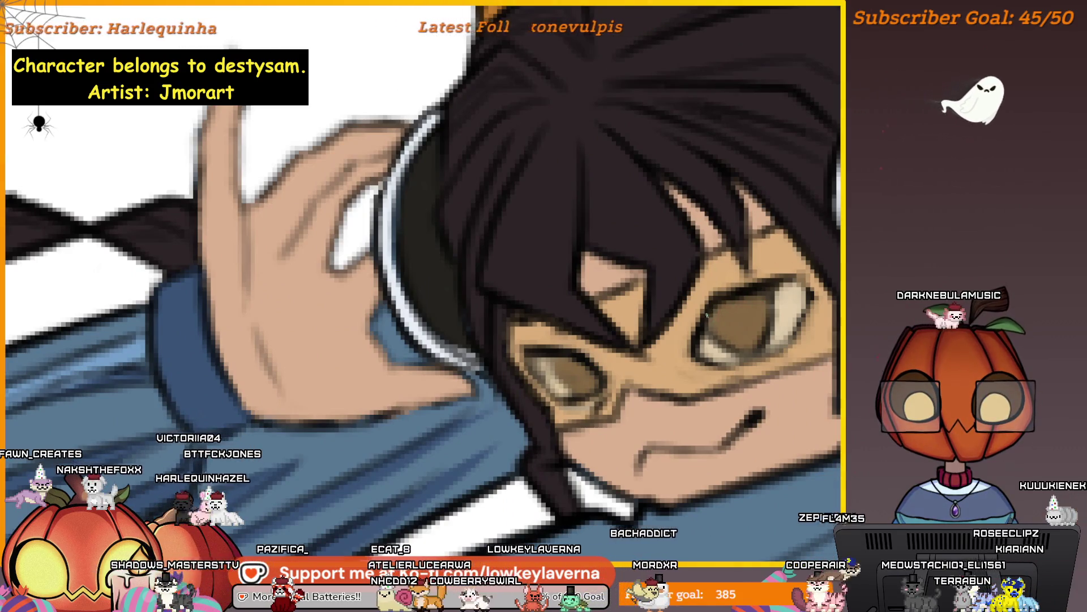
pyautogui.moveTo(782, 263); pyautogui.dragTo(779, 275)
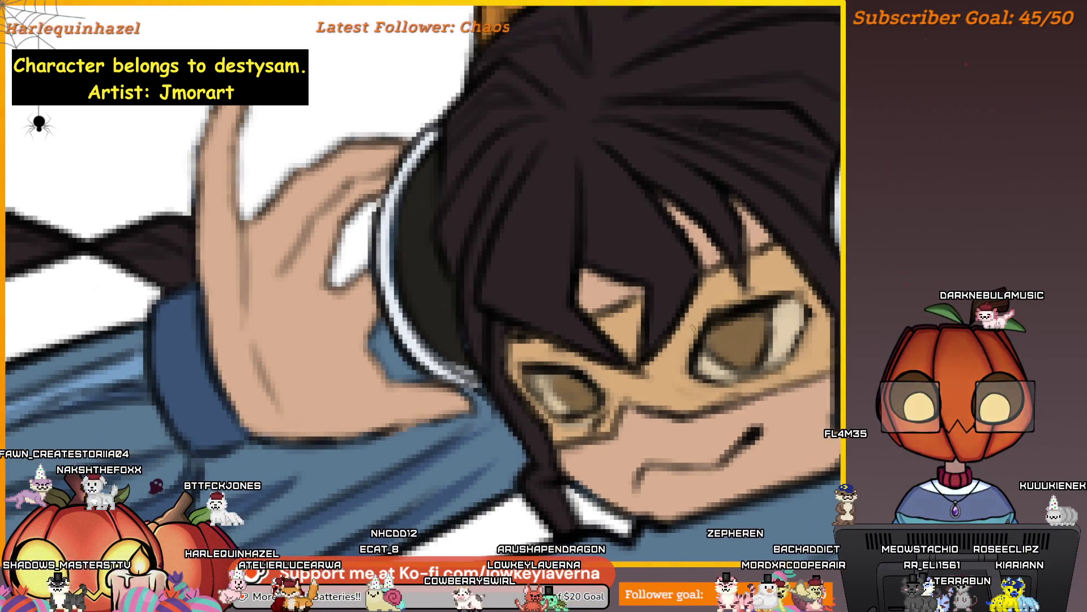
pyautogui.scroll(-5, 744, 292)
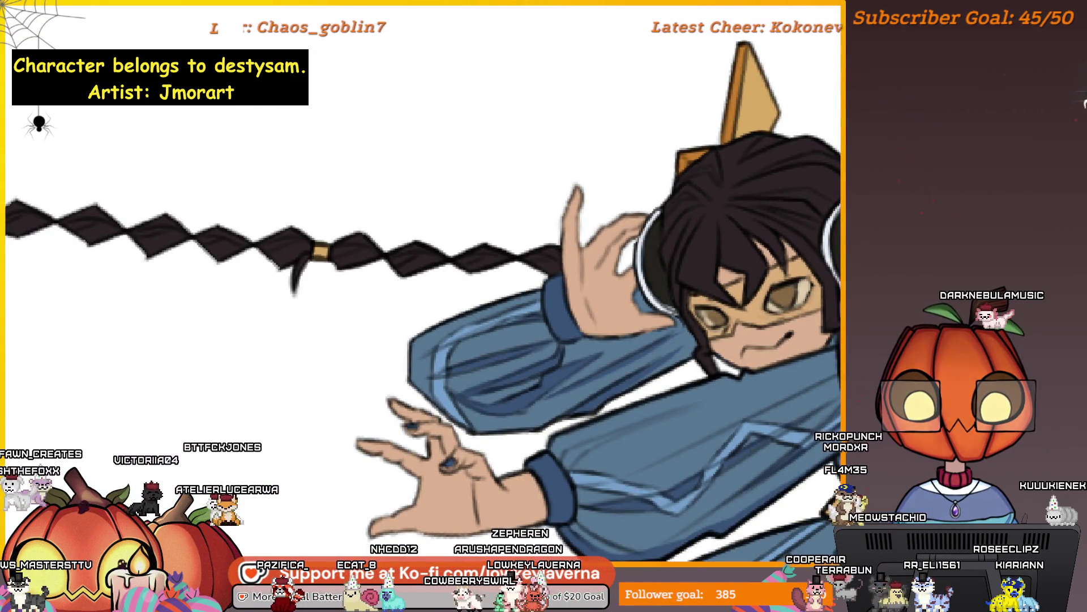
pyautogui.scroll(-3, 423, 299)
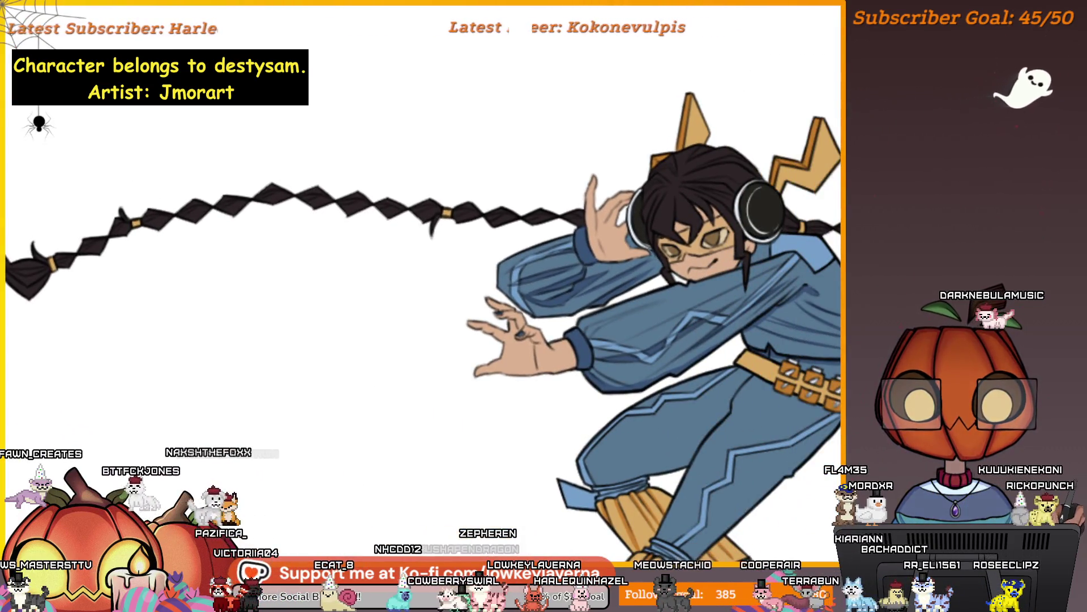
pyautogui.scroll(4, 726, 239)
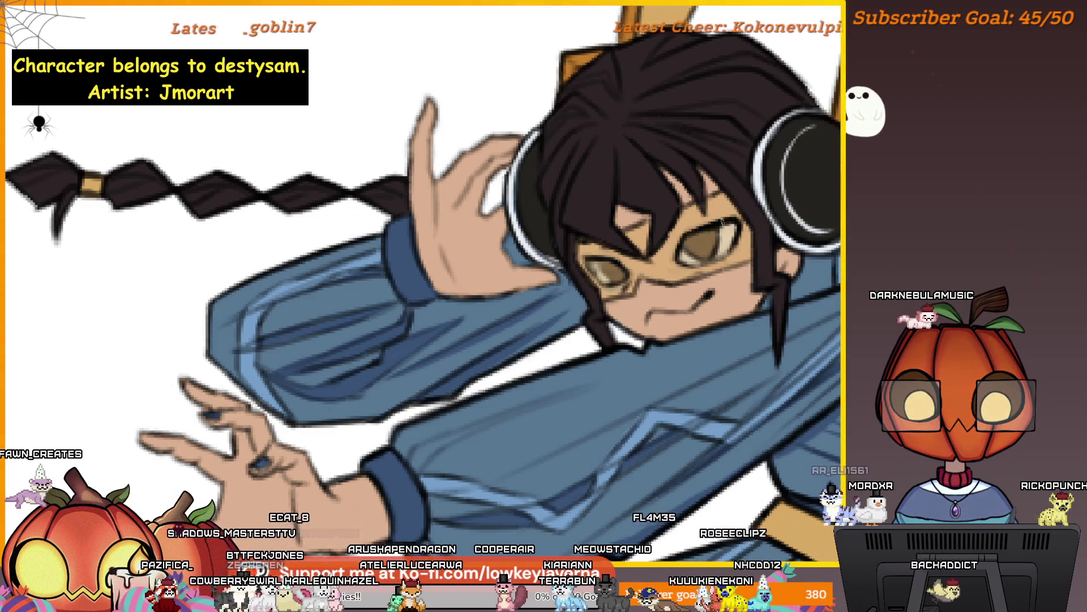
pyautogui.moveTo(539, 206); pyautogui.dragTo(428, 212)
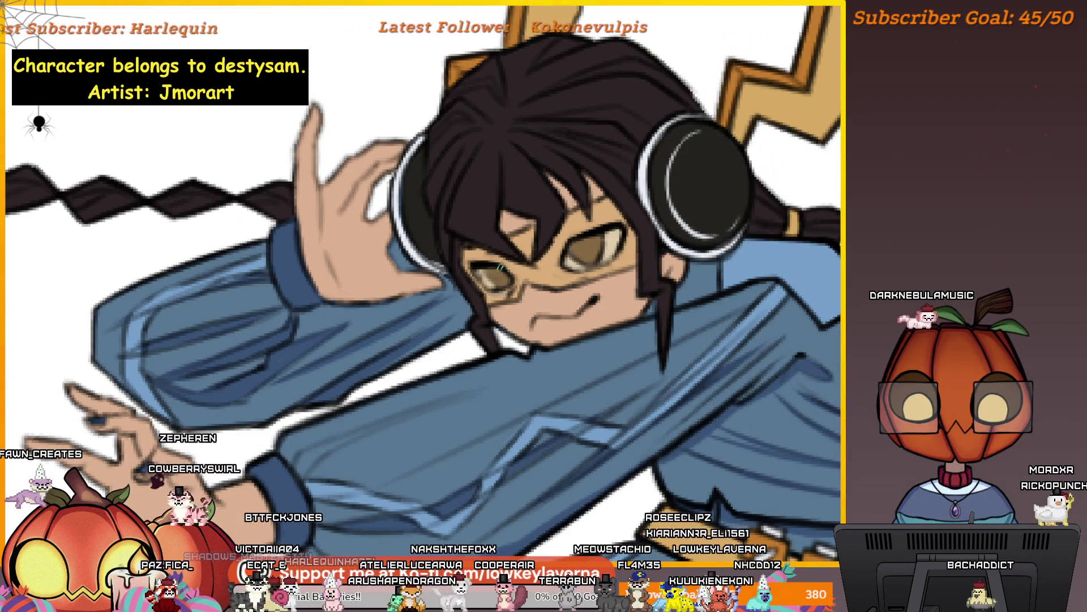
pyautogui.hotkey('ctrl', '0')
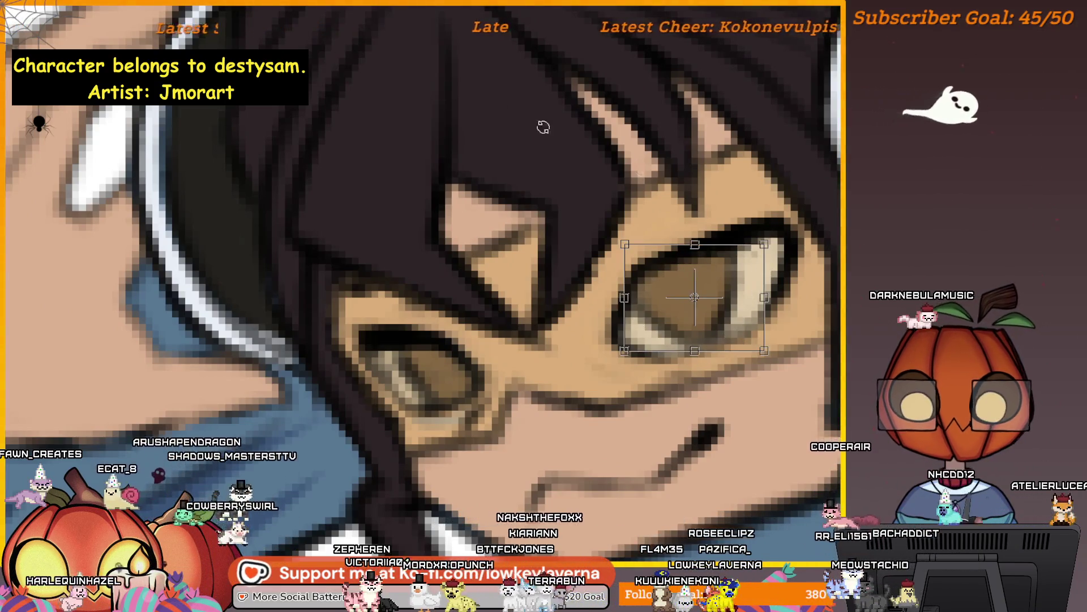
# Move the selected right eye slightly rightward, commit, and check it zoomed and mirrored
pyautogui.moveTo(742, 318); pyautogui.dragTo(762, 313)
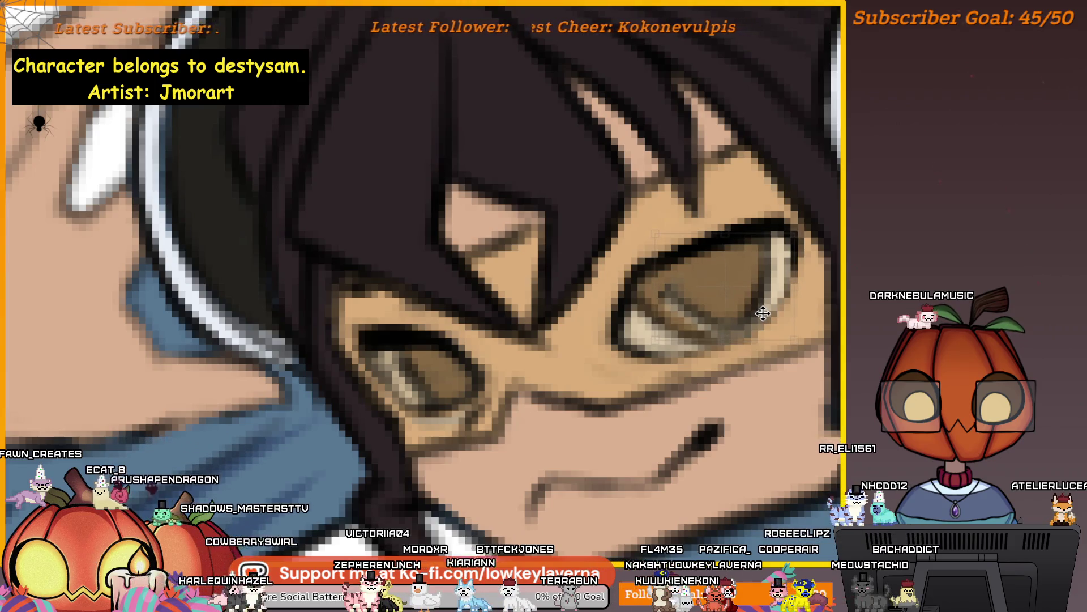
pyautogui.press('Return')
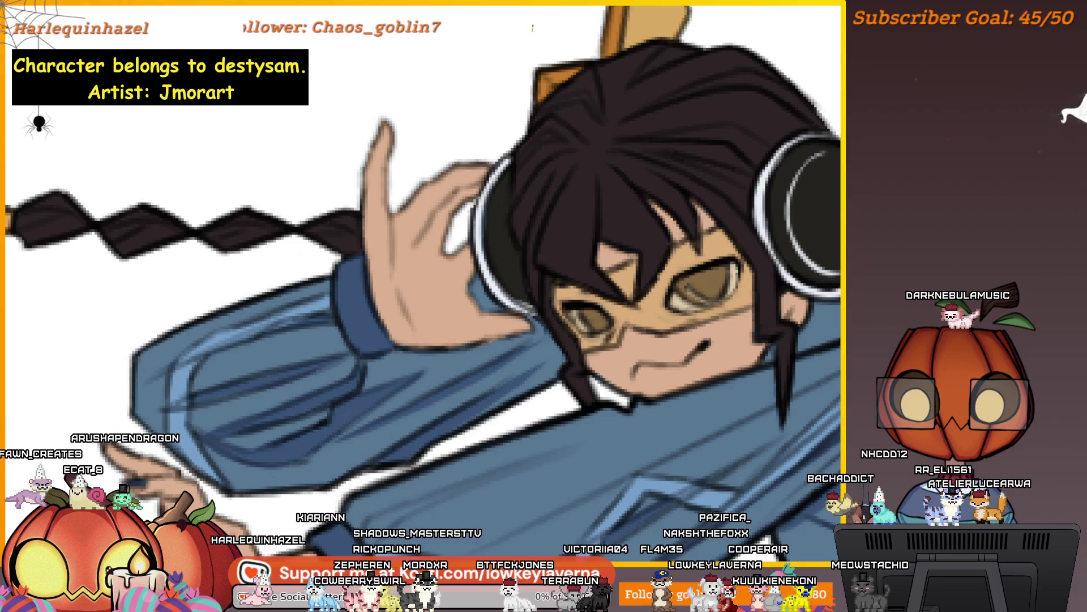
pyautogui.click(708, 266)
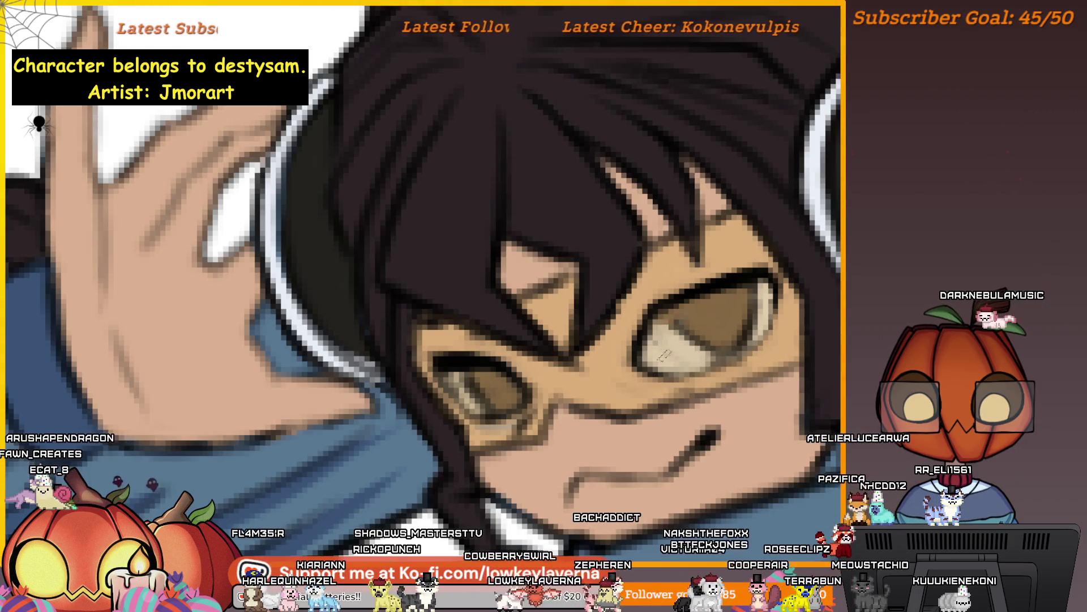
pyautogui.hotkey('ctrl', '0')
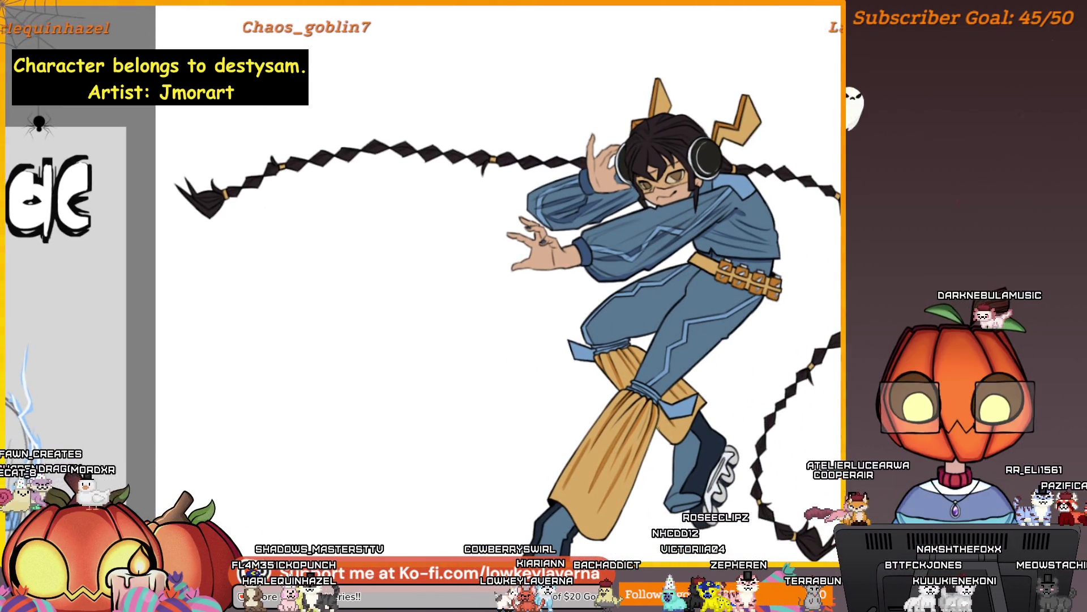
pyautogui.press('h')
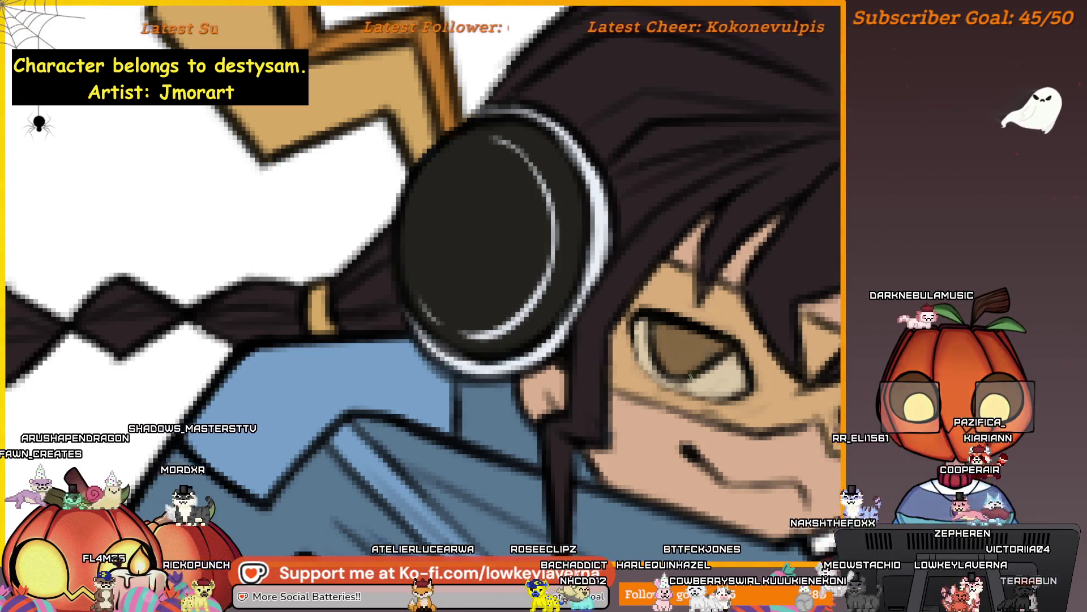
# Draw a lasso selection around the eye on the right of the face
pyautogui.scroll(-5, 729, 316)
pyautogui.scroll(5, 757, 310)
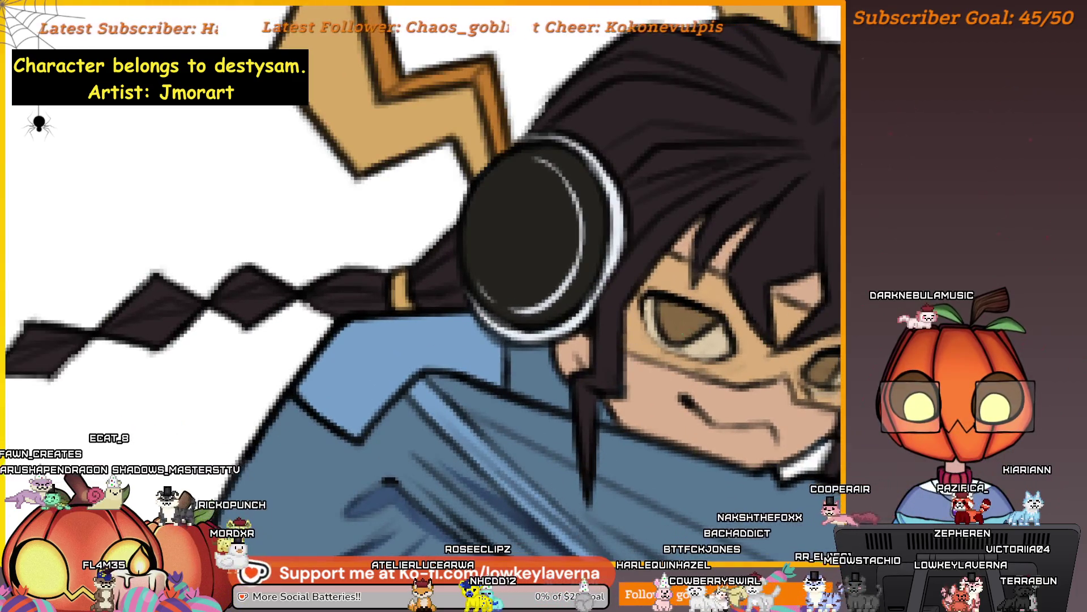
pyautogui.scroll(-4, 772, 281)
pyautogui.scroll(1, 608, 301)
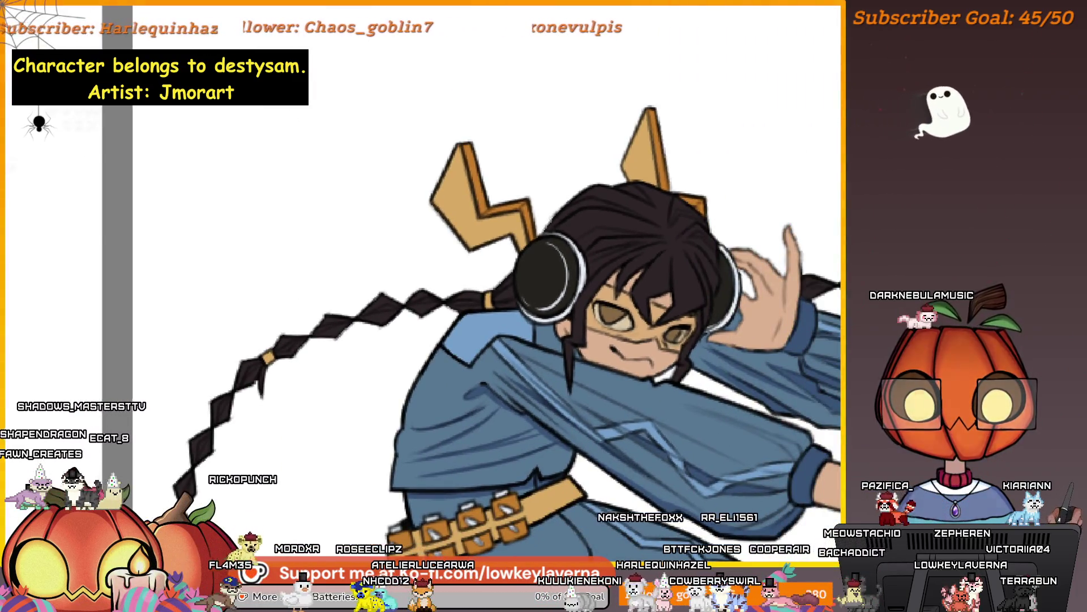
pyautogui.scroll(2, 608, 300)
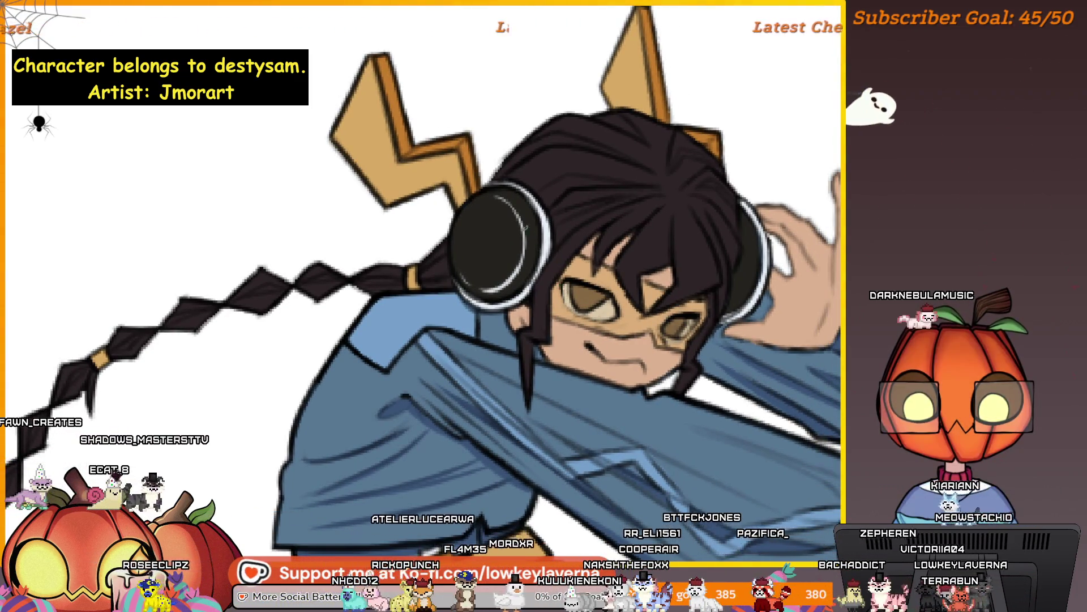
pyautogui.hscroll(-3, 447, 306)
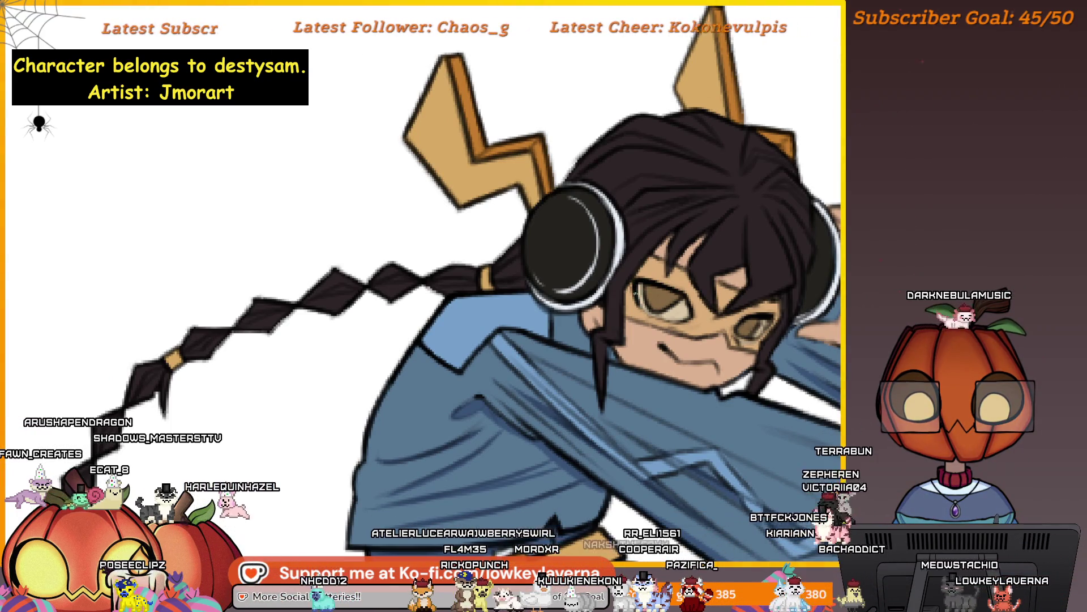
pyautogui.hscroll(4, 425, 306)
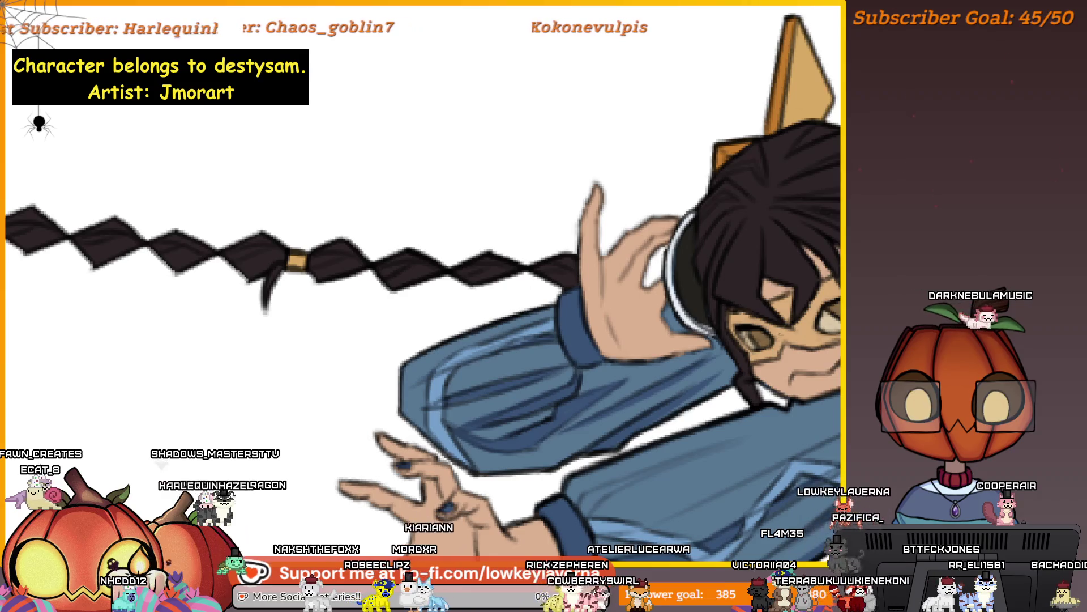
pyautogui.scroll(-4, 747, 335)
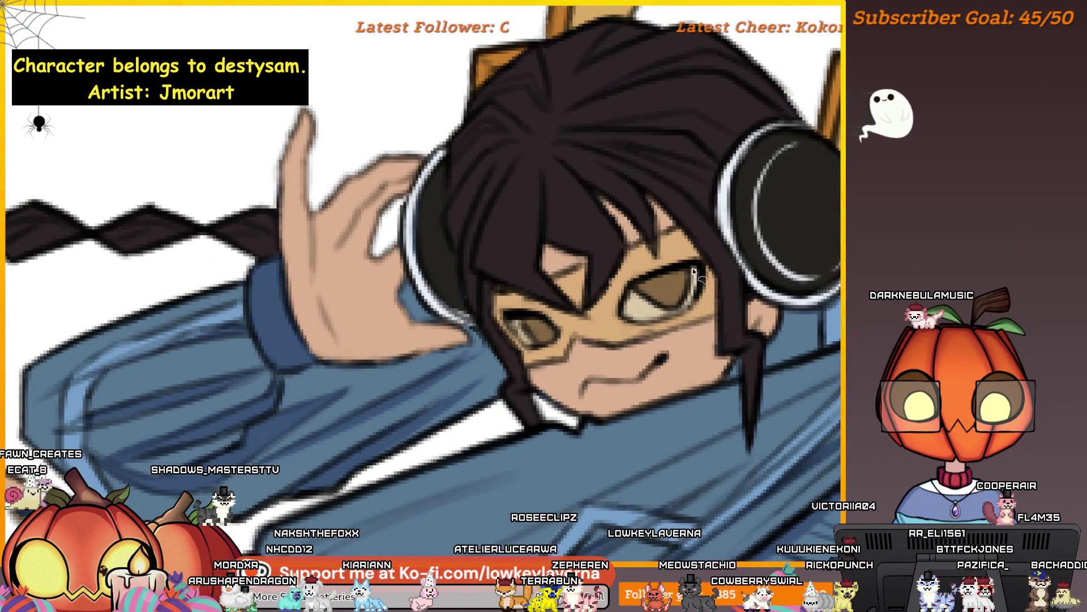
pyautogui.moveTo(691, 270); pyautogui.dragTo(677, 307)
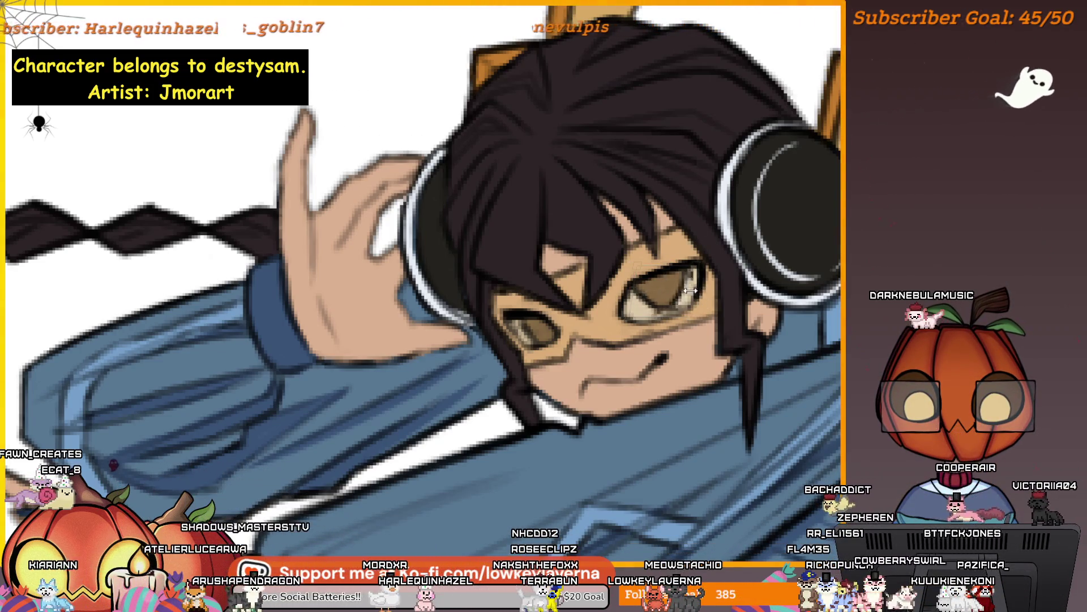
# Free-transform the lasso-selected eye to adjust its shape and position
pyautogui.hotkey('ctrl', 't')
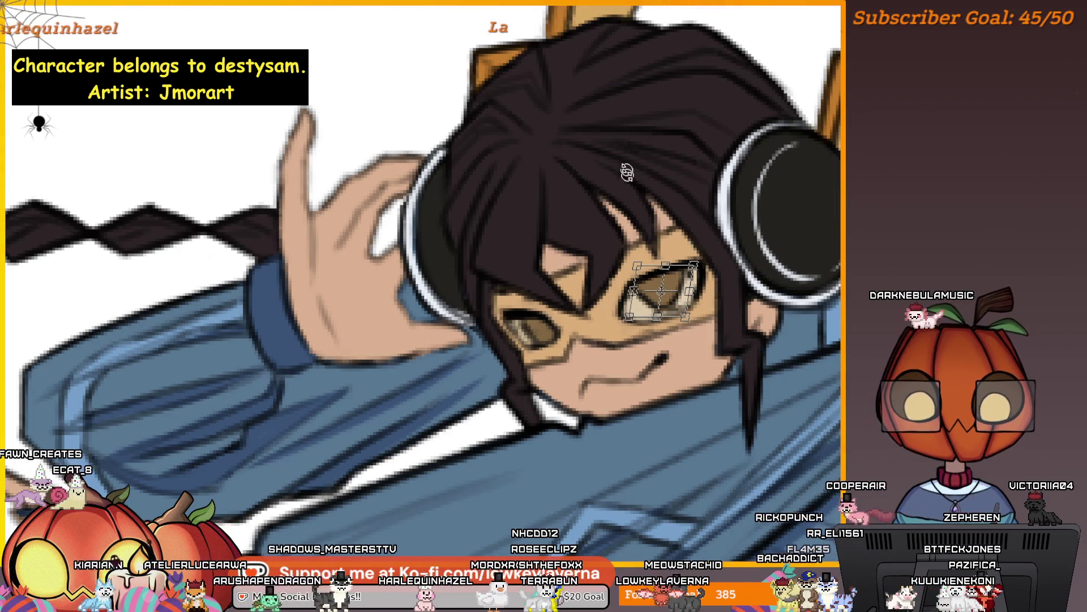
pyautogui.scroll(-5, 718, 153)
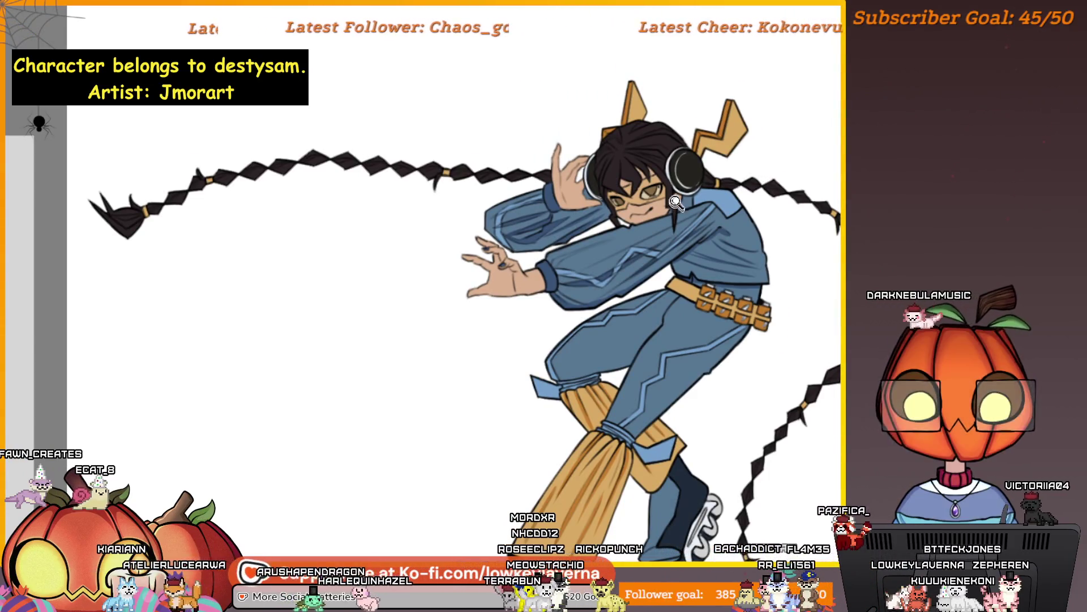
pyautogui.scroll(5, 675, 206)
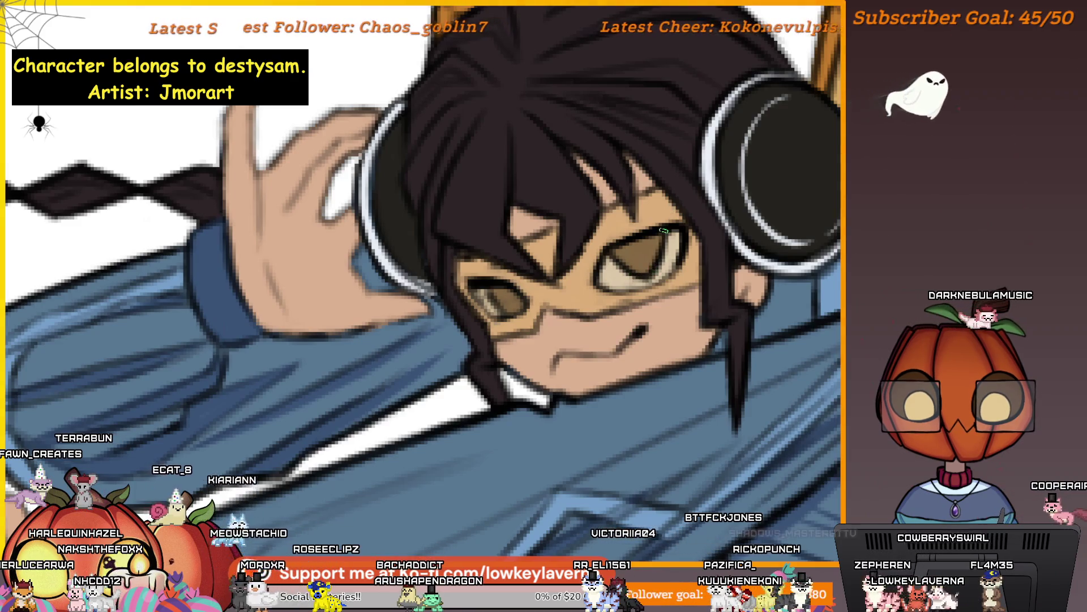
# Zoom out to view the whole coloured Chade figure beside the reference sheet
pyautogui.scroll(-2, 678, 218)
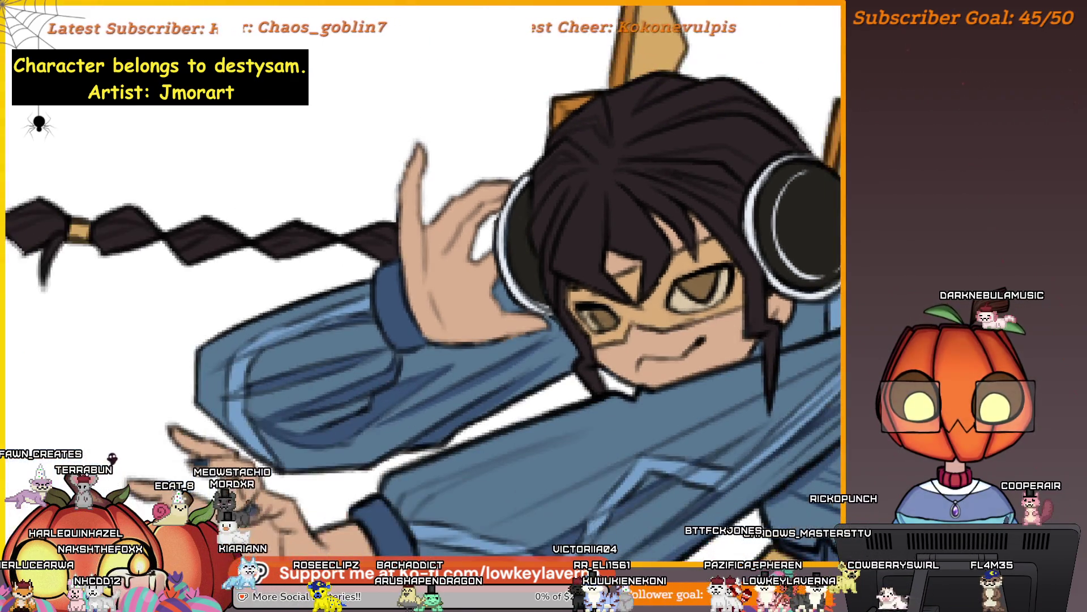
pyautogui.scroll(-3, 722, 274)
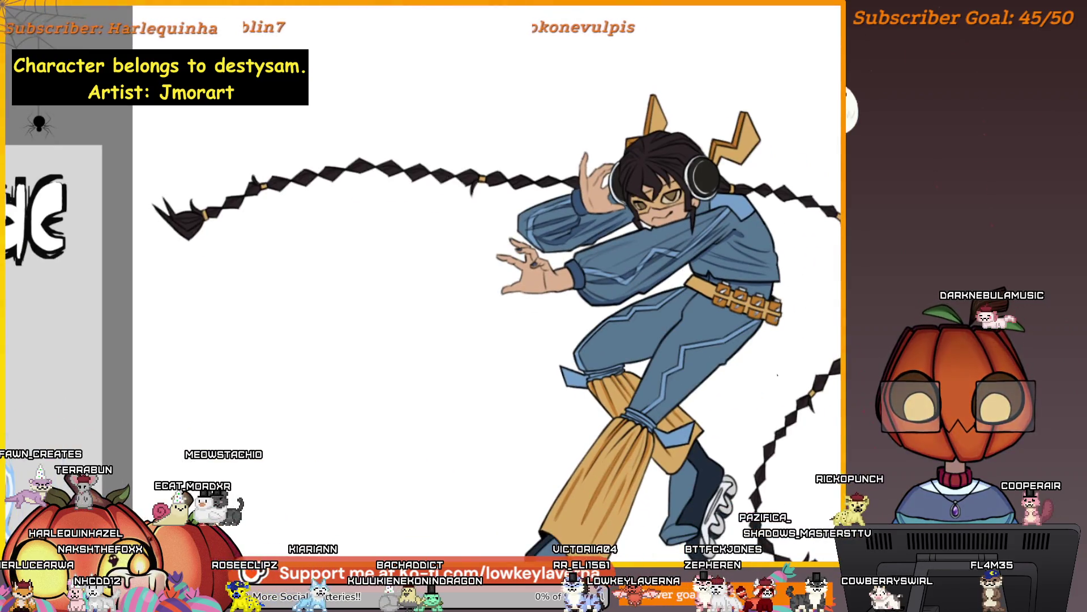
pyautogui.scroll(-2, 777, 340)
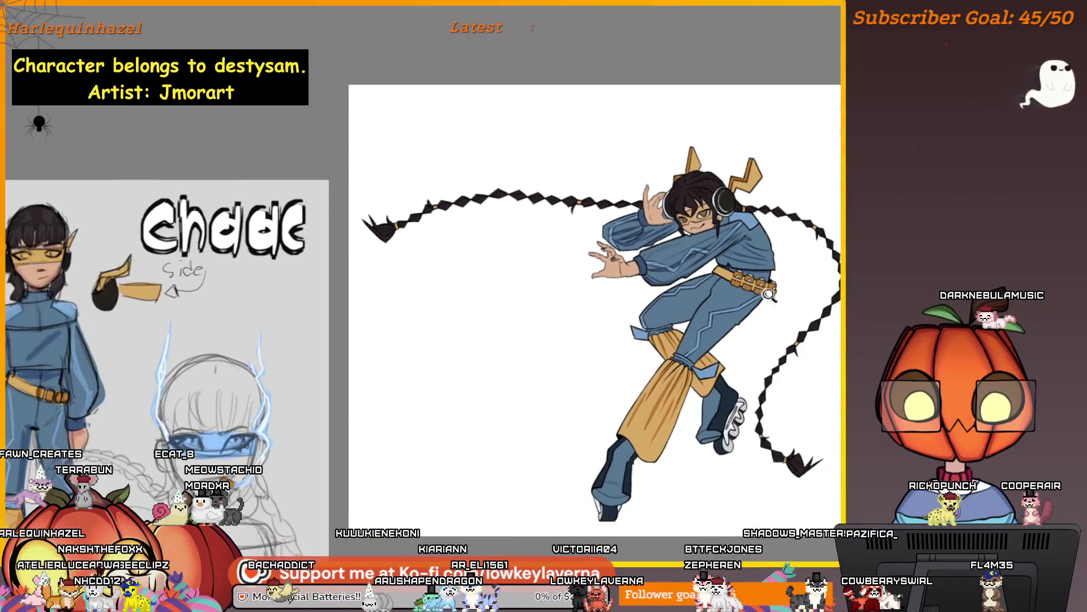
pyautogui.scroll(1, 742, 300)
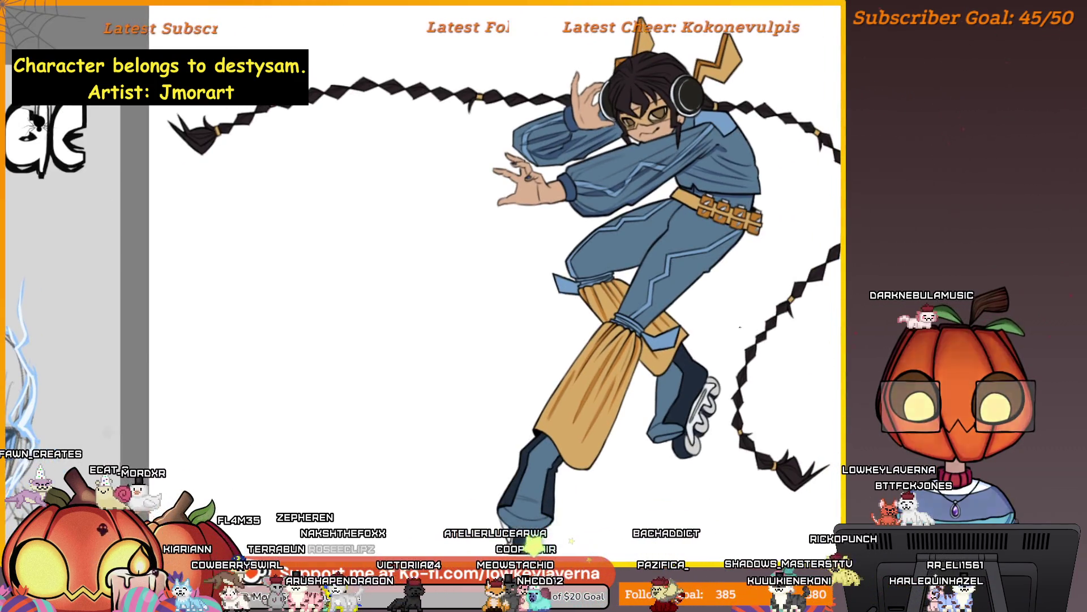
pyautogui.scroll(-2, 751, 321)
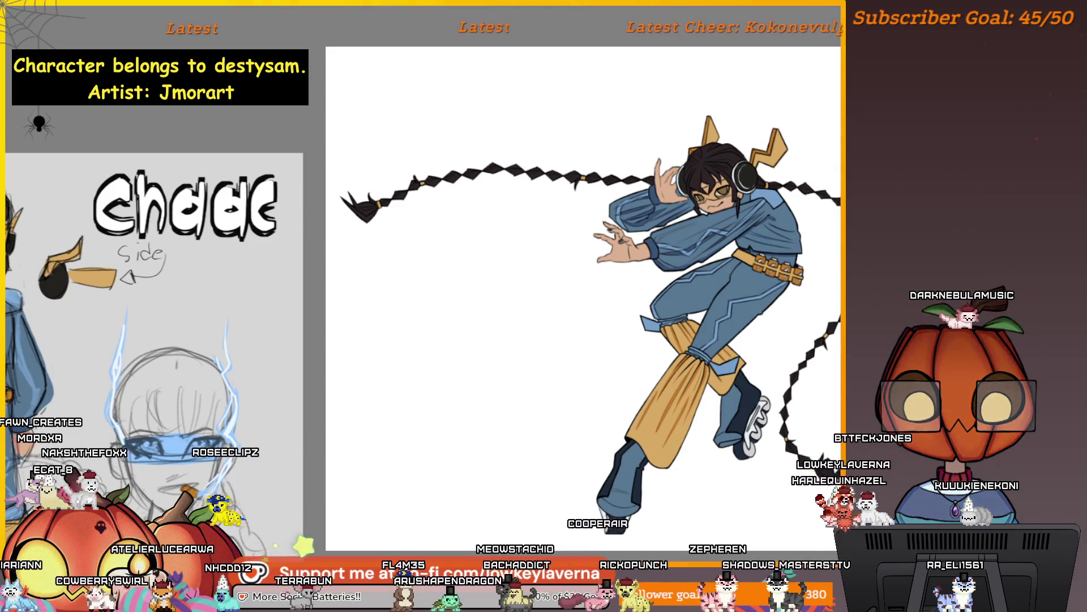
pyautogui.press('F3')
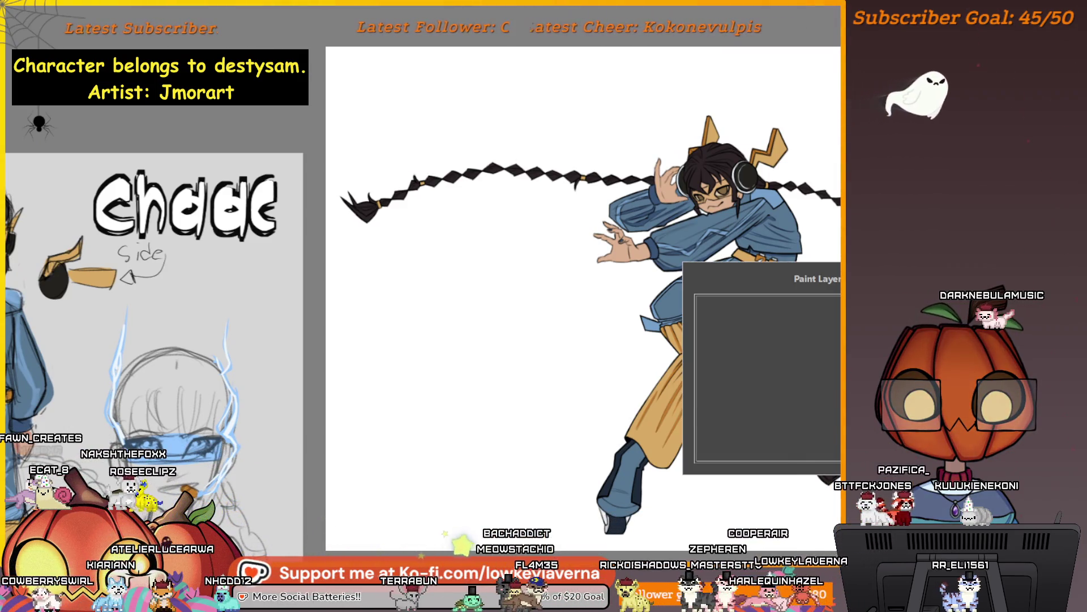
pyautogui.press('Escape')
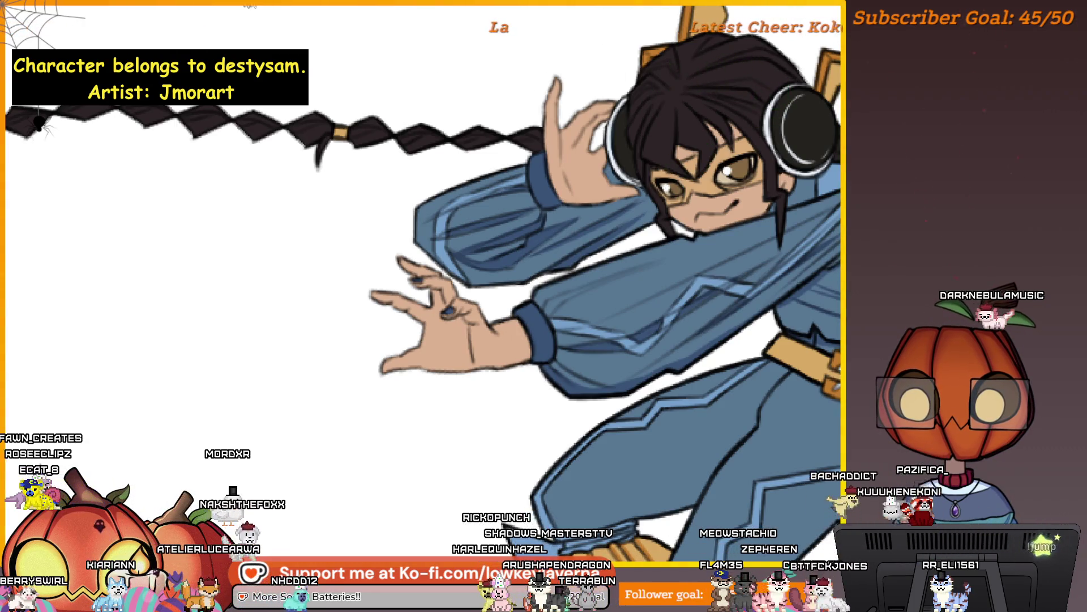
# Zoom in on the eyes and put the character's glasses under a free transform
pyautogui.scroll(3, 764, 163)
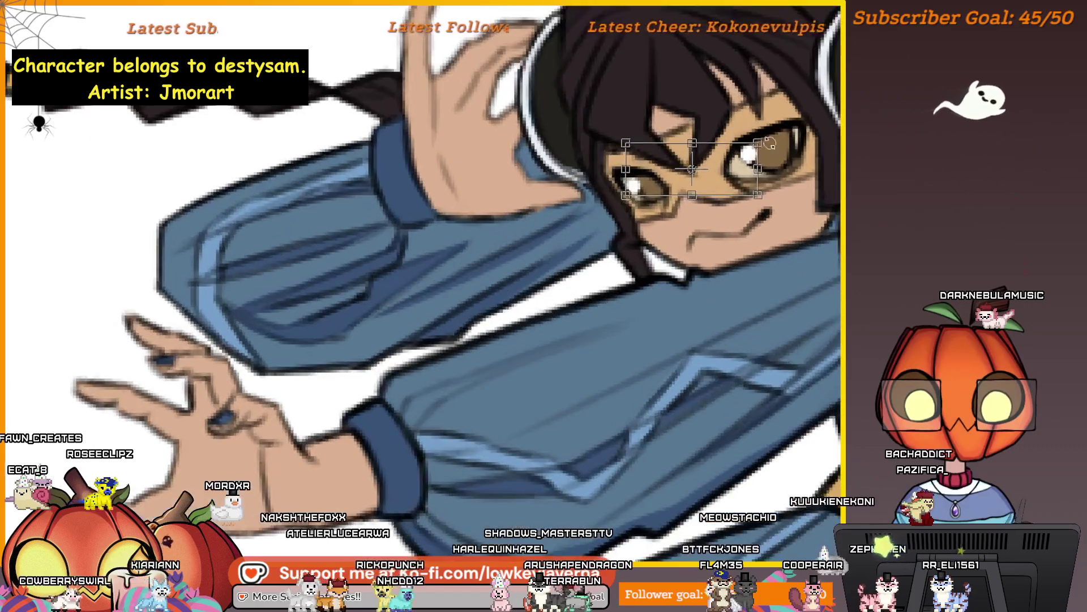
pyautogui.scroll(-3, 763, 163)
pyautogui.scroll(3, 769, 170)
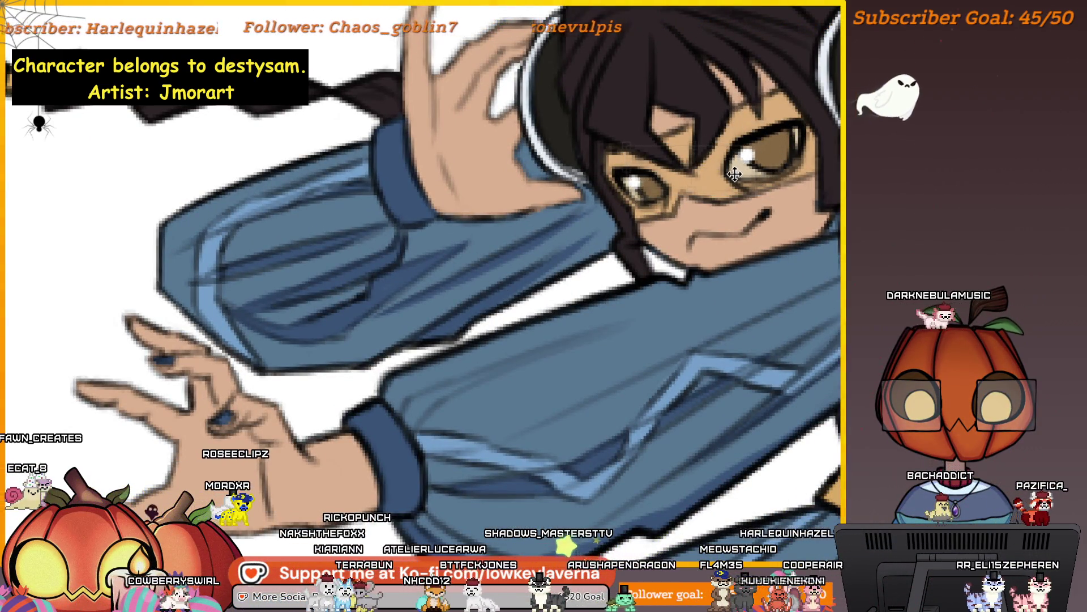
pyautogui.hotkey('ctrl', 't')
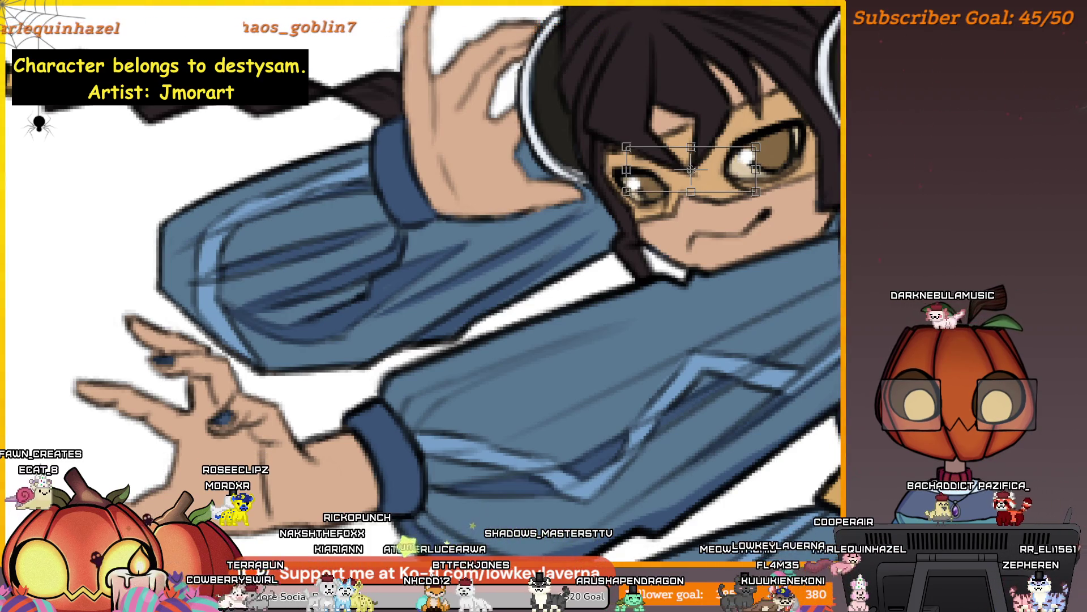
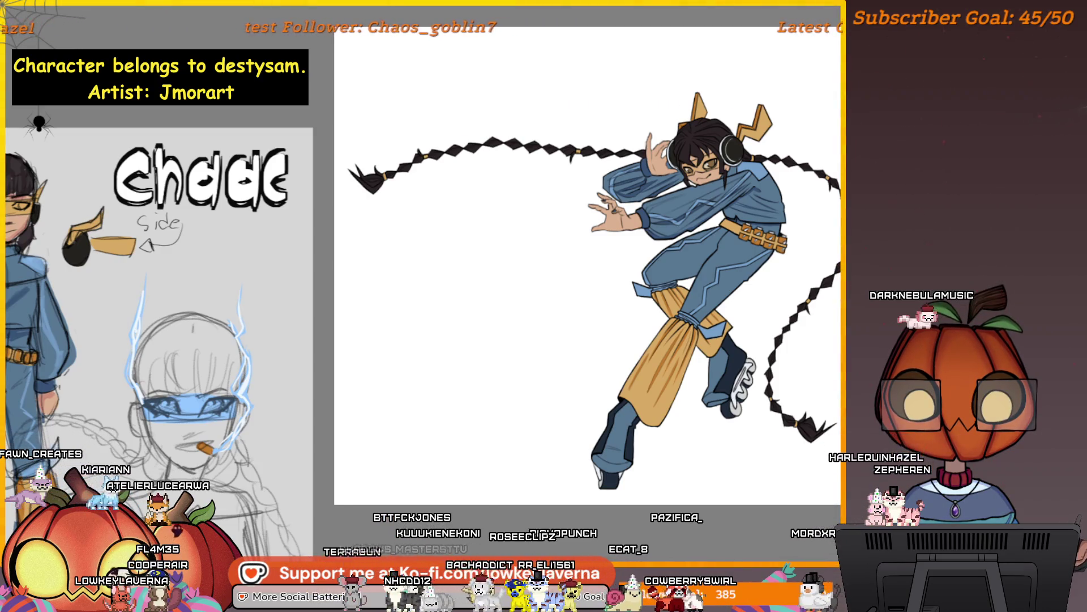
# Fill the background layer purple and stretch it out to the canvas corner
pyautogui.hotkey('alt', 'BackSpace')
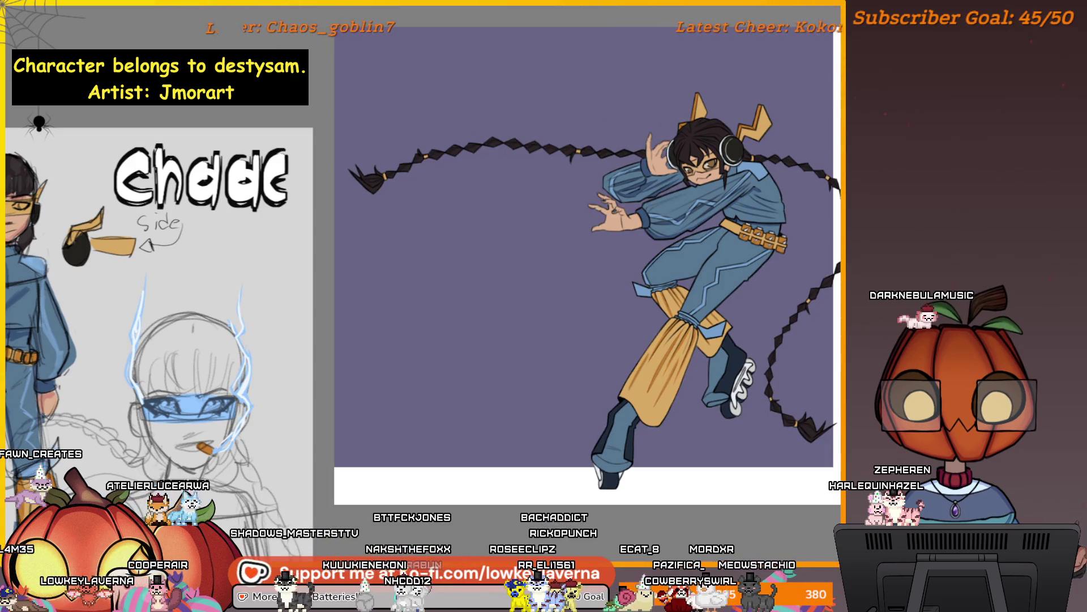
pyautogui.scroll(-4, 630, 167)
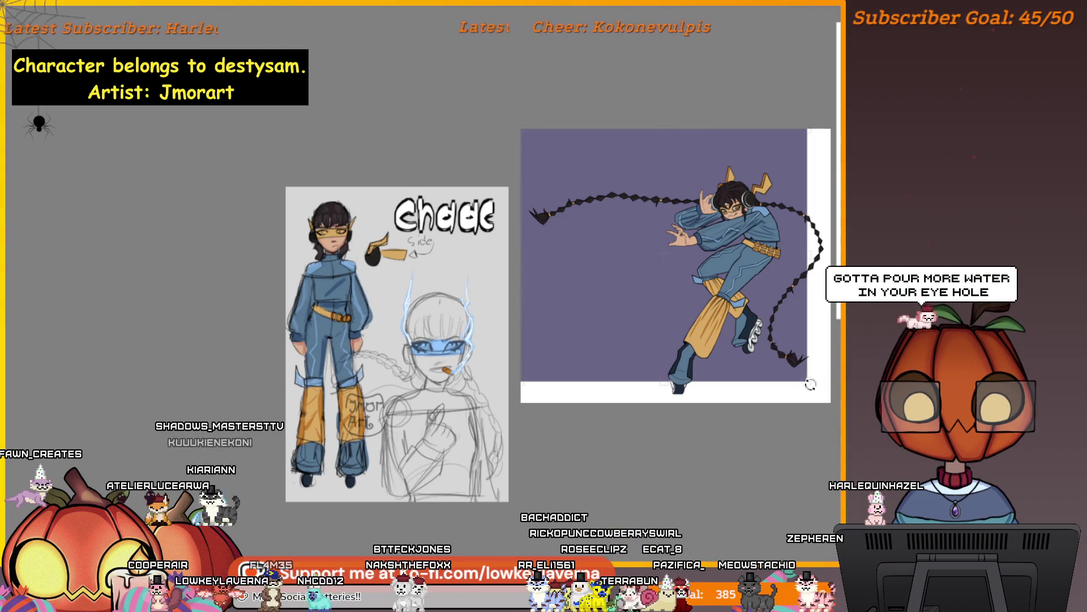
pyautogui.moveTo(807, 381); pyautogui.dragTo(832, 402)
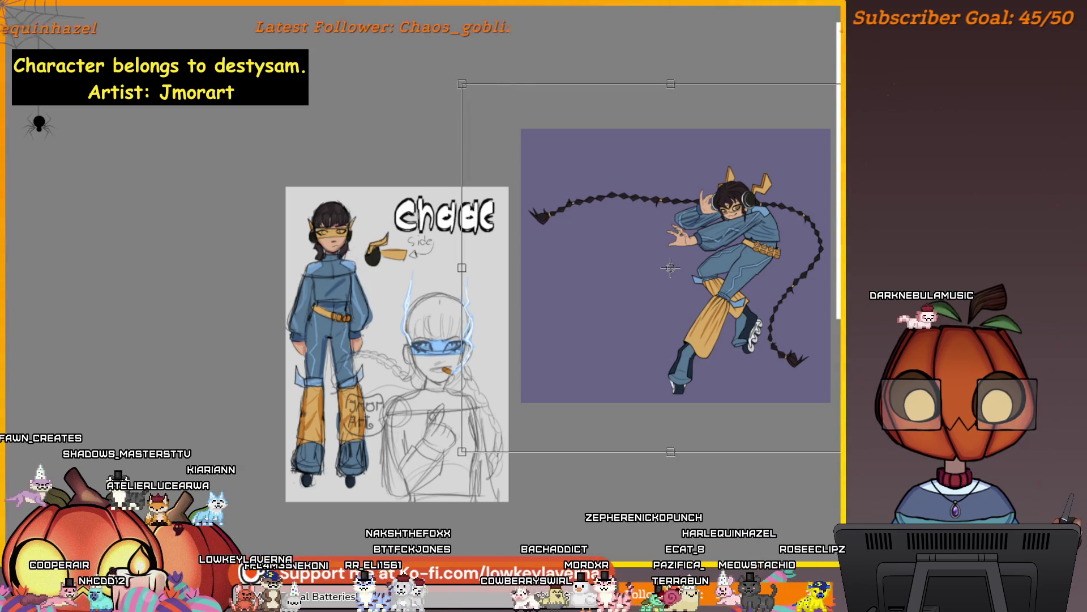
pyautogui.press('Return')
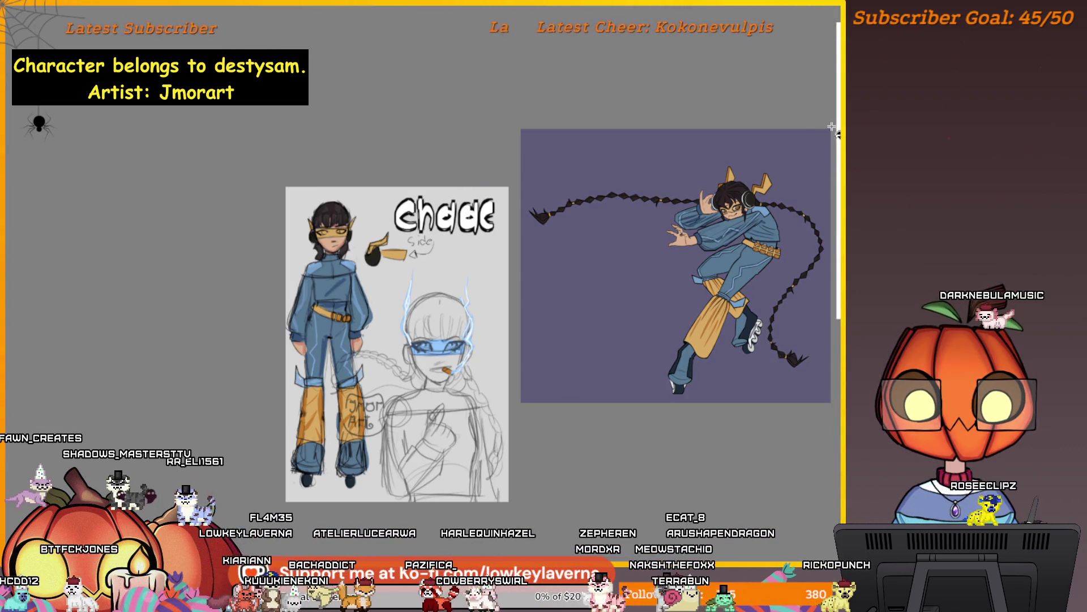
pyautogui.click(754, 381)
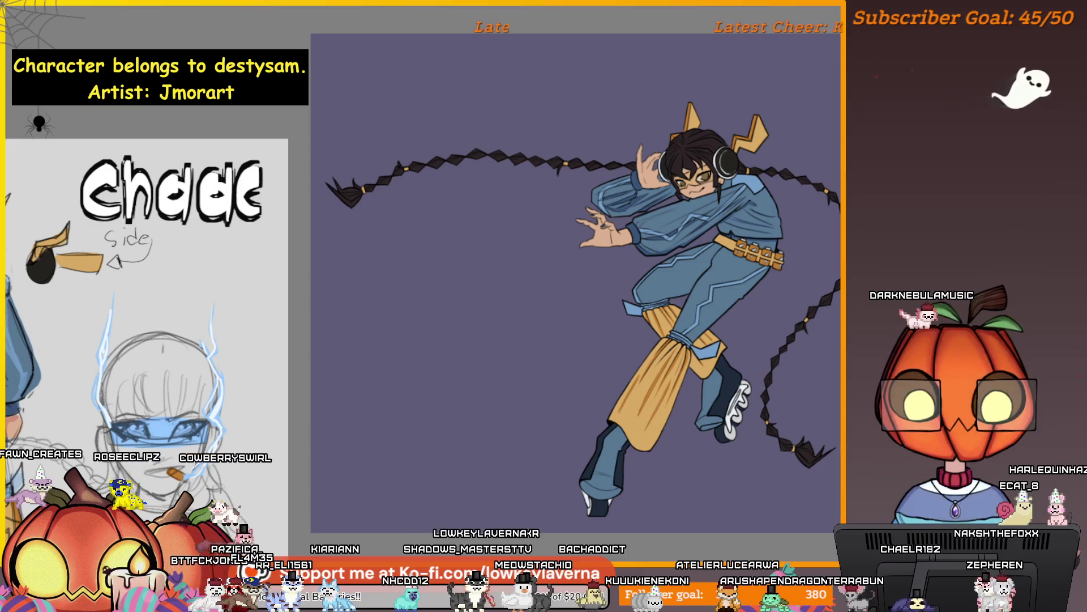
# Draw a small downward arrow above the character's head, discarding a stray diagonal stroke first
pyautogui.moveTo(605, 335); pyautogui.dragTo(552, 405)
pyautogui.hotkey('ctrl', 'z')
pyautogui.moveTo(634, 75); pyautogui.dragTo(650, 136)
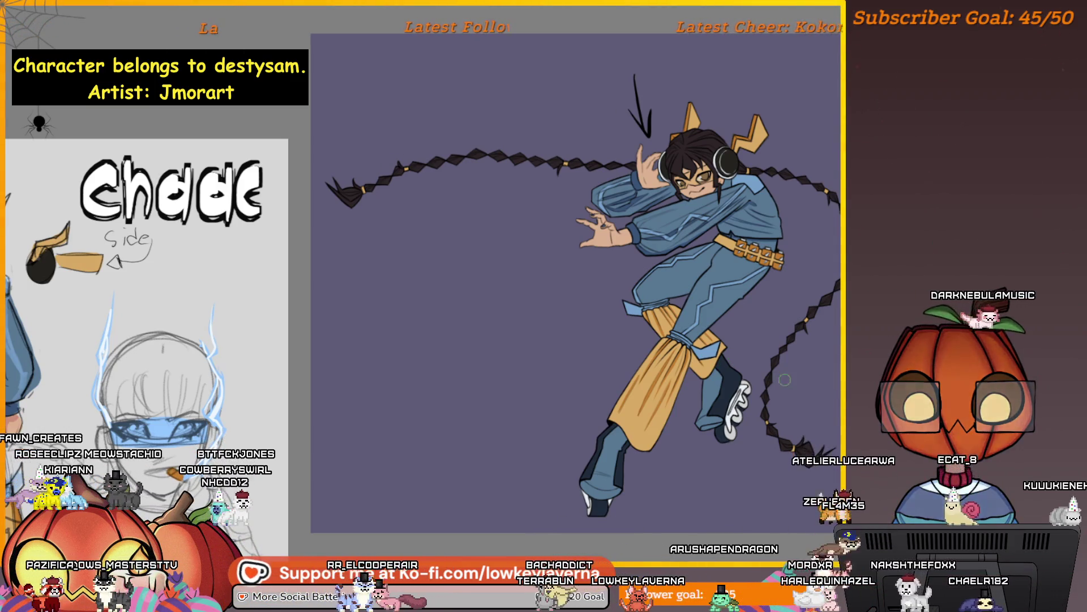
pyautogui.scroll(-2, 818, 355)
pyautogui.moveTo(827, 475)
pyautogui.mouseDown()
pyautogui.moveTo(435, 475)
pyautogui.moveTo(453, 481)
pyautogui.moveTo(723, 347)
pyautogui.moveTo(730, 352)
pyautogui.moveTo(536, 449)
pyautogui.mouseUp()
# Move the headphone photo to the top-left and nudge the character reference sheet up-left
pyautogui.moveTo(629, 388); pyautogui.dragTo(762, 561)
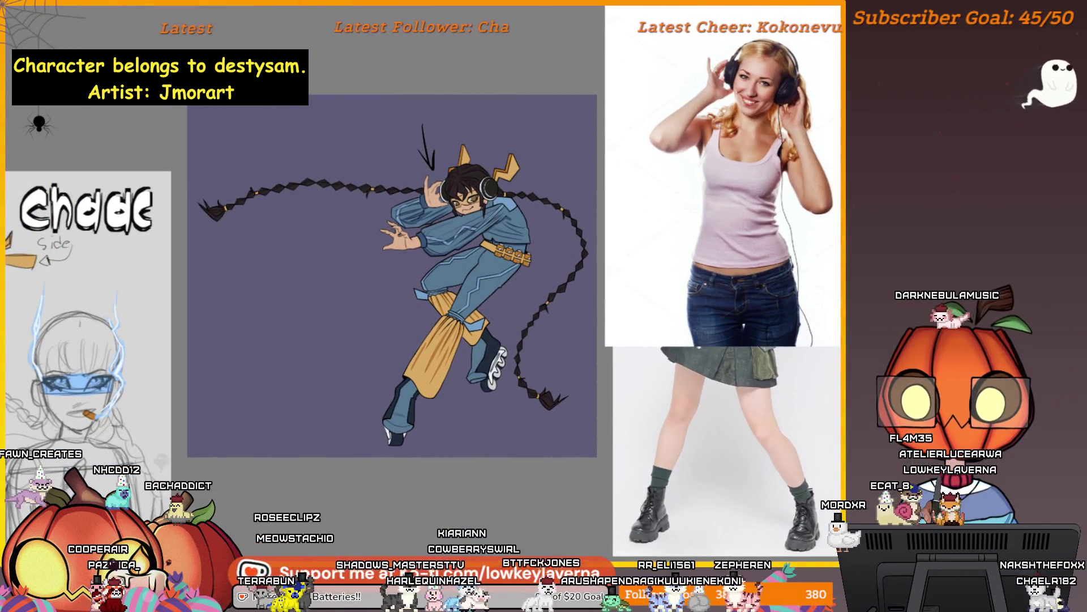
pyautogui.moveTo(766, 253); pyautogui.dragTo(782, 308)
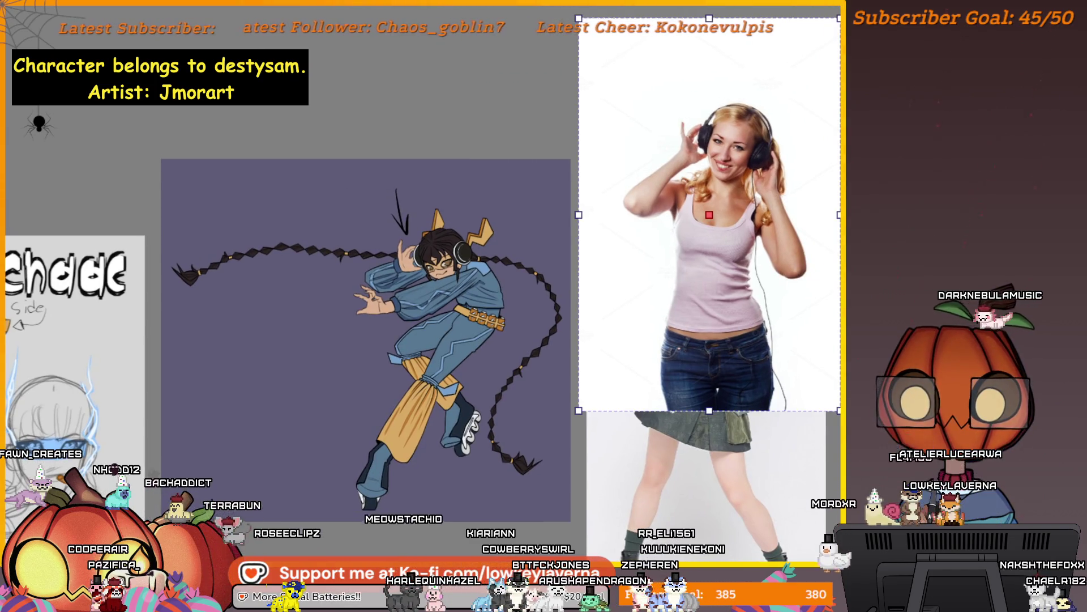
pyautogui.moveTo(748, 239)
pyautogui.mouseDown()
pyautogui.moveTo(861, 3)
pyautogui.moveTo(743, 21)
pyautogui.mouseUp()
pyautogui.scroll(-2, 598, 409)
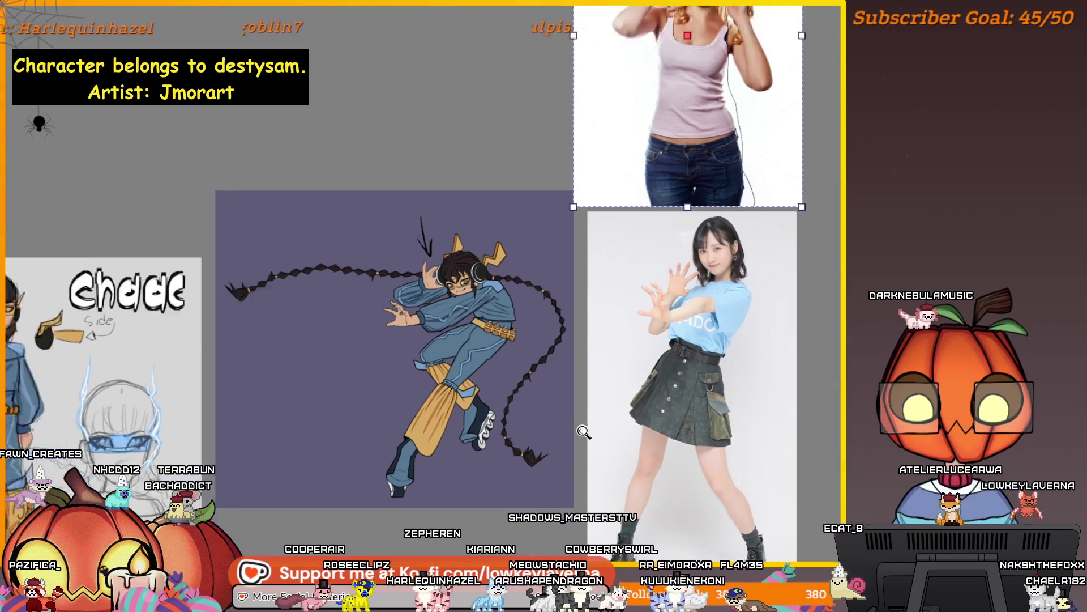
pyautogui.moveTo(616, 460)
pyautogui.mouseDown()
pyautogui.moveTo(726, 458)
pyautogui.moveTo(740, 447)
pyautogui.mouseUp()
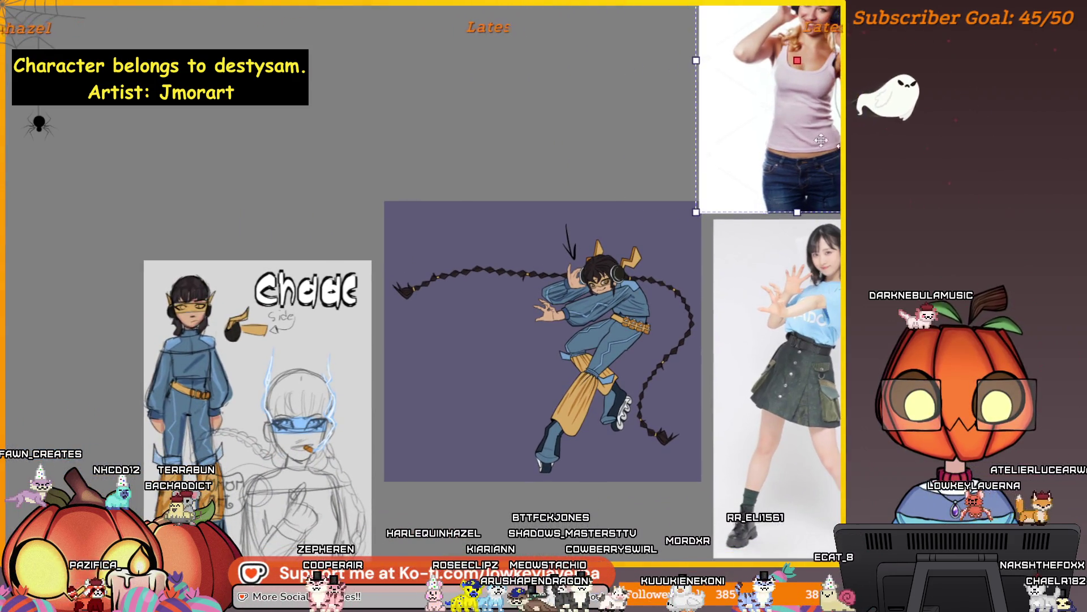
pyautogui.moveTo(862, 156); pyautogui.dragTo(286, 161)
pyautogui.moveTo(324, 463); pyautogui.dragTo(319, 451)
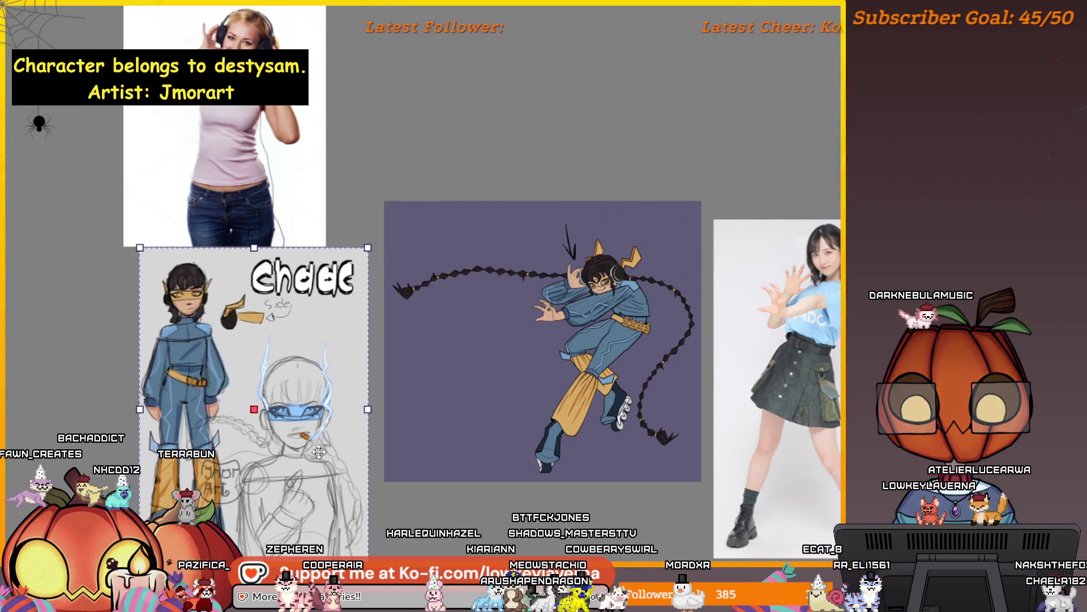
pyautogui.scroll(3, 674, 185)
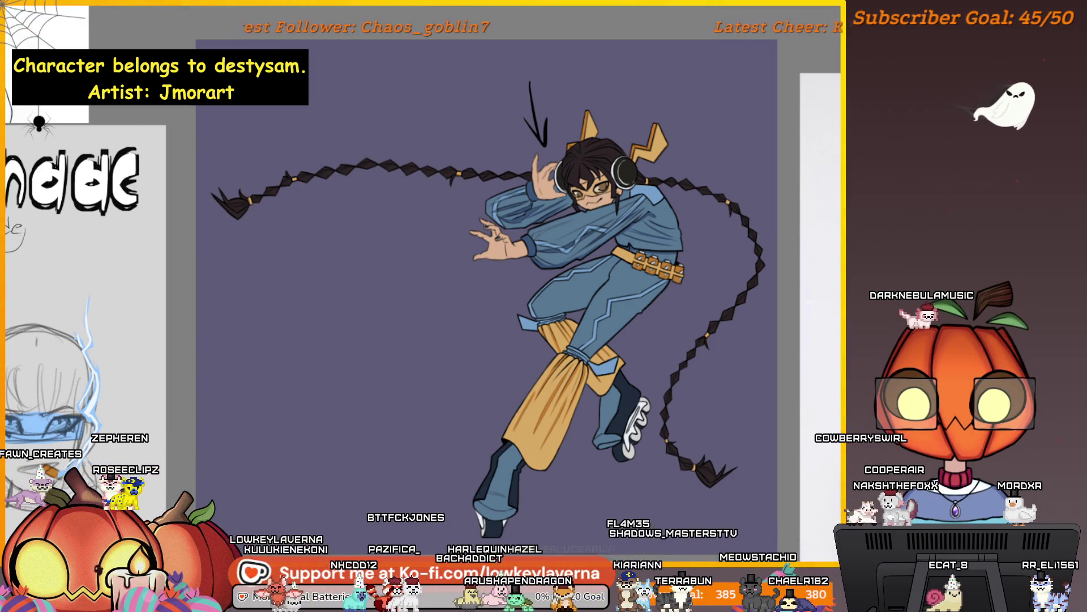
pyautogui.moveTo(697, 416); pyautogui.dragTo(777, 399)
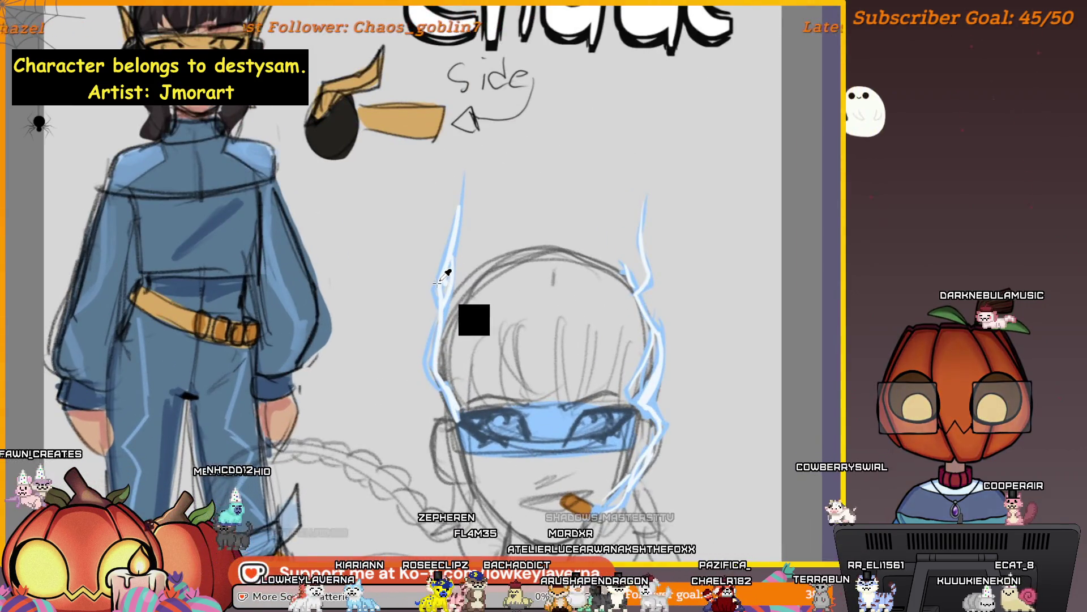
# Sample the pale blue from the reference sketch's lightning with the Eyedropper
pyautogui.click(445, 276)
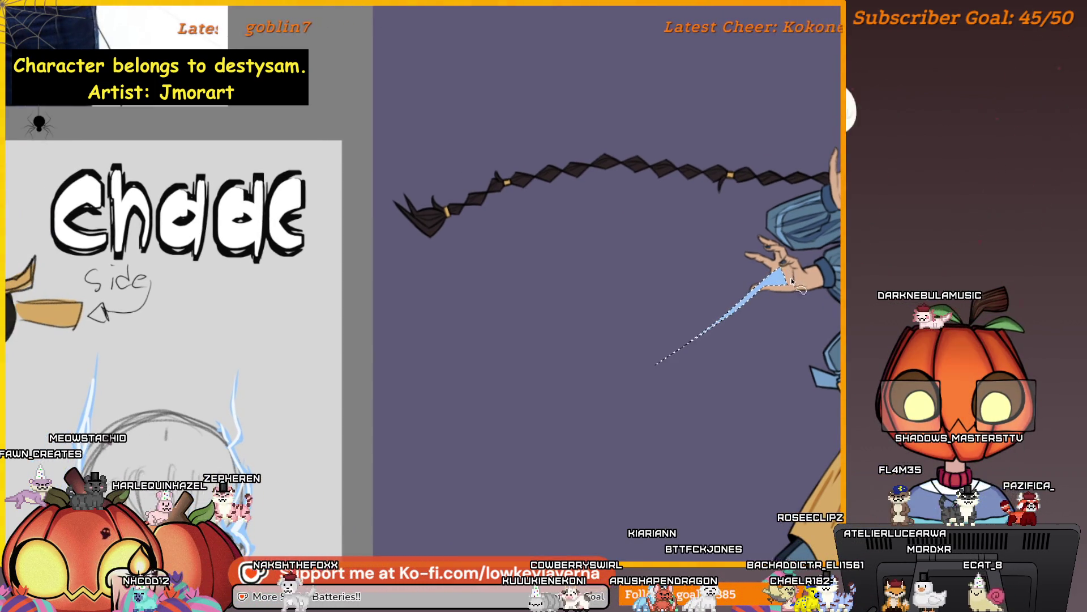
# Fill the first two pale-blue lightning streaks at the hand, nudging the second into place
pyautogui.moveTo(792, 281)
pyautogui.mouseDown()
pyautogui.moveTo(770, 281)
pyautogui.moveTo(809, 254)
pyautogui.mouseUp()
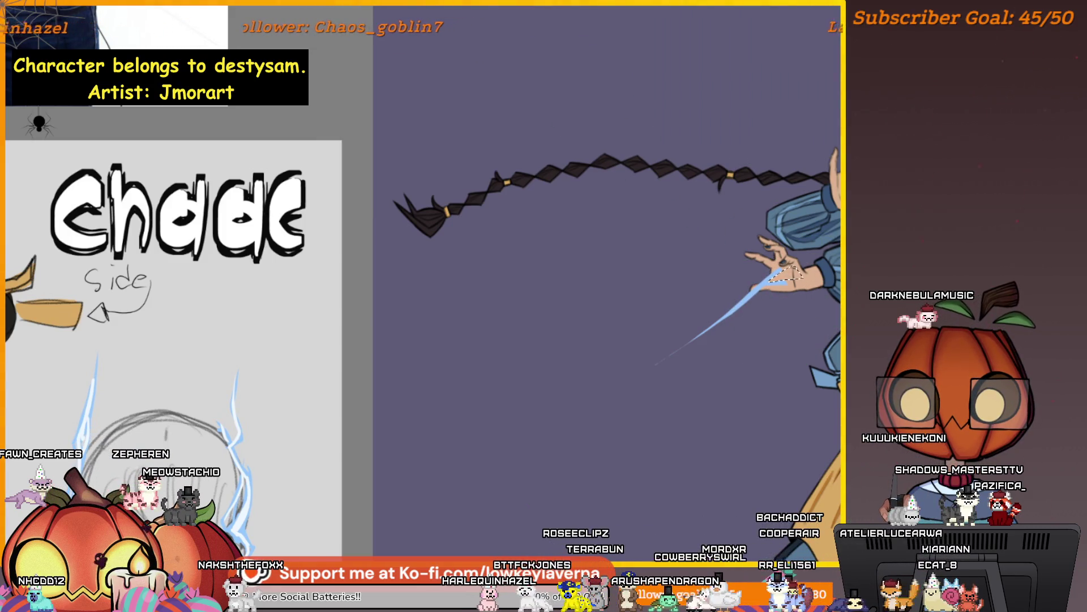
pyautogui.moveTo(544, 299); pyautogui.dragTo(733, 298)
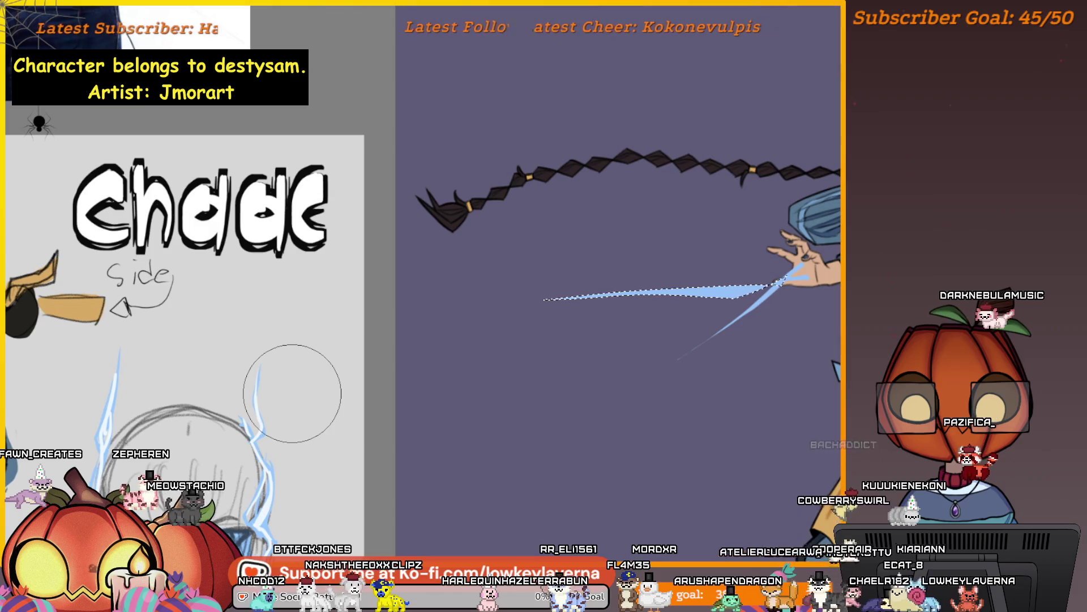
pyautogui.moveTo(727, 278); pyautogui.dragTo(640, 391)
pyautogui.moveTo(484, 429); pyautogui.dragTo(760, 274)
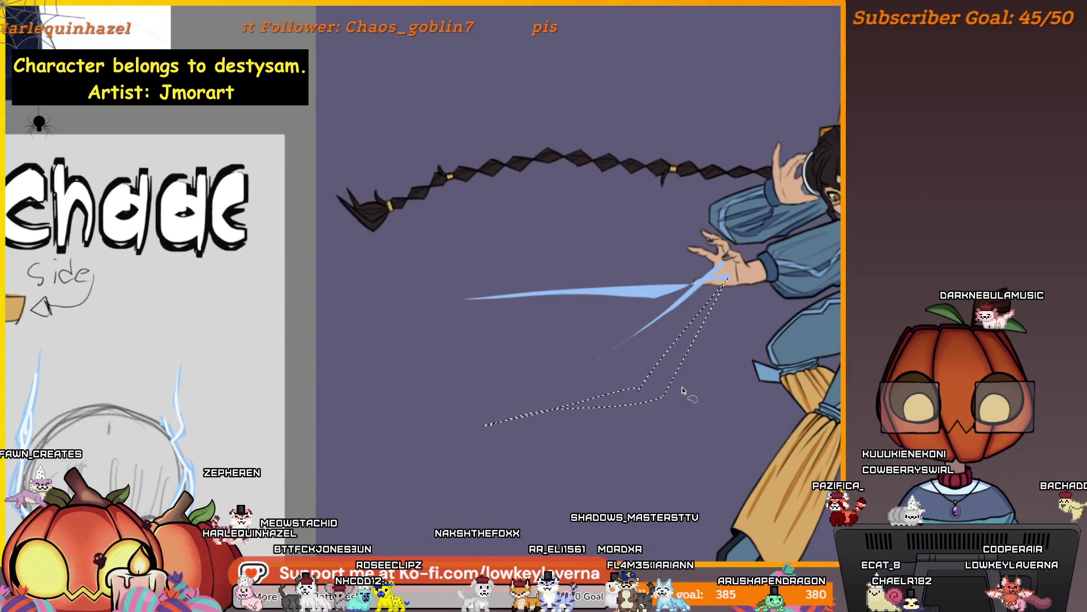
pyautogui.moveTo(761, 274); pyautogui.dragTo(756, 273)
pyautogui.hotkey('ctrl', 'd')
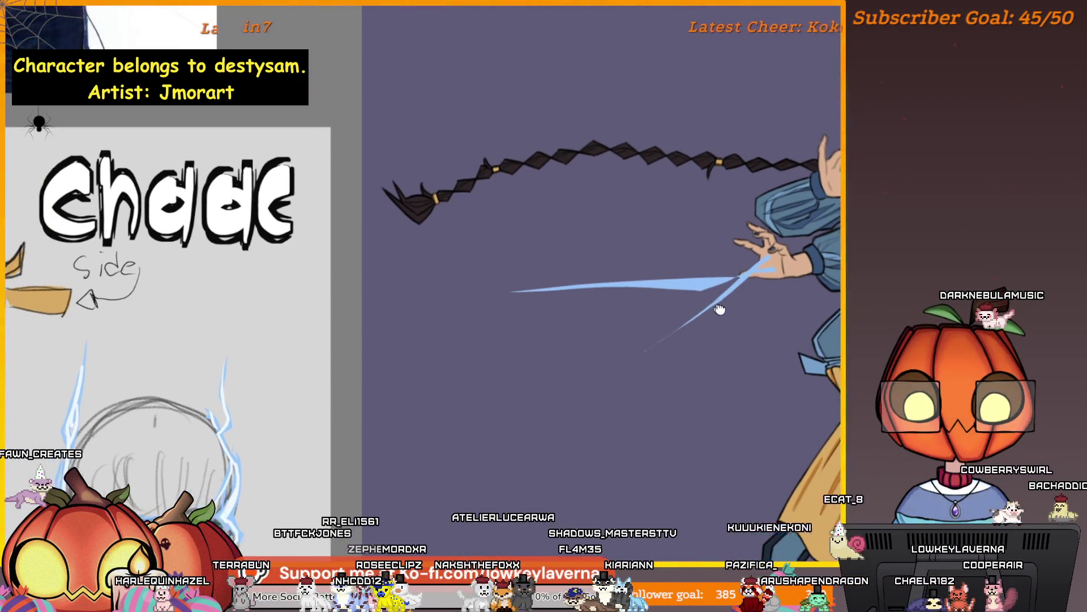
# Add a straight blue streak and another filled lightning streak from the hand
pyautogui.keyDown('shift'); pyautogui.click(598, 379); pyautogui.keyUp('shift')
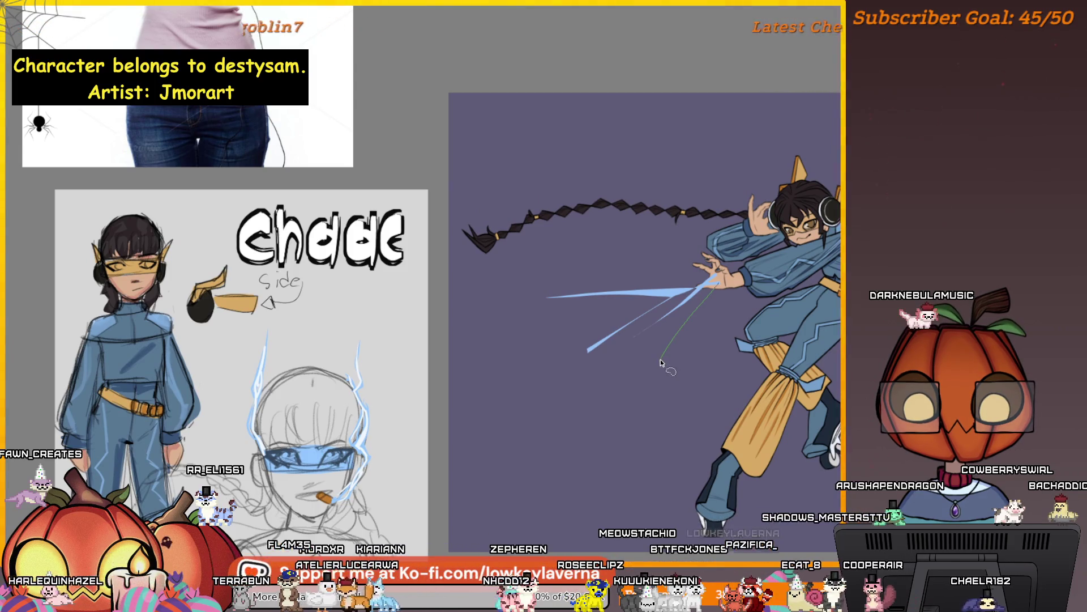
pyautogui.click(717, 286)
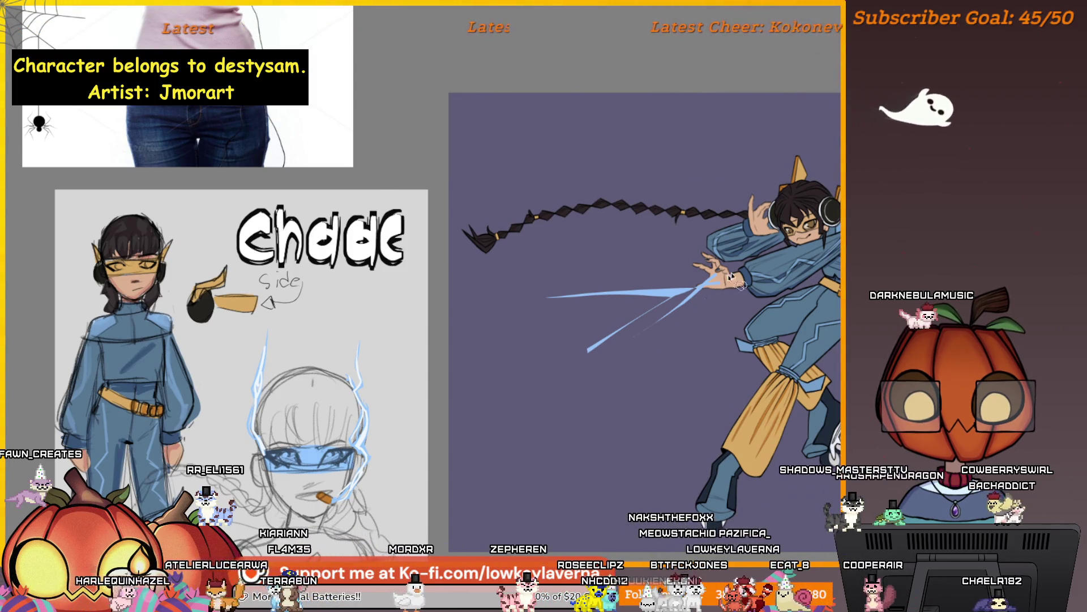
pyautogui.moveTo(727, 292); pyautogui.dragTo(662, 357)
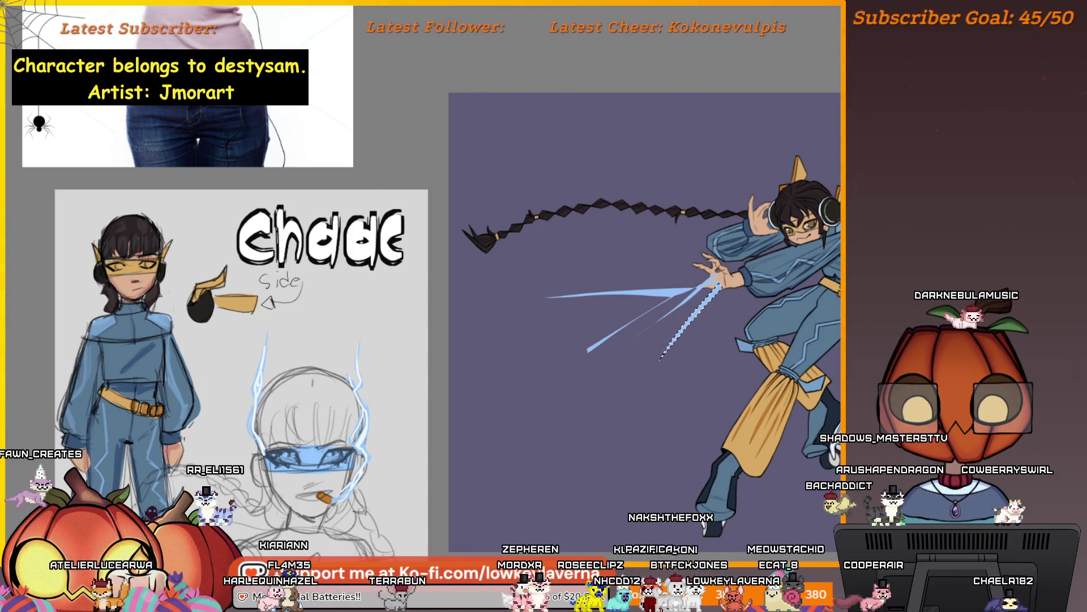
pyautogui.hotkey('ctrl', 'd')
pyautogui.moveTo(717, 333)
pyautogui.mouseDown()
pyautogui.moveTo(751, 328)
pyautogui.moveTo(580, 401)
pyautogui.moveTo(757, 310)
pyautogui.mouseUp()
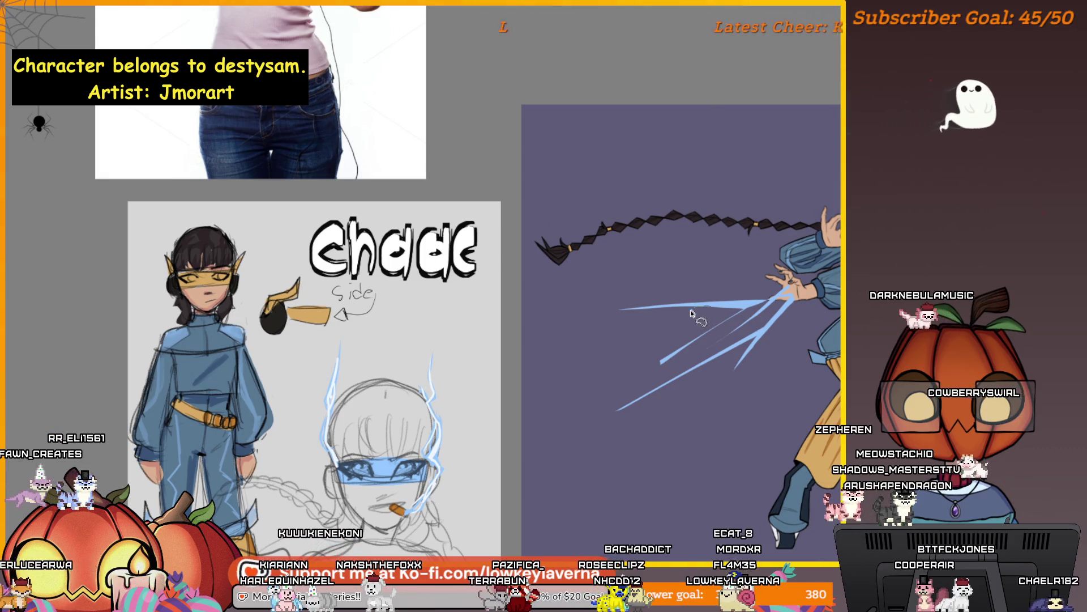
# Outline three more forked branches: a branching bolt, a bolt leaving the hand, and a thin in-between branch
pyautogui.moveTo(589, 387); pyautogui.dragTo(711, 306)
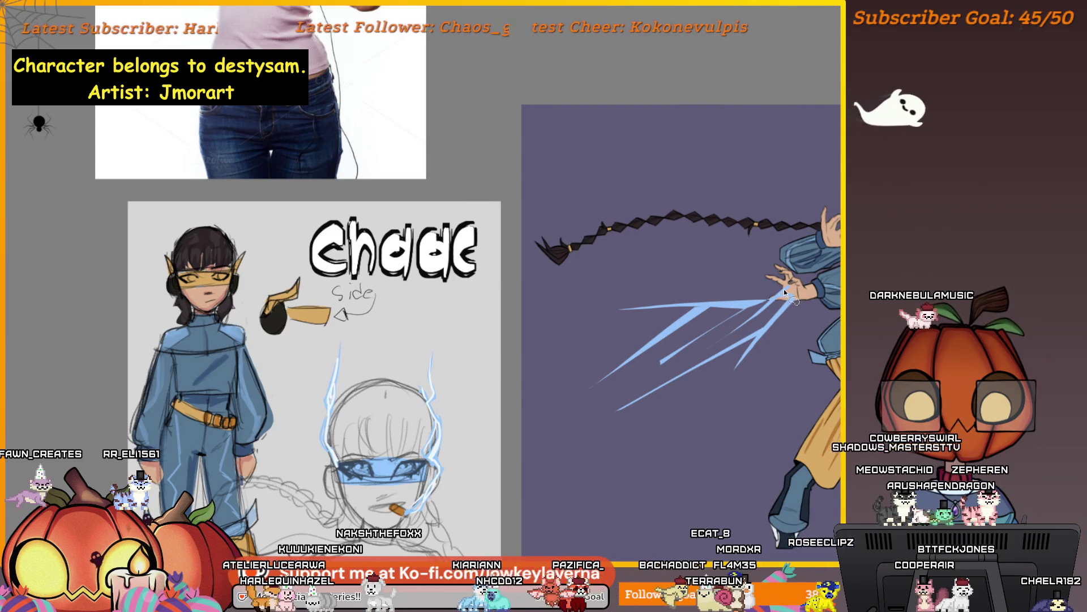
pyautogui.moveTo(782, 294); pyautogui.dragTo(713, 283)
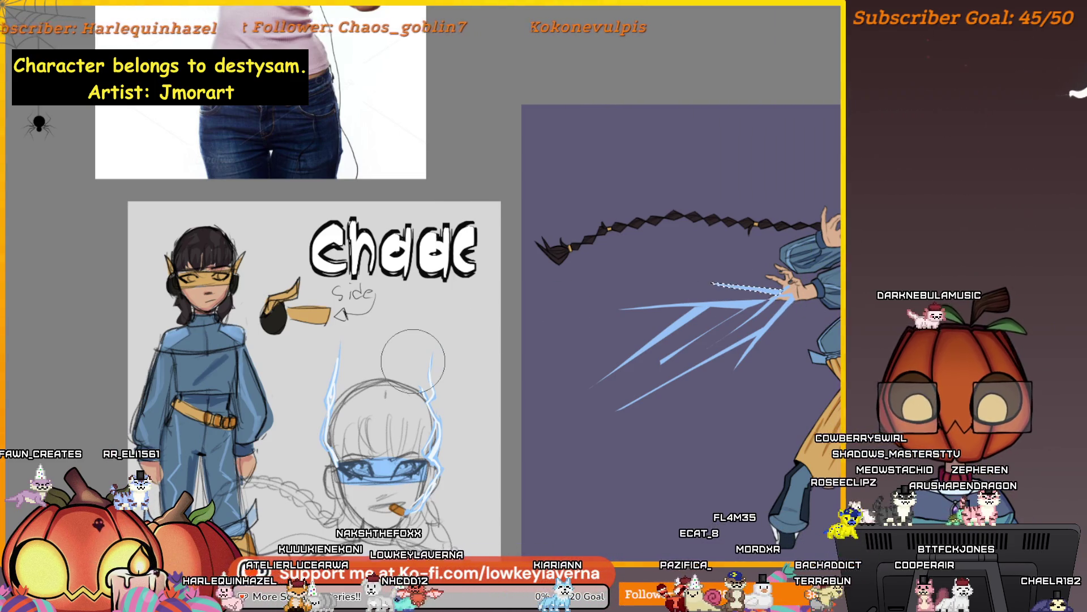
pyautogui.moveTo(790, 376)
pyautogui.mouseDown()
pyautogui.moveTo(688, 358)
pyautogui.moveTo(631, 397)
pyautogui.mouseUp()
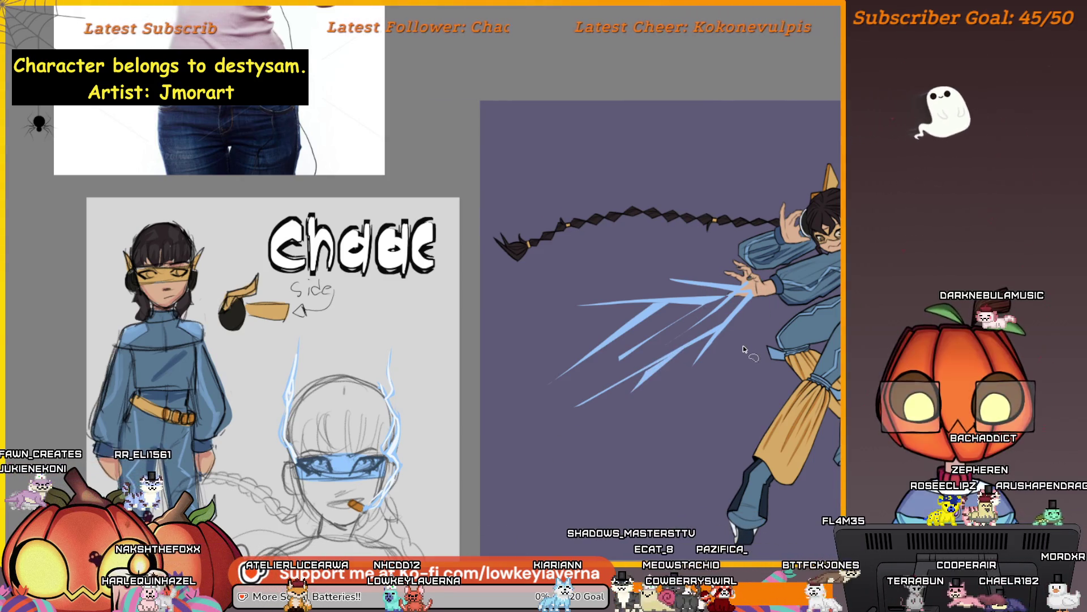
pyautogui.scroll(-2, 798, 334)
pyautogui.scroll(3, 815, 306)
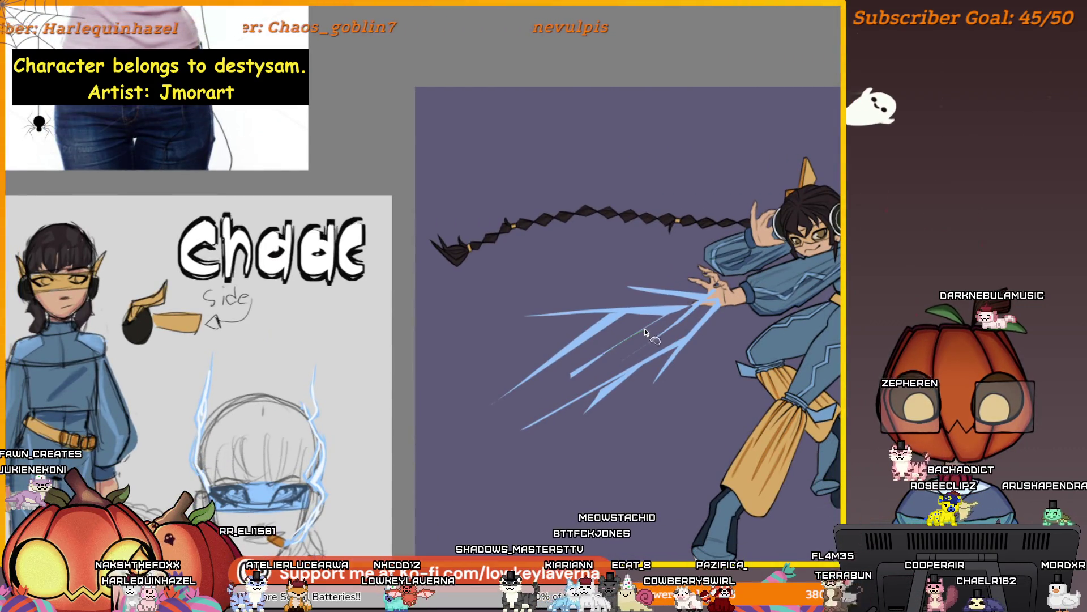
pyautogui.moveTo(647, 331)
pyautogui.mouseDown()
pyautogui.moveTo(606, 364)
pyautogui.moveTo(628, 334)
pyautogui.mouseUp()
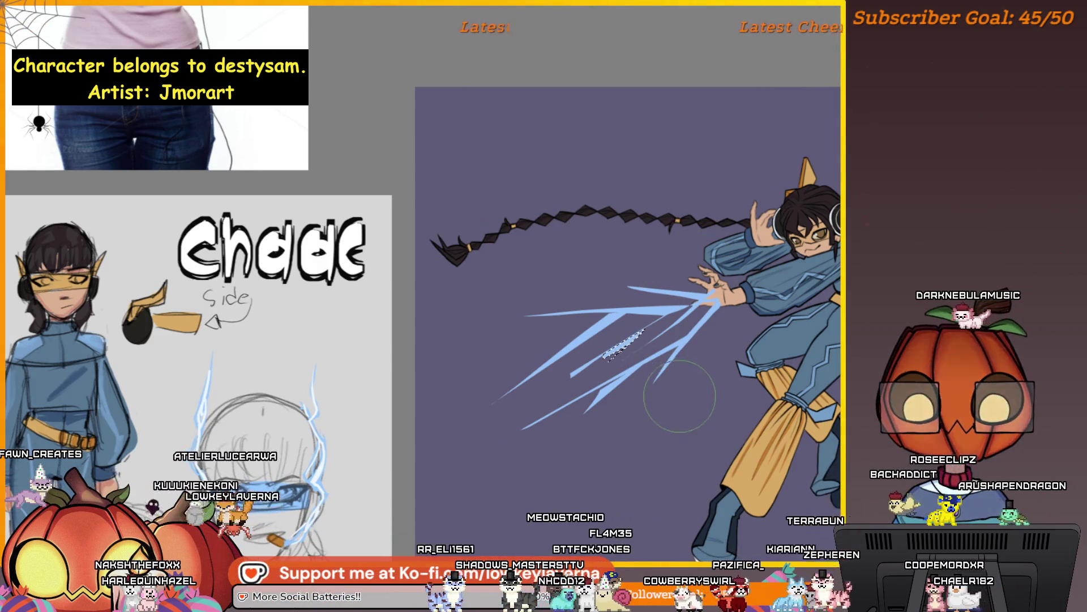
pyautogui.scroll(-1, 692, 333)
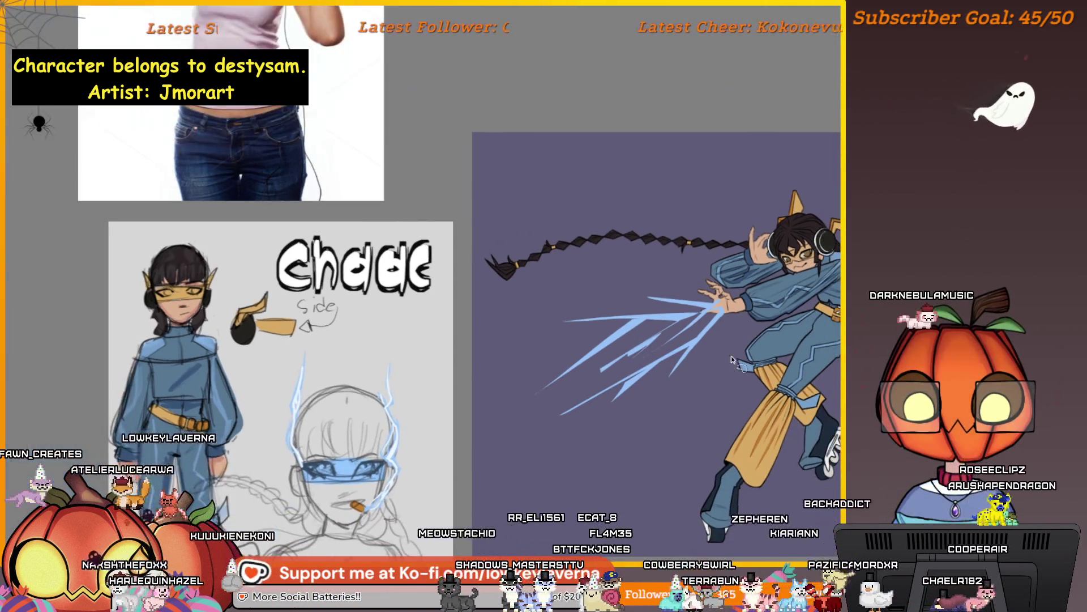
pyautogui.scroll(1, 692, 333)
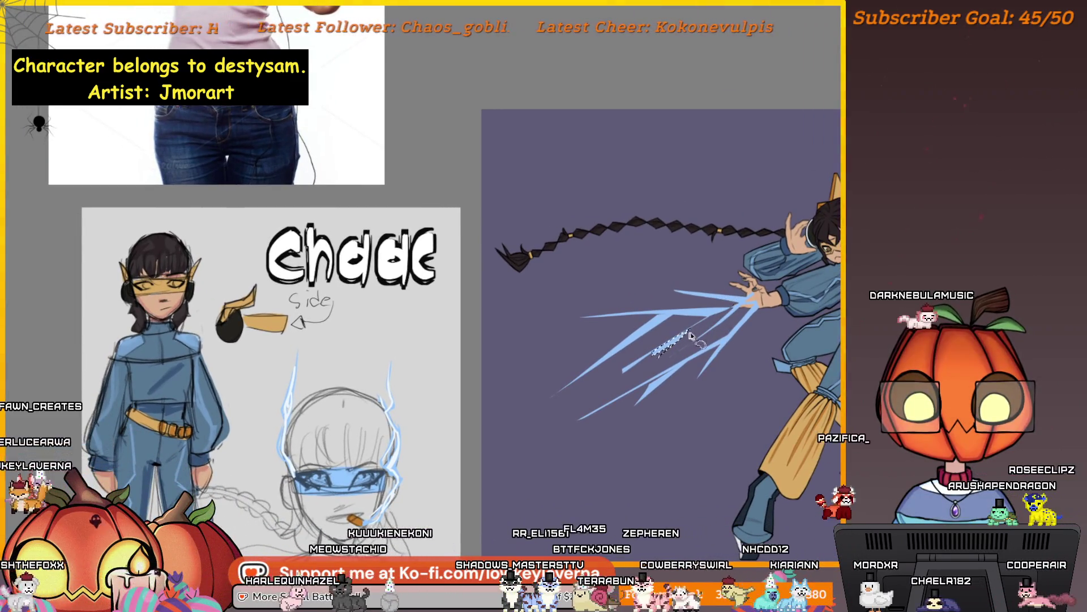
pyautogui.scroll(1, 679, 342)
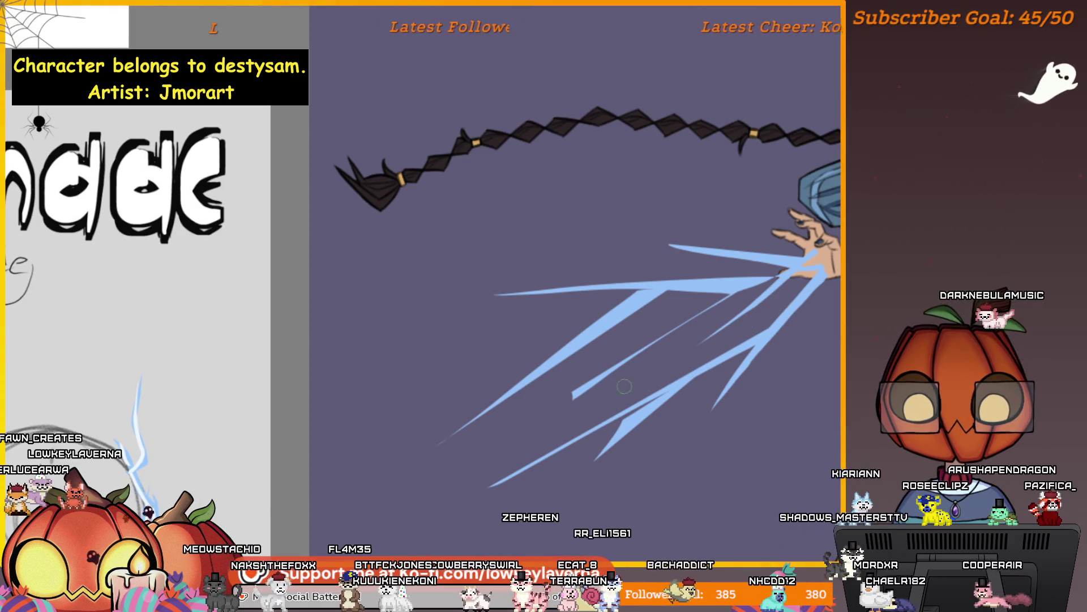
# Select the lower lightning streak near the hand and remove its fill
pyautogui.moveTo(605, 401); pyautogui.dragTo(741, 328)
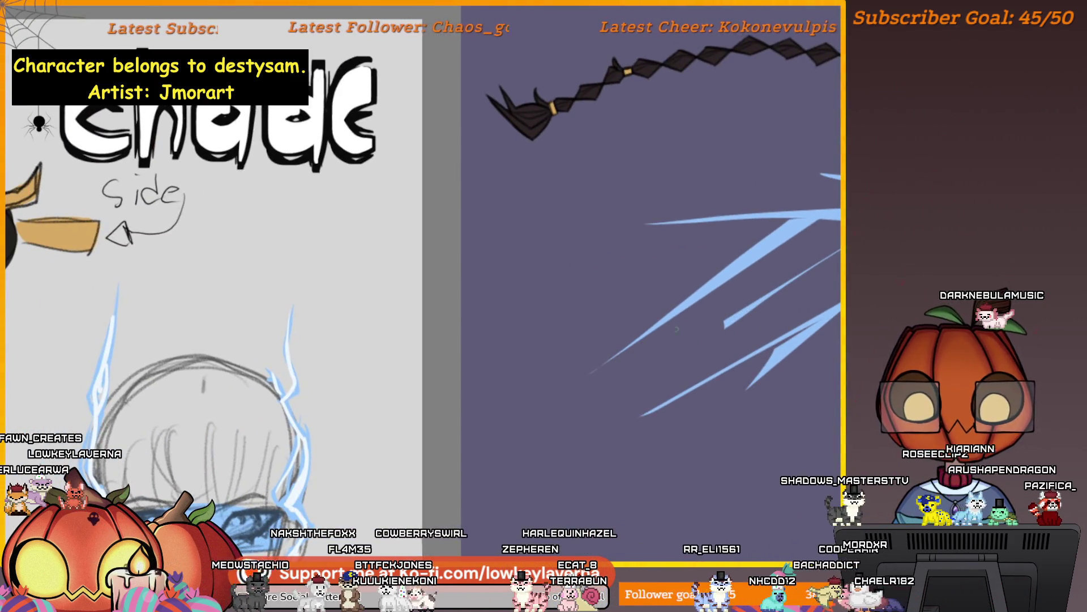
pyautogui.moveTo(803, 382)
pyautogui.mouseDown()
pyautogui.moveTo(612, 407)
pyautogui.moveTo(600, 397)
pyautogui.moveTo(618, 388)
pyautogui.mouseUp()
pyautogui.scroll(1, 578, 408)
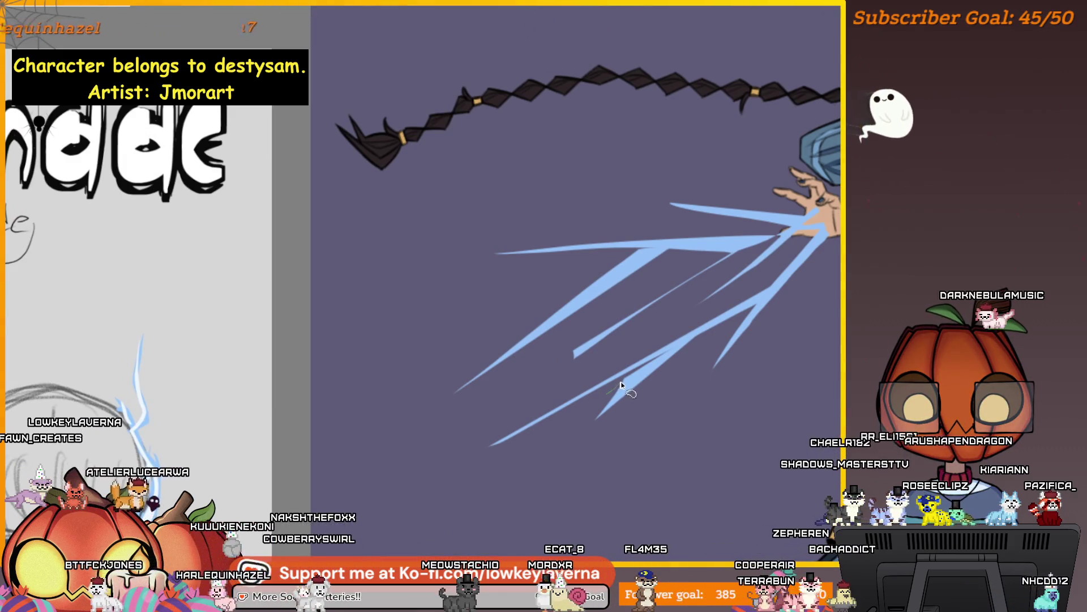
pyautogui.moveTo(602, 402); pyautogui.dragTo(651, 366)
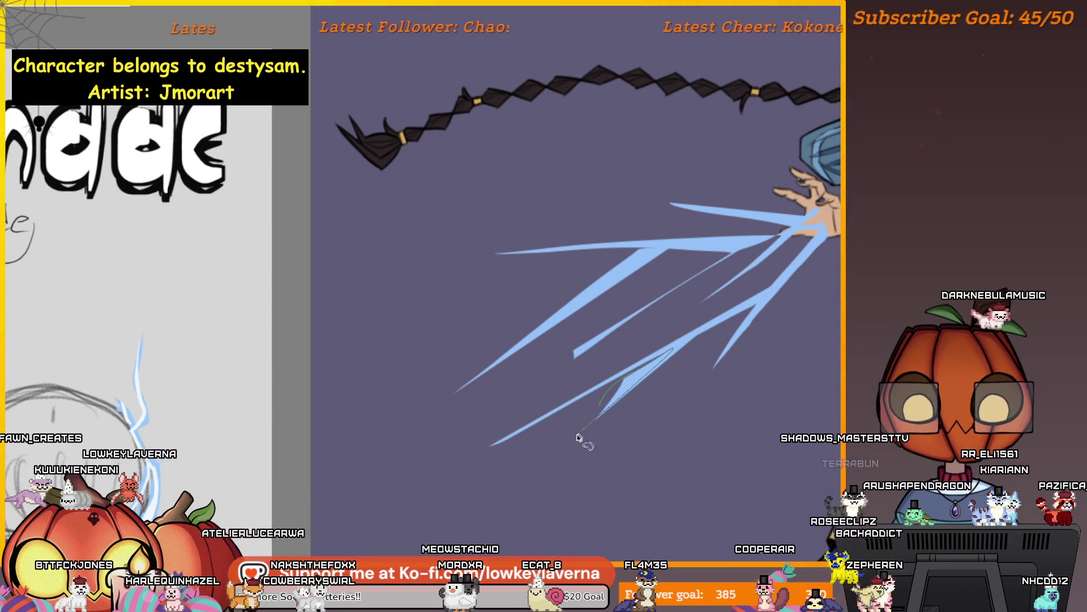
pyautogui.moveTo(565, 446); pyautogui.dragTo(565, 446)
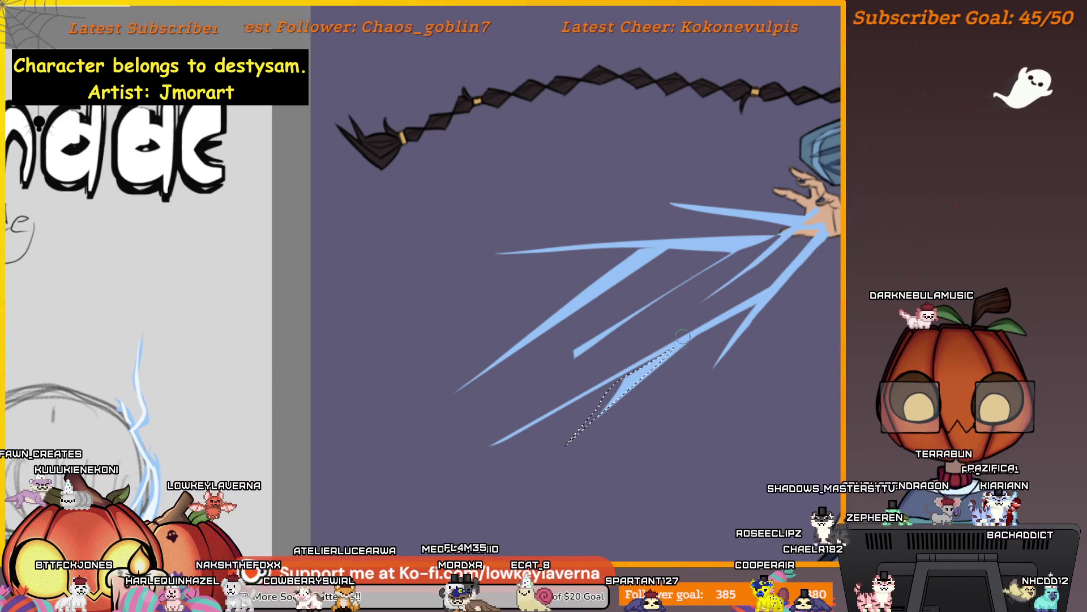
pyautogui.hotkey('ctrl', 'z')
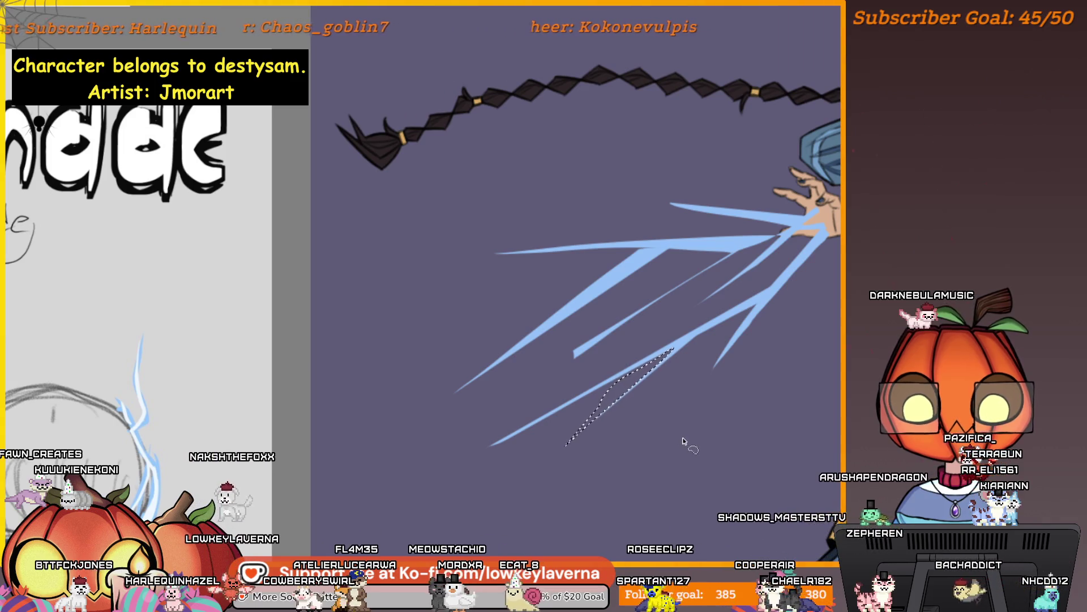
# Lasso the thin stray sliver running along the lower streak
pyautogui.scroll(-5, 732, 322)
pyautogui.scroll(10, 736, 321)
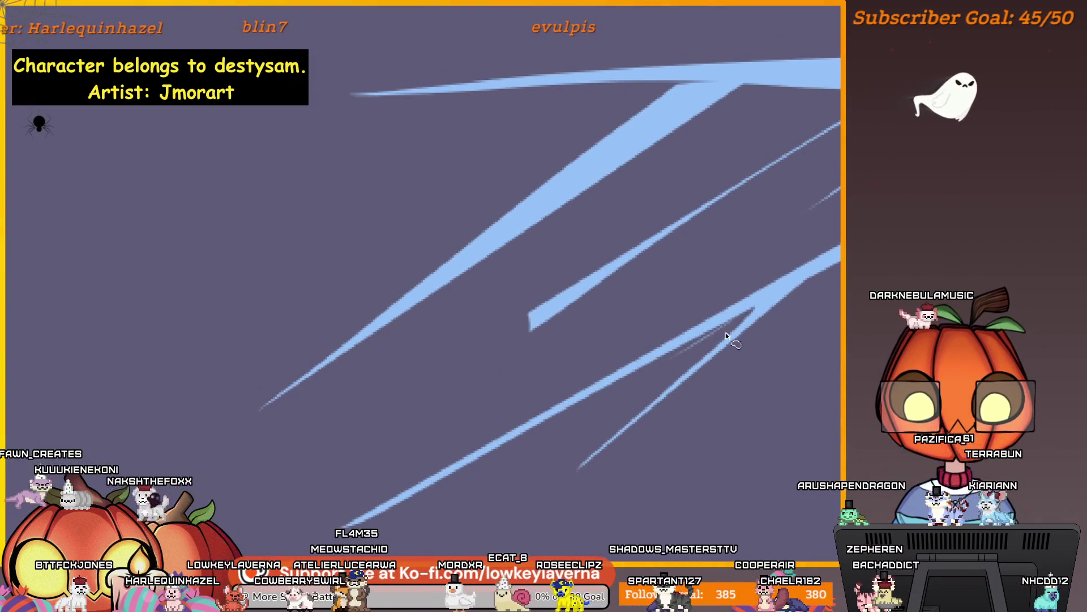
pyautogui.moveTo(756, 305)
pyautogui.mouseDown()
pyautogui.moveTo(410, 518)
pyautogui.moveTo(570, 388)
pyautogui.mouseUp()
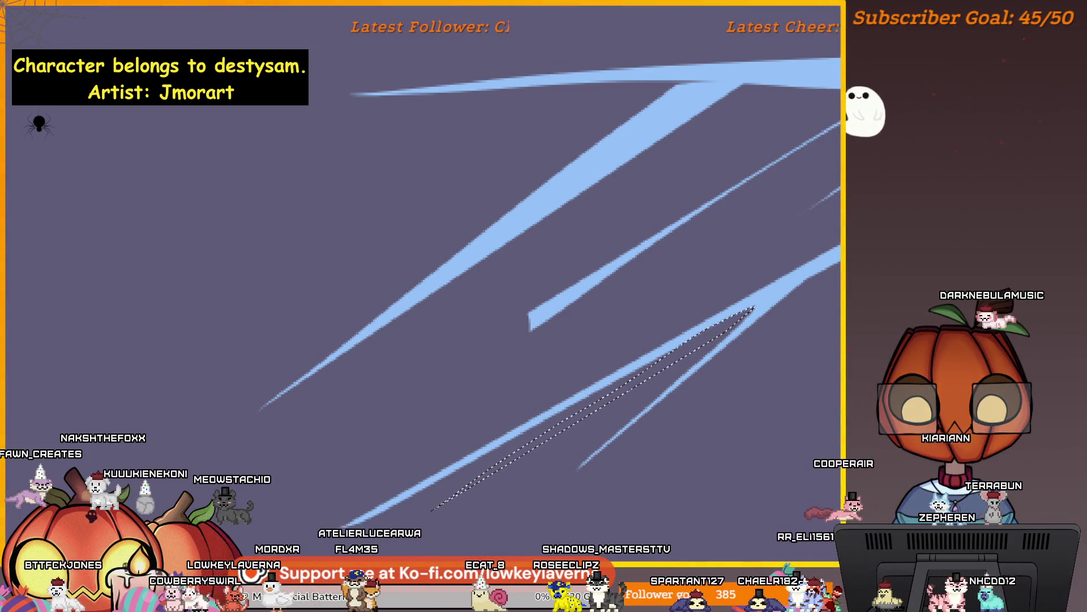
pyautogui.scroll(-4, 766, 335)
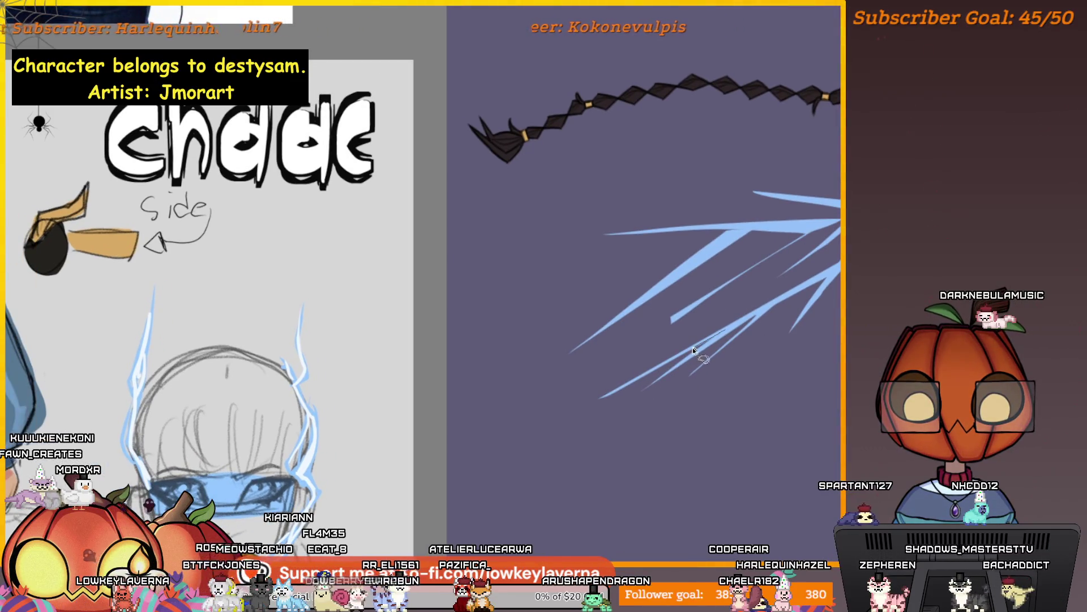
pyautogui.moveTo(607, 388)
pyautogui.mouseDown()
pyautogui.moveTo(722, 331)
pyautogui.moveTo(676, 354)
pyautogui.mouseUp()
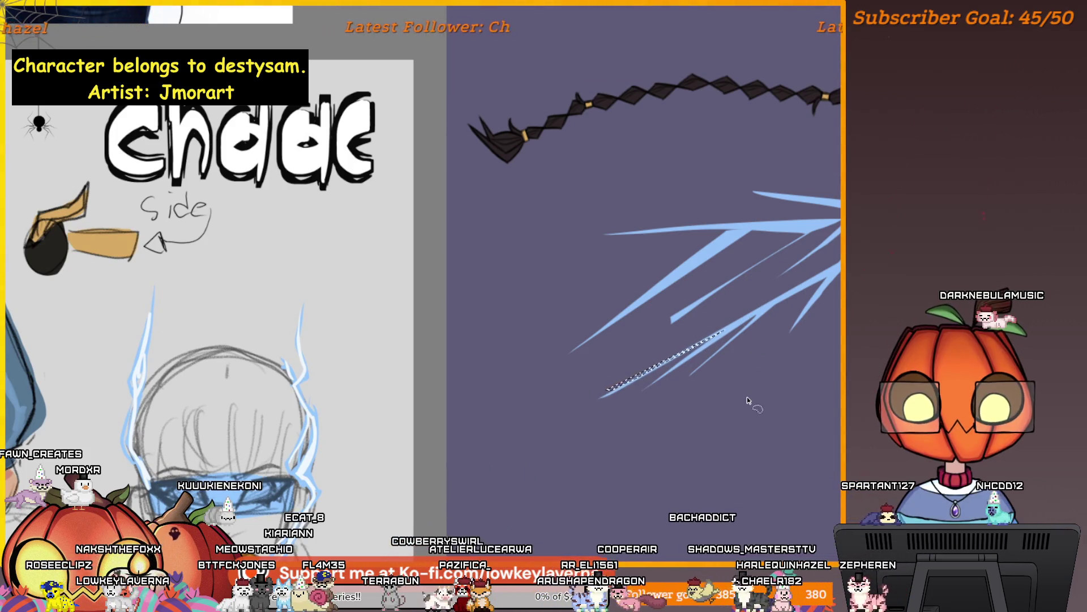
pyautogui.scroll(-5, 747, 400)
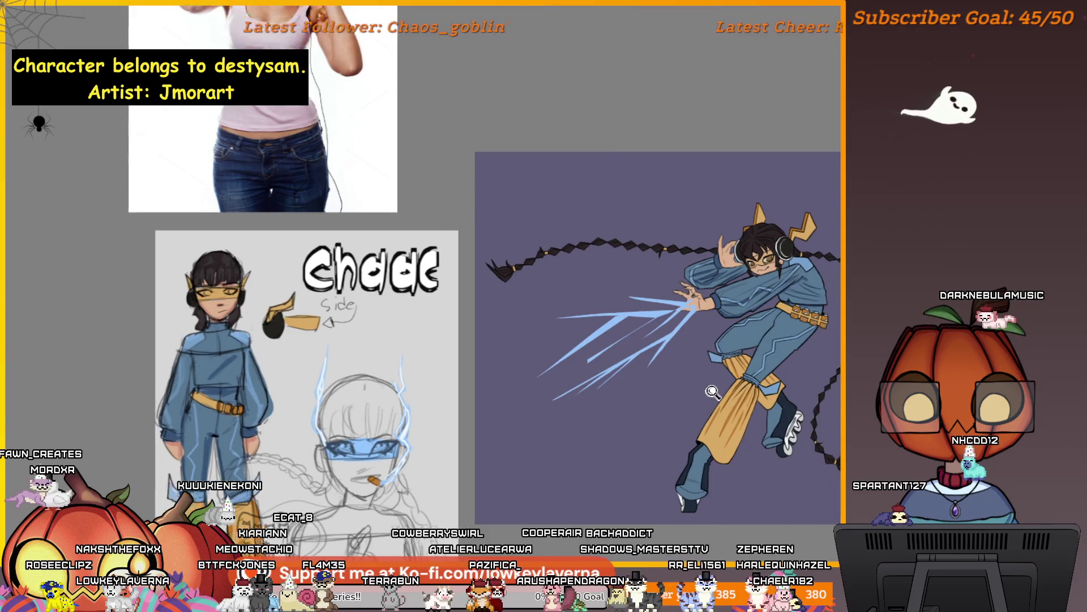
pyautogui.scroll(2, 713, 392)
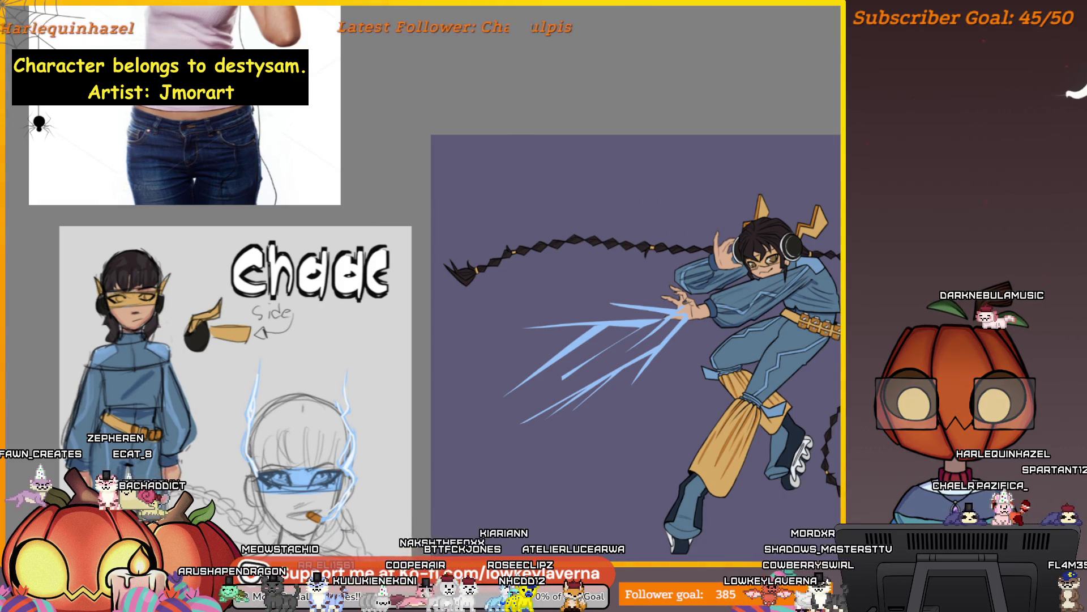
pyautogui.moveTo(779, 421)
pyautogui.mouseDown()
pyautogui.moveTo(743, 385)
pyautogui.moveTo(656, 360)
pyautogui.mouseUp()
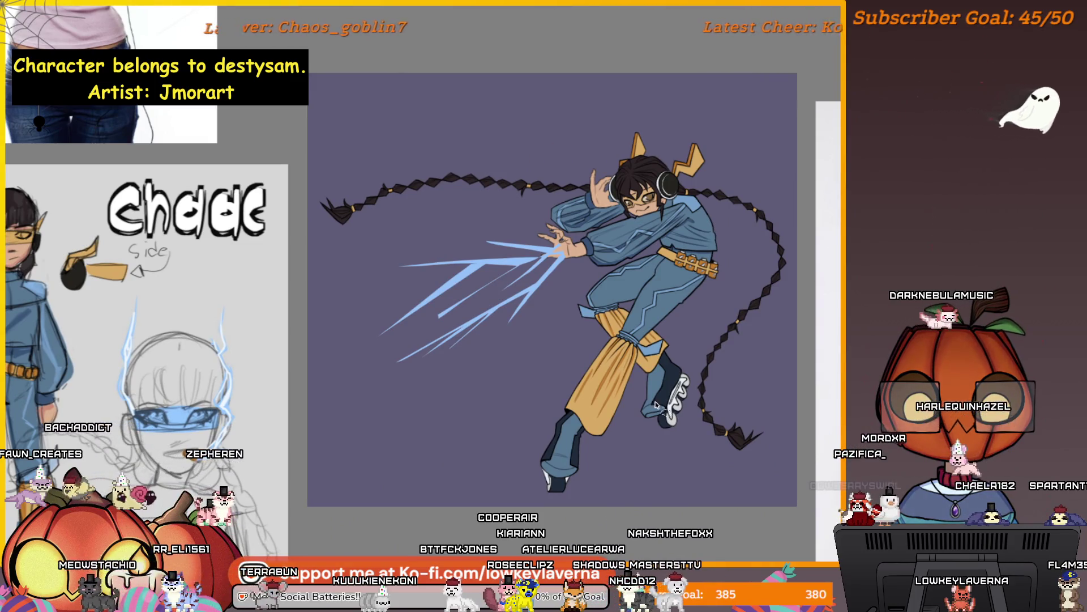
pyautogui.scroll(3, 704, 444)
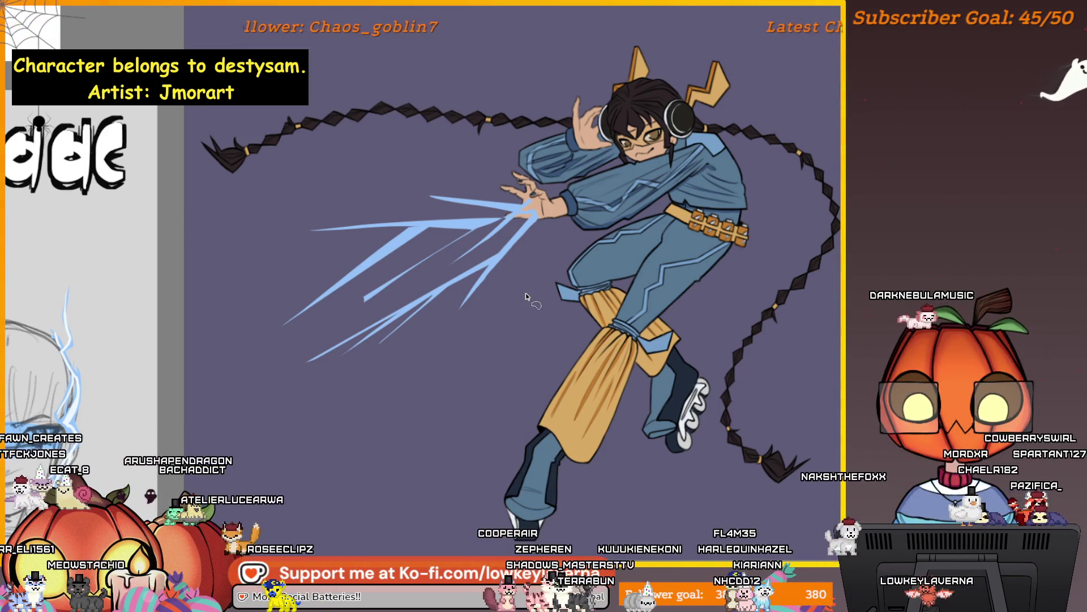
# Lasso the upper blue lightning stroke precisely and delete it
pyautogui.moveTo(493, 304); pyautogui.dragTo(787, 372)
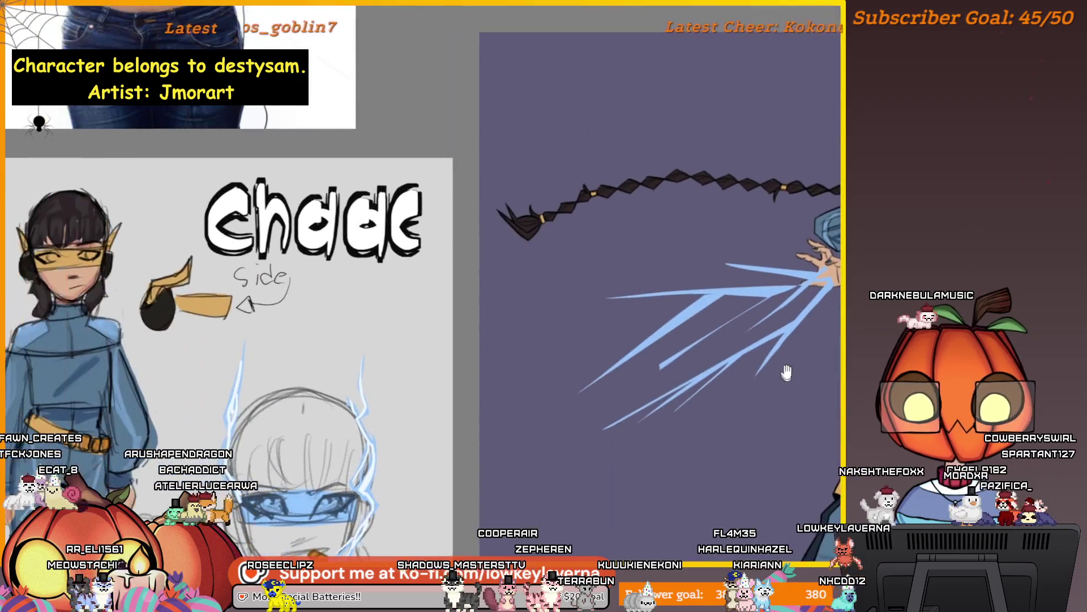
pyautogui.scroll(3, 645, 368)
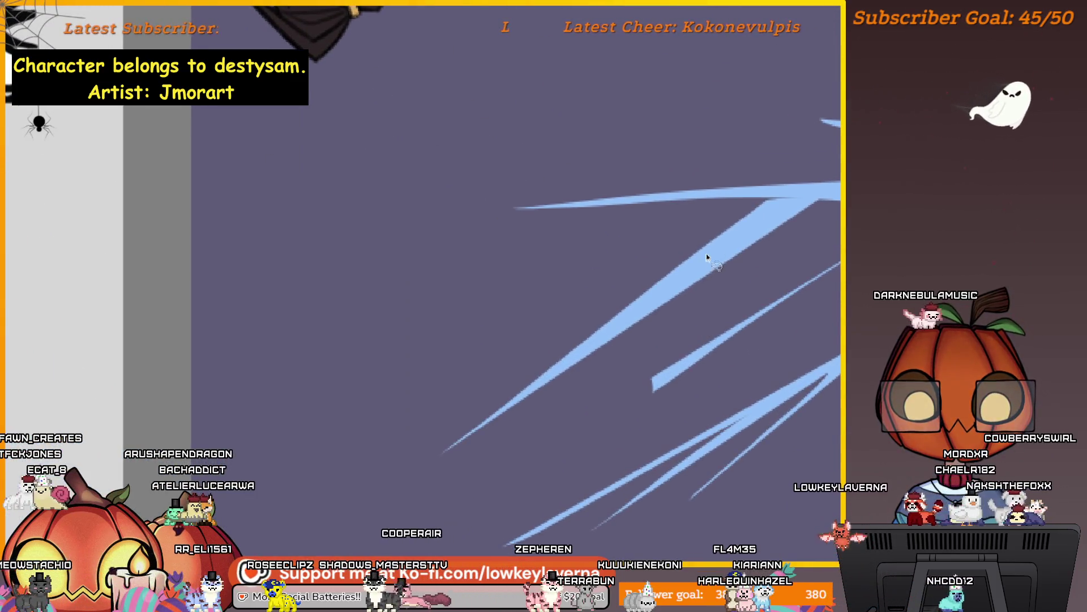
pyautogui.moveTo(729, 215); pyautogui.dragTo(758, 202)
pyautogui.moveTo(730, 248)
pyautogui.mouseDown()
pyautogui.moveTo(486, 408)
pyautogui.moveTo(745, 262)
pyautogui.moveTo(760, 284)
pyautogui.mouseUp()
pyautogui.hotkey('ctrl', 'd')
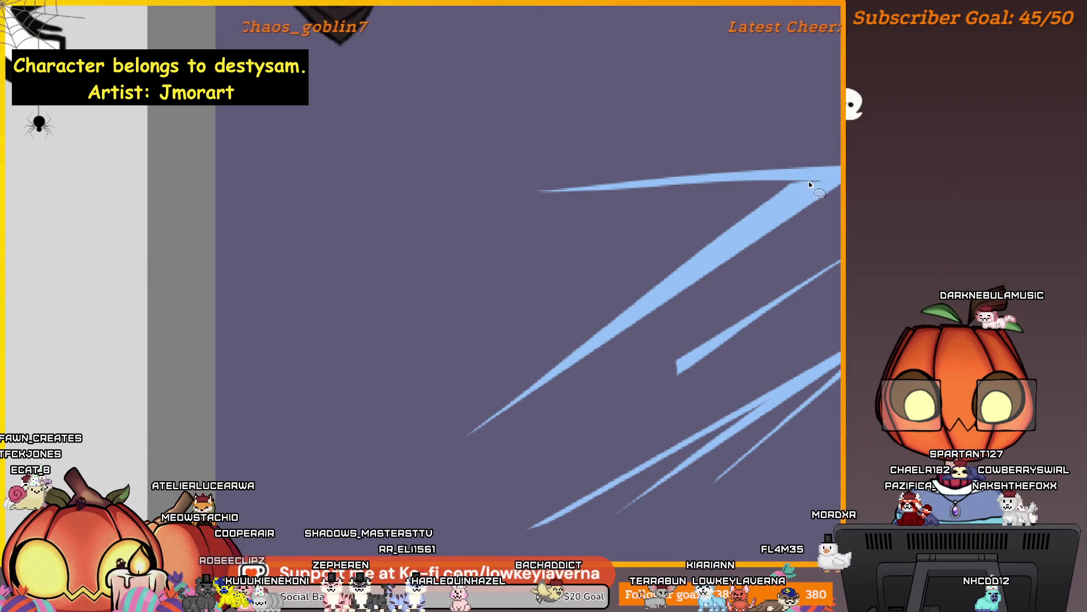
pyautogui.moveTo(793, 182)
pyautogui.mouseDown()
pyautogui.moveTo(623, 292)
pyautogui.moveTo(450, 445)
pyautogui.moveTo(470, 437)
pyautogui.mouseUp()
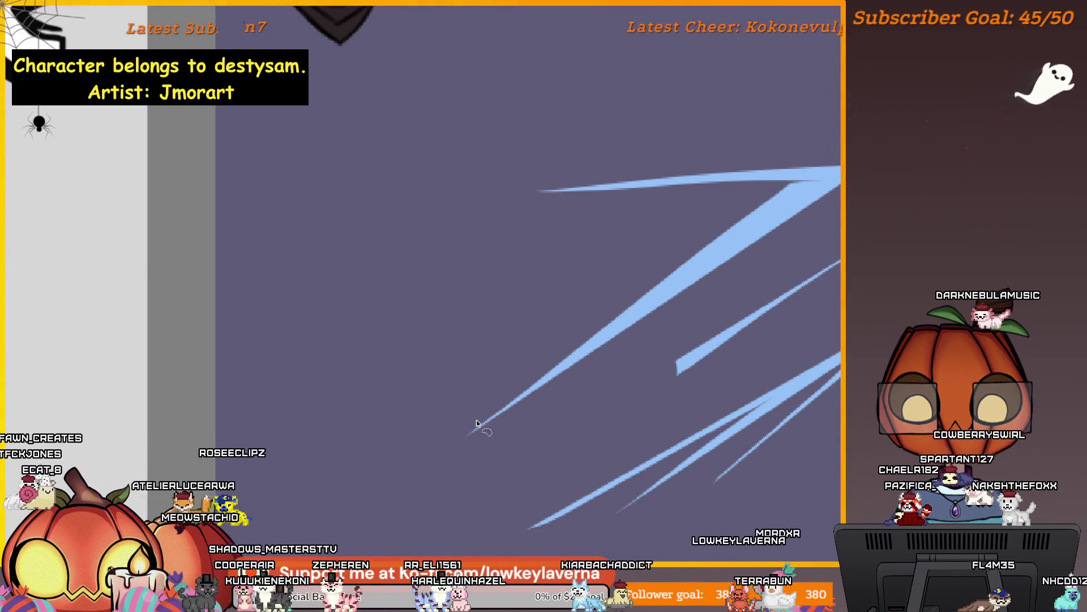
pyautogui.scroll(-2, 787, 271)
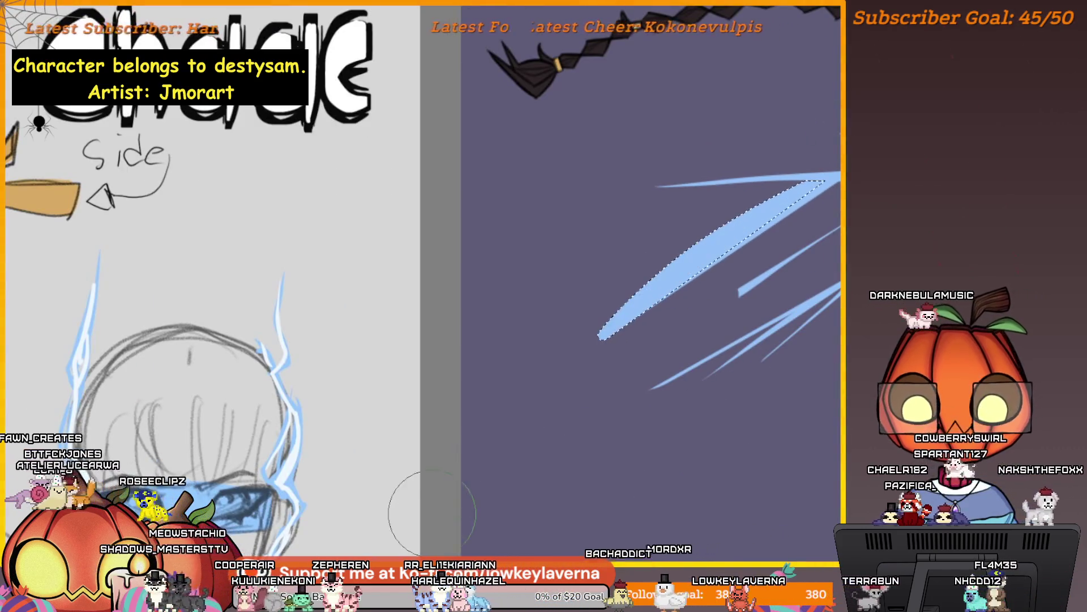
pyautogui.moveTo(787, 271); pyautogui.dragTo(684, 334)
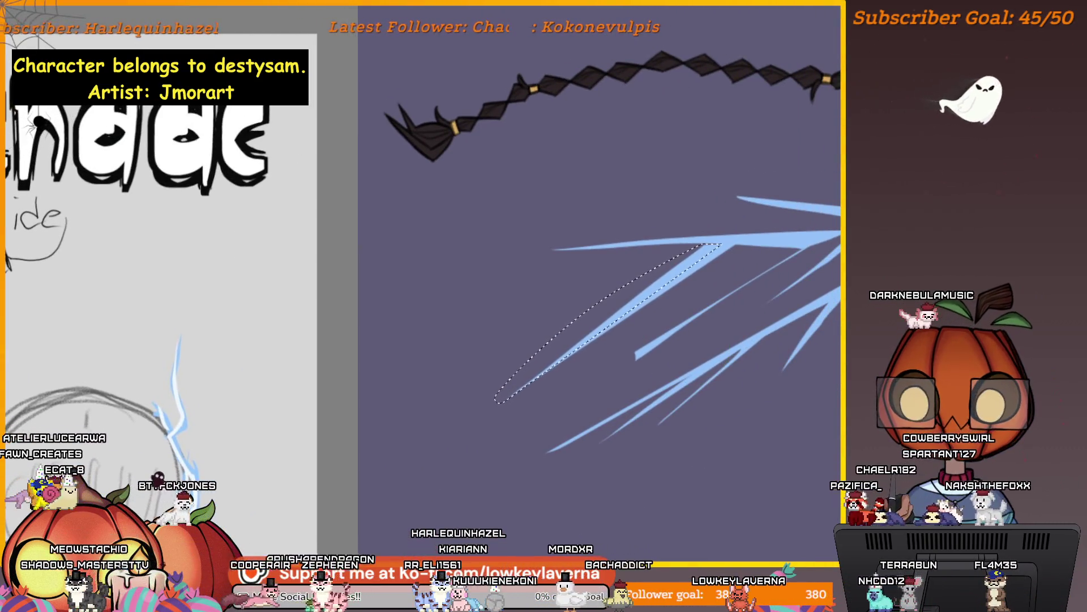
pyautogui.press('Delete')
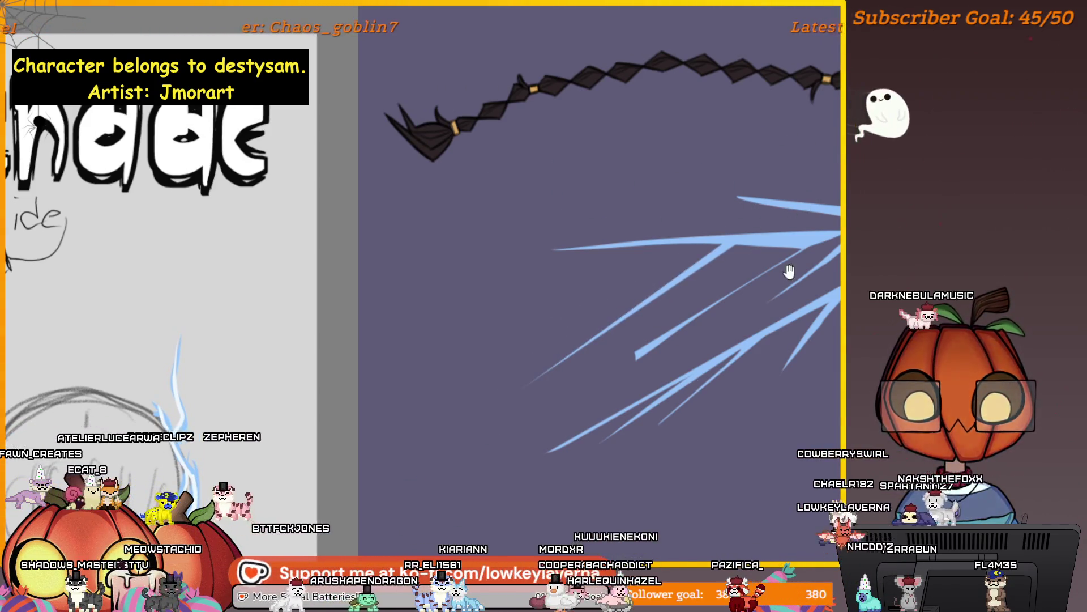
# Outline the next lightning stroke as a selection
pyautogui.scroll(1, 789, 271)
pyautogui.scroll(1, 768, 283)
pyautogui.scroll(3, 768, 283)
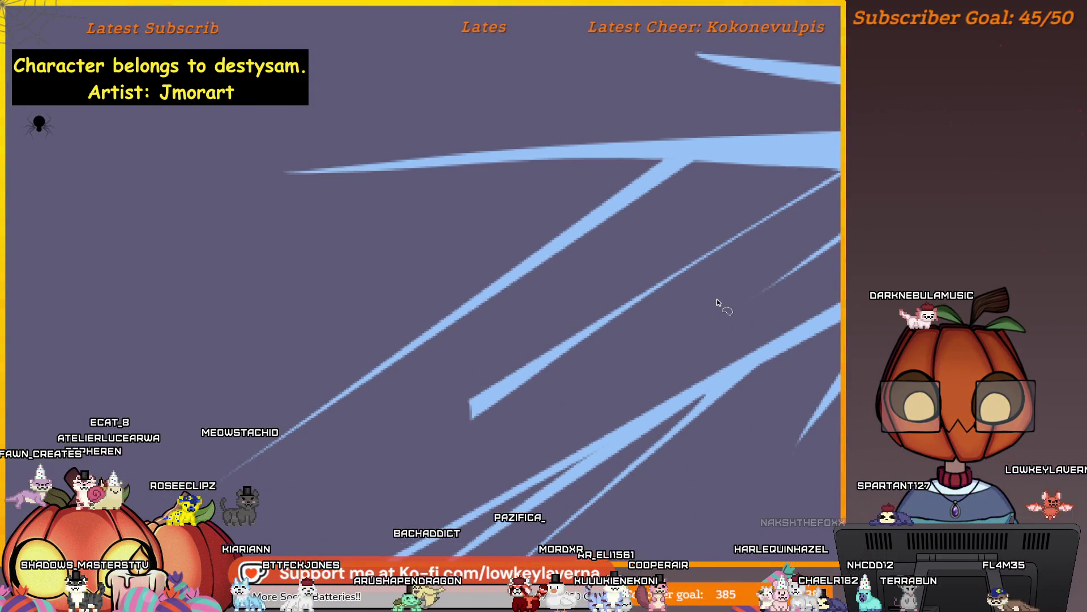
pyautogui.scroll(-3, 674, 311)
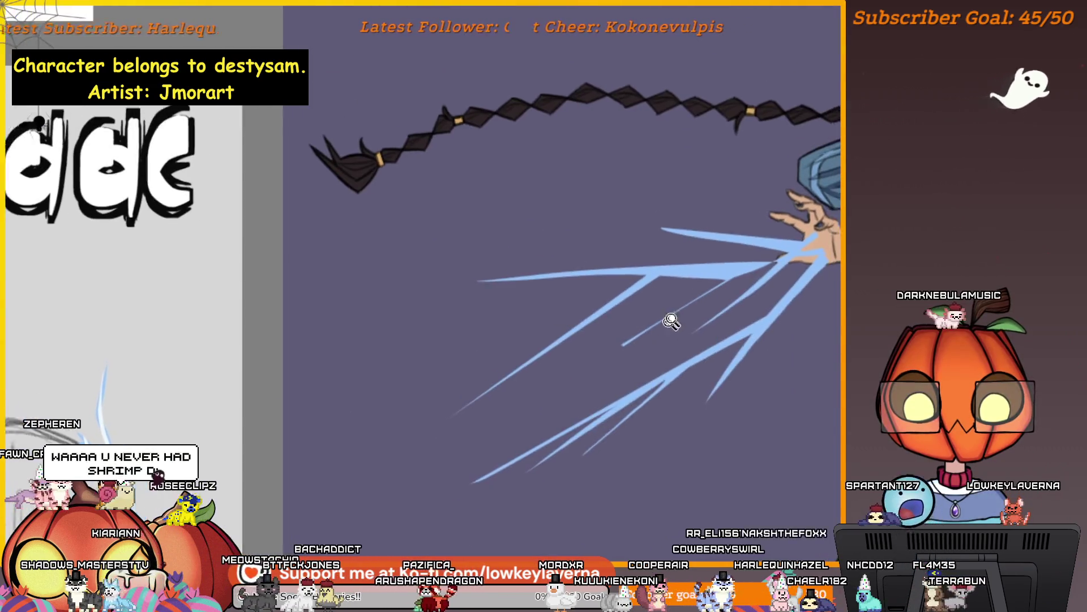
pyautogui.scroll(2, 672, 320)
pyautogui.scroll(2, 697, 301)
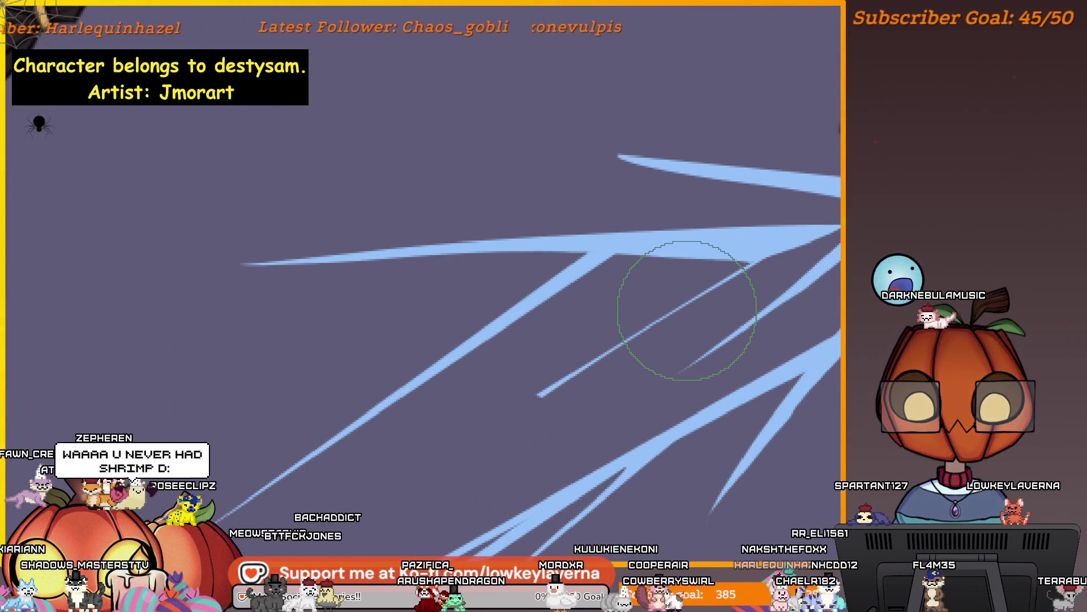
pyautogui.moveTo(584, 317)
pyautogui.mouseDown()
pyautogui.moveTo(585, 303)
pyautogui.moveTo(730, 300)
pyautogui.moveTo(636, 369)
pyautogui.moveTo(470, 456)
pyautogui.mouseUp()
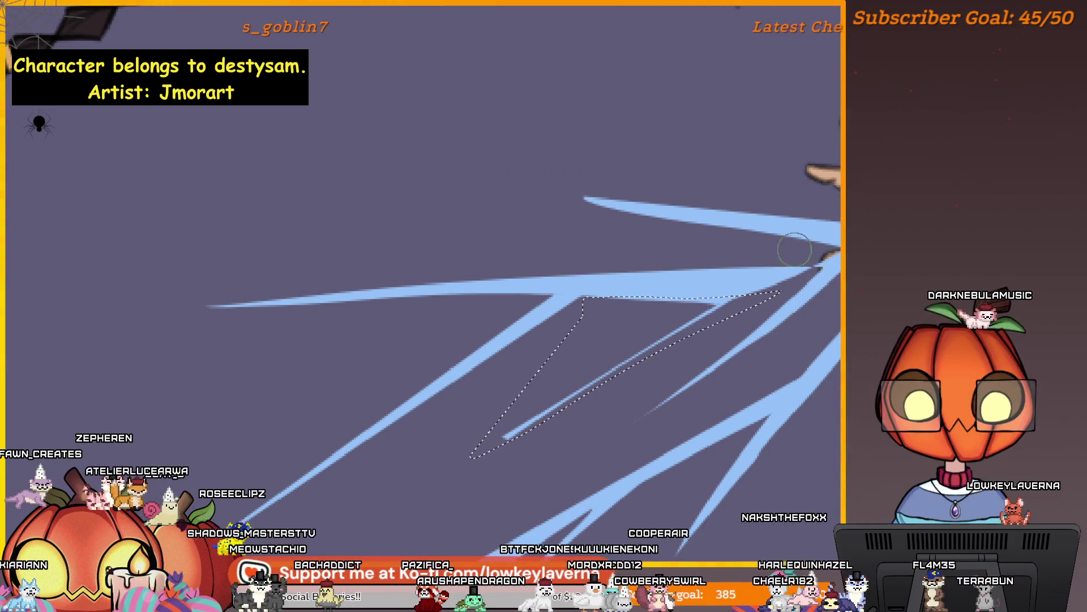
pyautogui.scroll(-3, 668, 292)
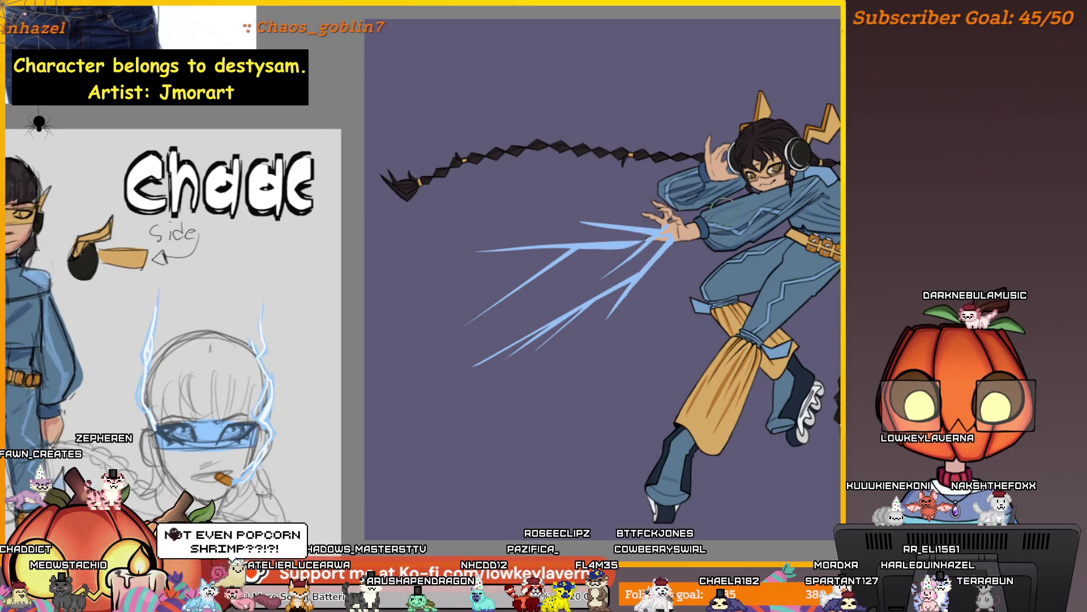
# Select a lightning branch from the hand and paint it light blue with a smaller brush
pyautogui.moveTo(640, 254); pyautogui.dragTo(580, 304)
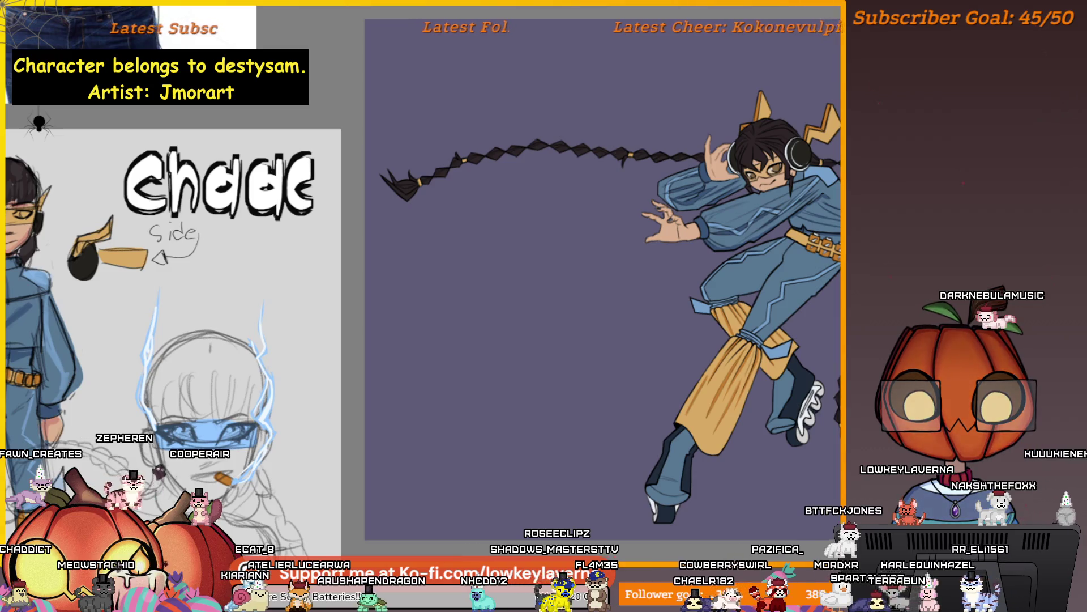
pyautogui.hotkey('ctrl', 'z')
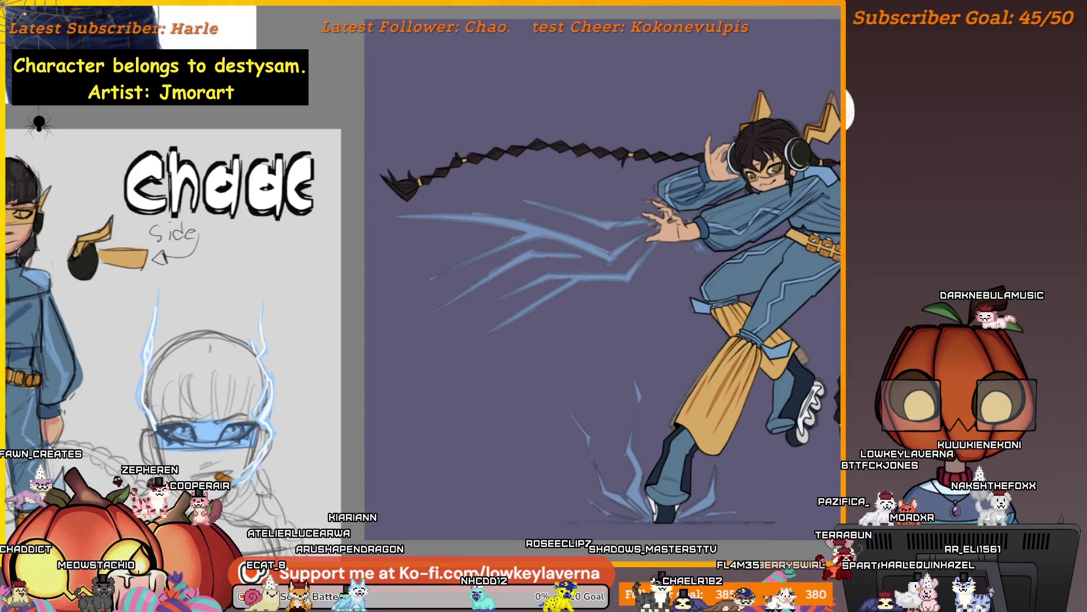
pyautogui.scroll(5, 678, 215)
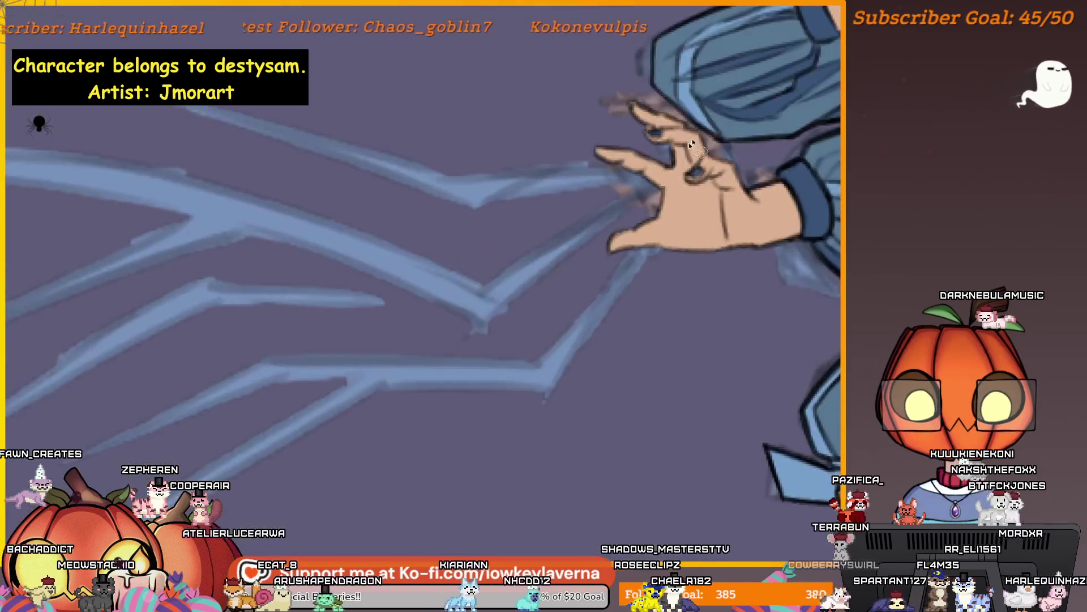
pyautogui.scroll(1, 581, 379)
pyautogui.click(654, 277)
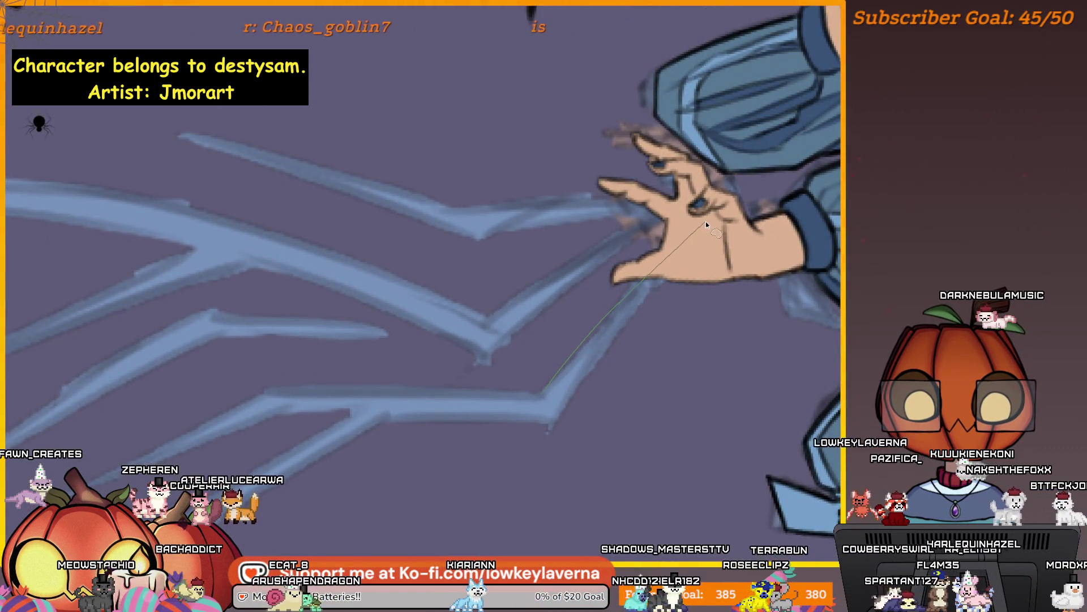
pyautogui.click(705, 222)
pyautogui.scroll(-1, 623, 365)
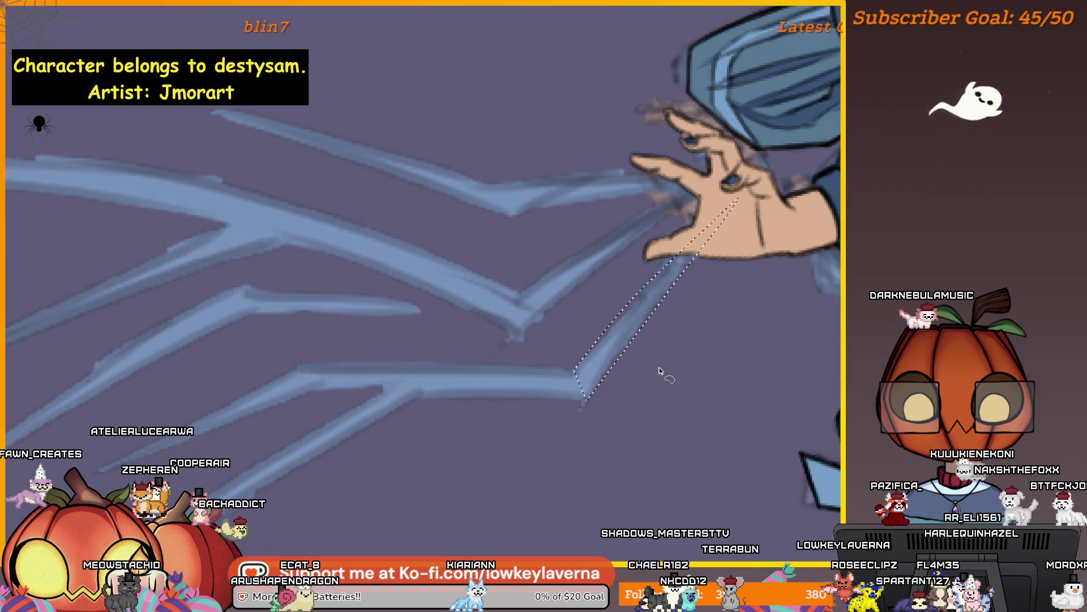
pyautogui.doubleClick(586, 399)
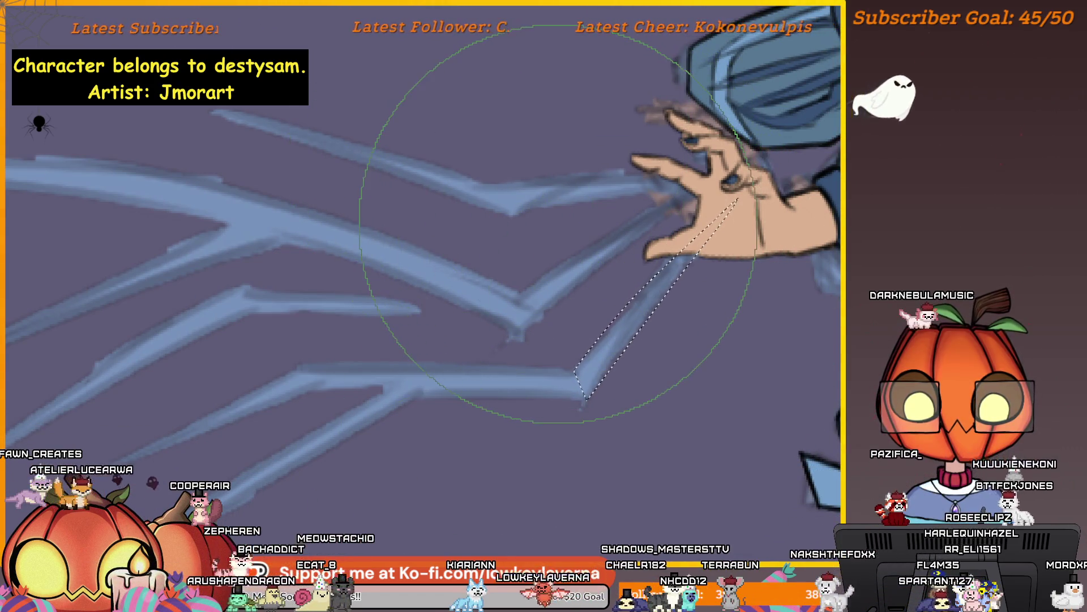
pyautogui.press('[')
pyautogui.press('[')
pyautogui.press('[')
pyautogui.moveTo(765, 164); pyautogui.dragTo(590, 391)
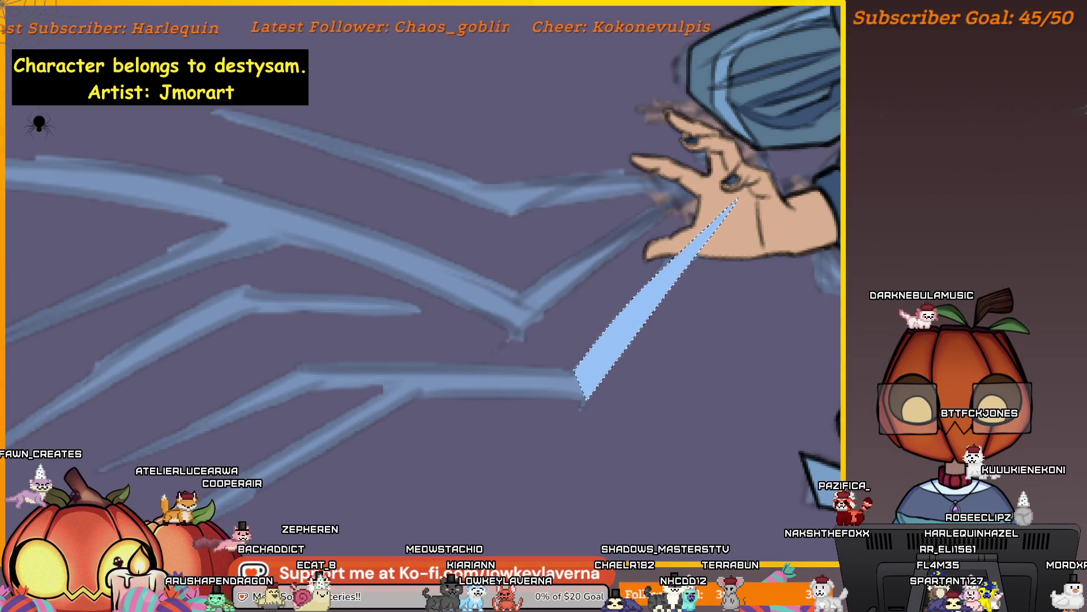
pyautogui.scroll(-5, 606, 388)
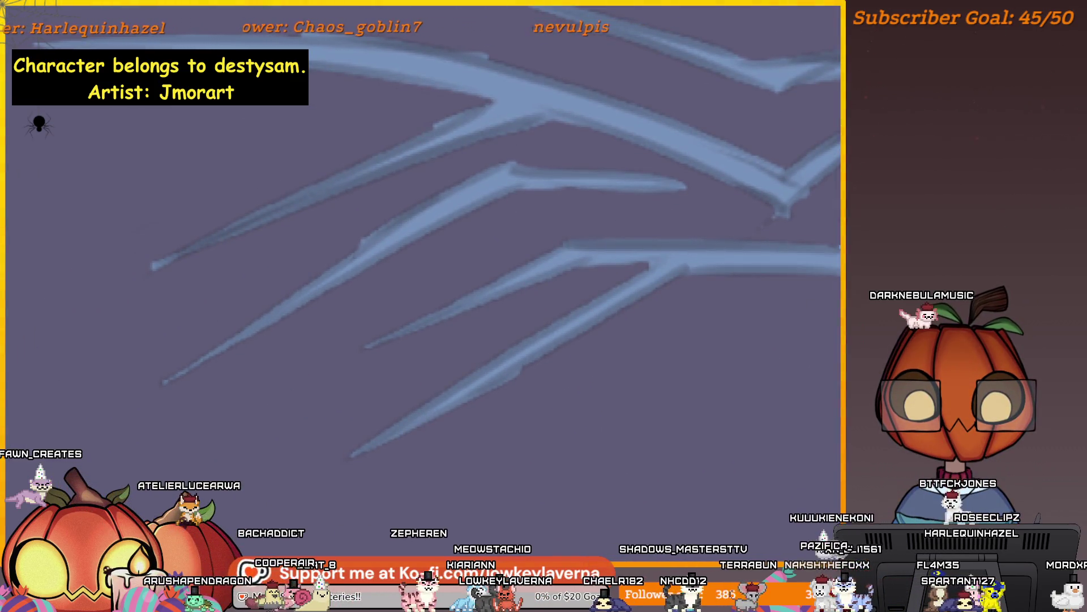
# Fill the lower branch and several slivers below the blue bar with light blue
pyautogui.moveTo(839, 278)
pyautogui.mouseDown()
pyautogui.moveTo(473, 291)
pyautogui.moveTo(680, 283)
pyautogui.mouseUp()
pyautogui.scroll(1, 644, 270)
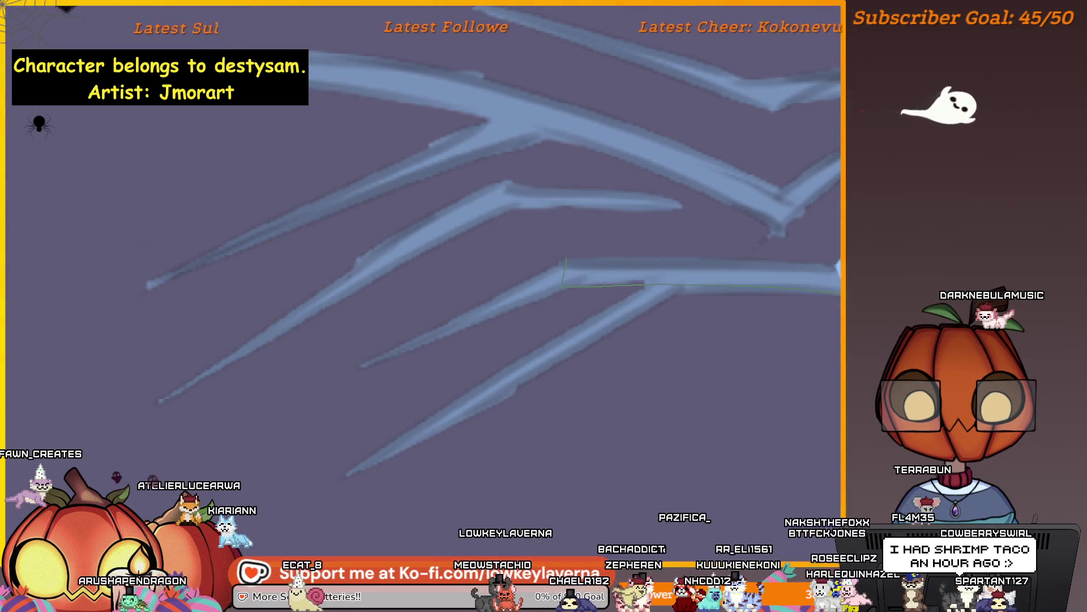
pyautogui.hotkey('ctrl', 'd')
pyautogui.hotkey('alt', 'BackSpace')
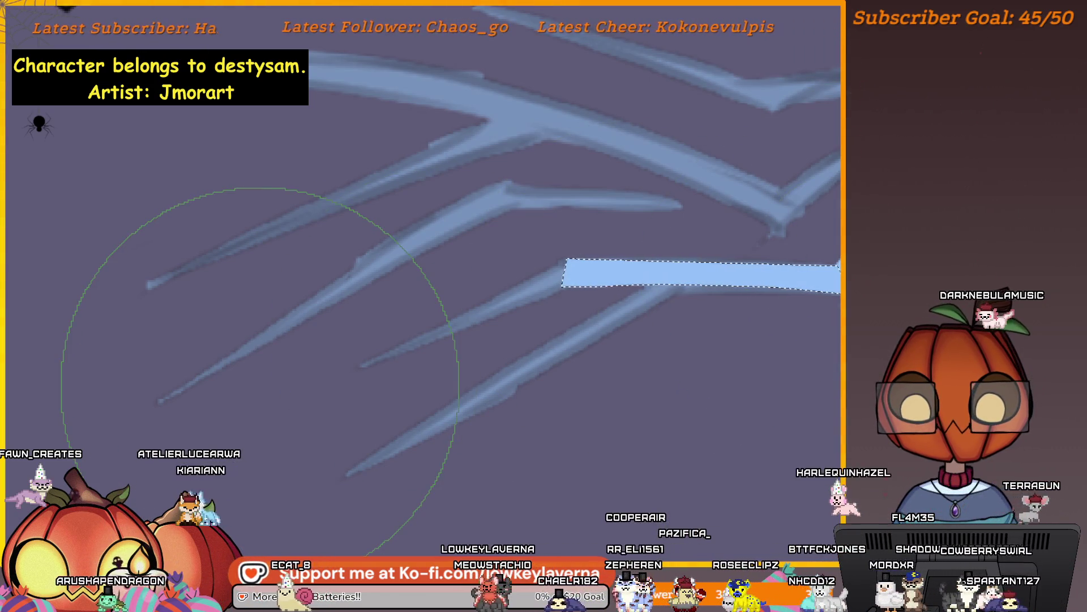
pyautogui.moveTo(717, 360)
pyautogui.mouseDown()
pyautogui.moveTo(721, 272)
pyautogui.moveTo(761, 231)
pyautogui.moveTo(728, 231)
pyautogui.moveTo(365, 444)
pyautogui.moveTo(382, 431)
pyautogui.mouseUp()
pyautogui.hotkey('alt', 'BackSpace')
pyautogui.scroll(-3, 687, 236)
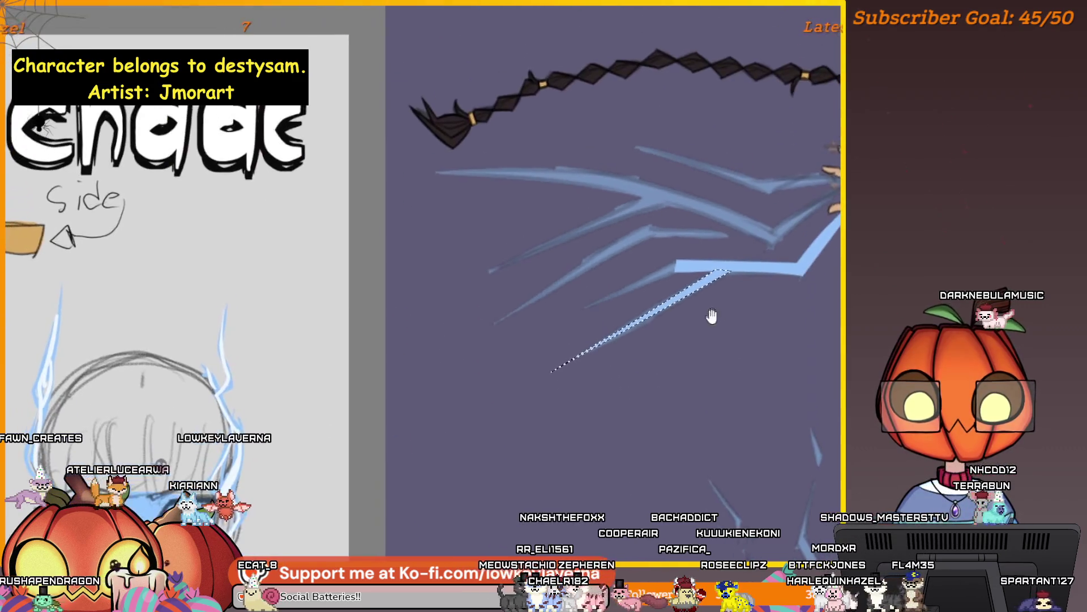
pyautogui.hotkey('alt', 'BackSpace')
pyautogui.scroll(3, 772, 246)
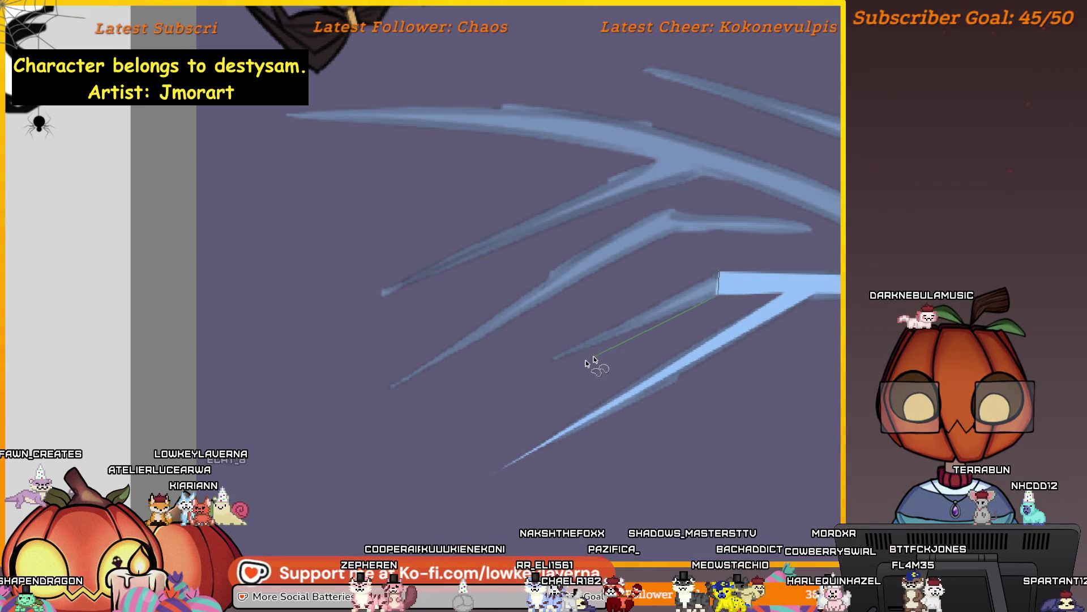
pyautogui.hotkey('alt', 'BackSpace')
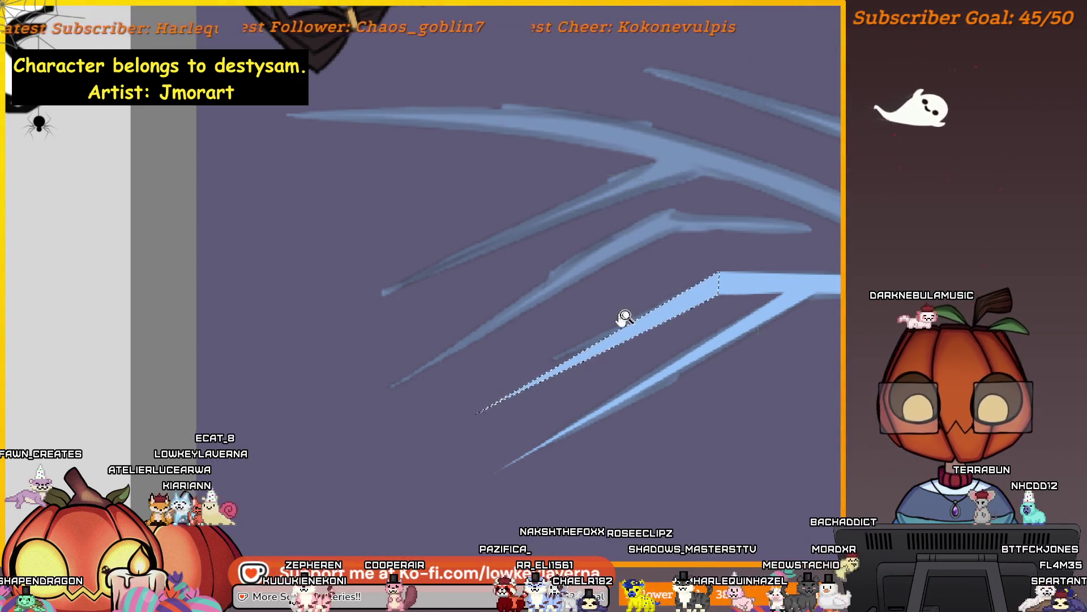
pyautogui.scroll(-3, 627, 318)
pyautogui.hotkey('alt', 'BackSpace')
# Outline another sliver under the blue bar as a selection
pyautogui.moveTo(799, 289); pyautogui.dragTo(733, 291)
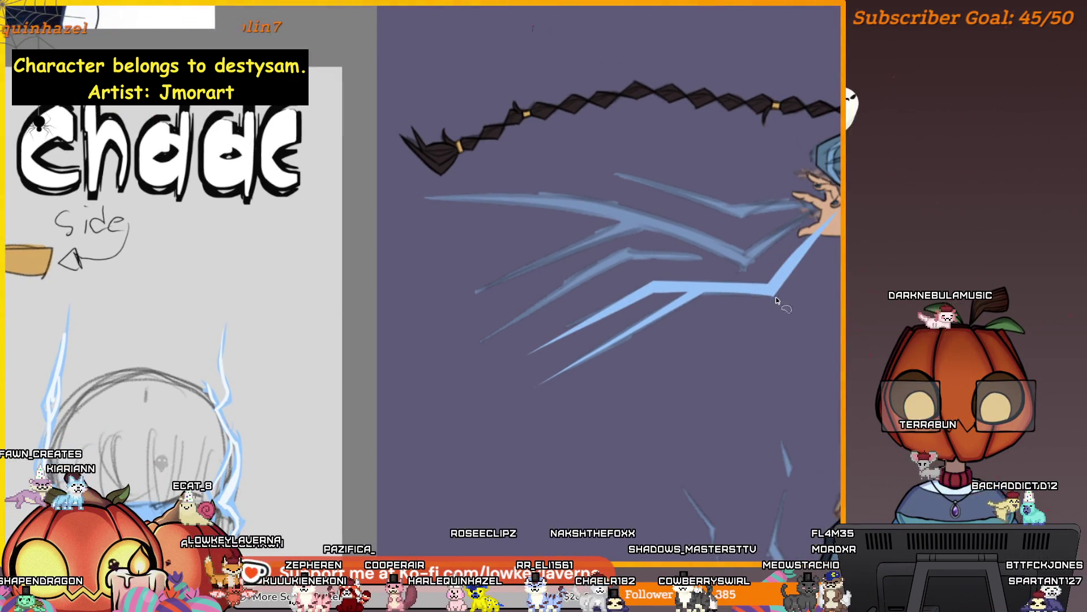
pyautogui.click(752, 293)
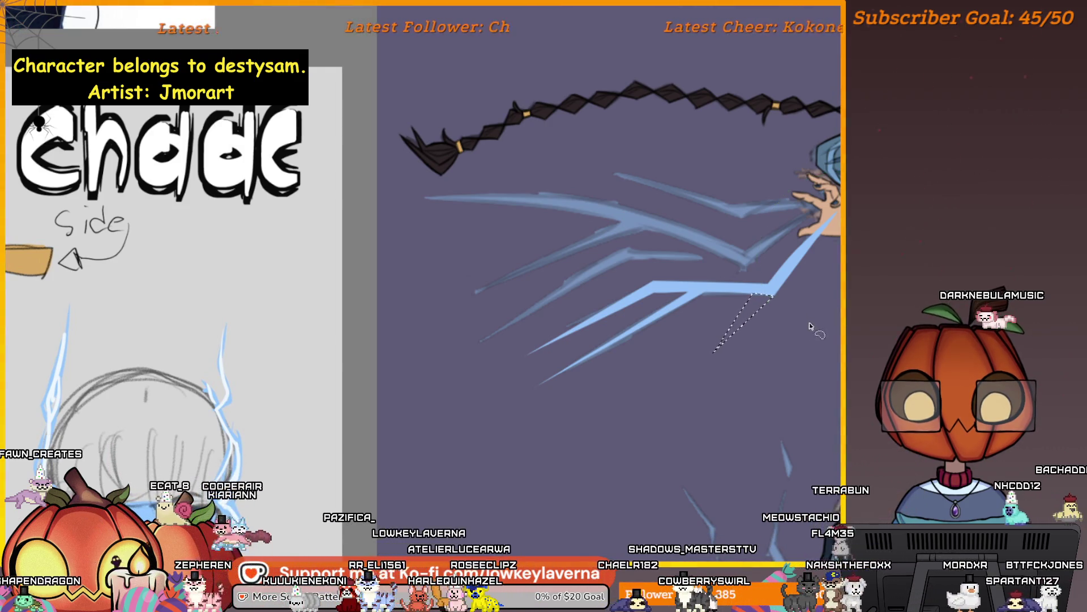
pyautogui.doubleClick(660, 352)
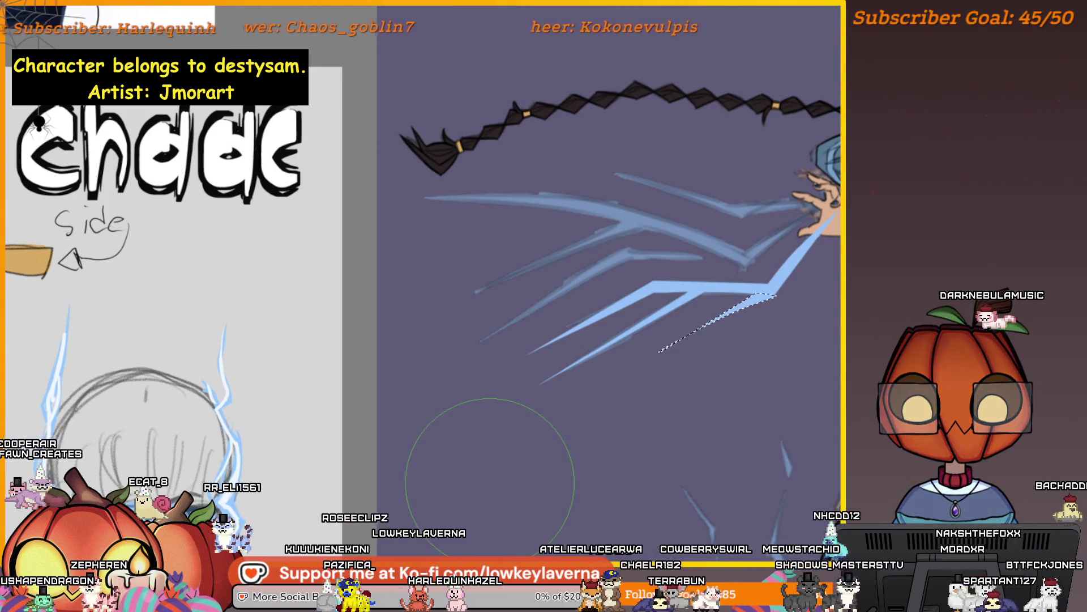
pyautogui.scroll(-2, 812, 291)
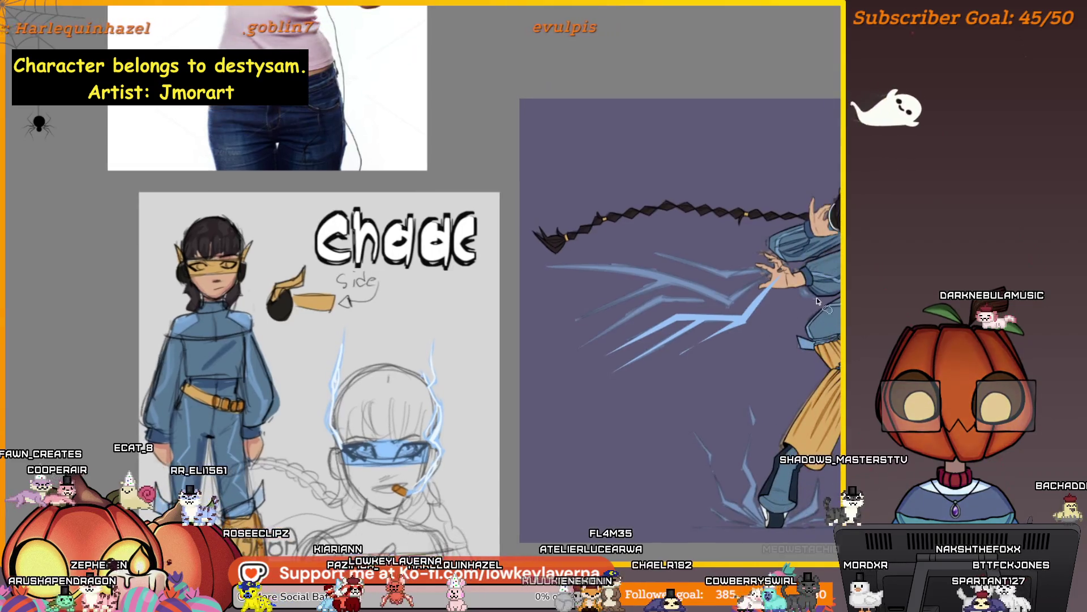
# Begin outlining a new lightning streak near the hand
pyautogui.scroll(2, 754, 322)
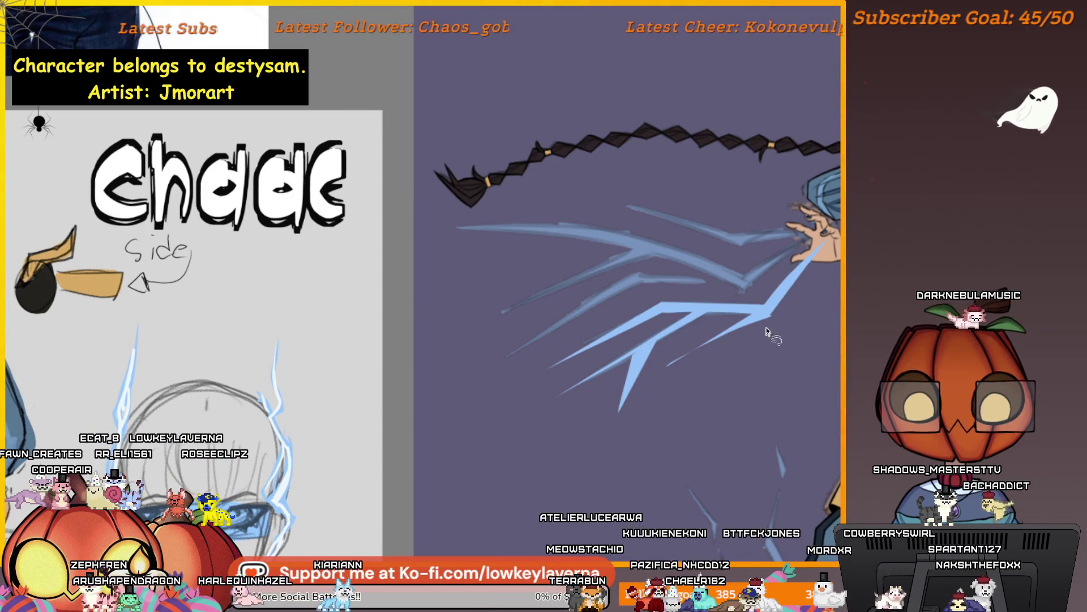
pyautogui.scroll(-3, 772, 335)
pyautogui.moveTo(798, 342); pyautogui.dragTo(760, 345)
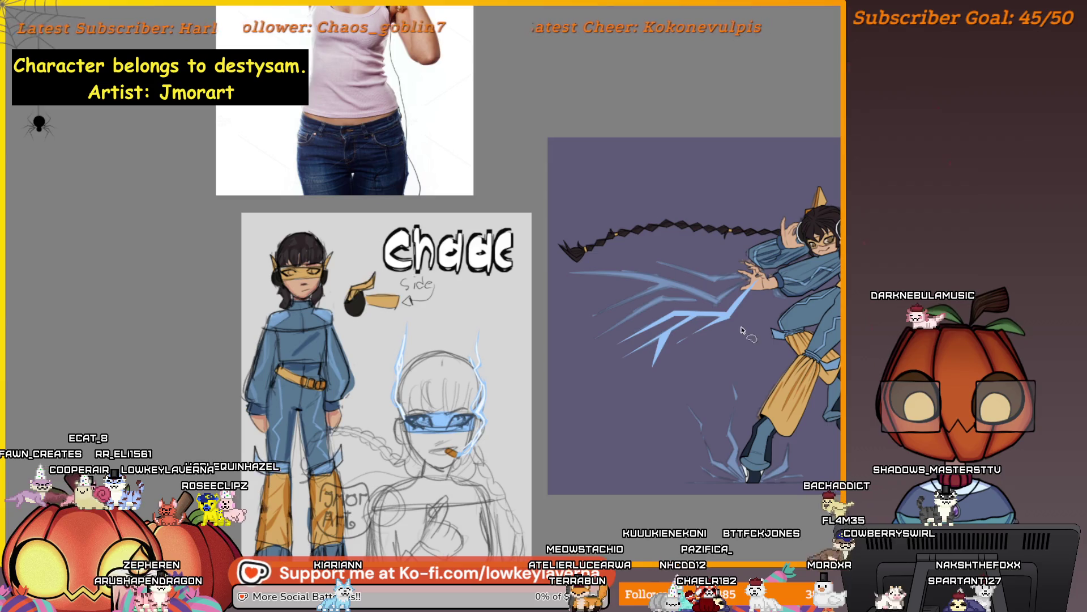
pyautogui.scroll(3, 698, 318)
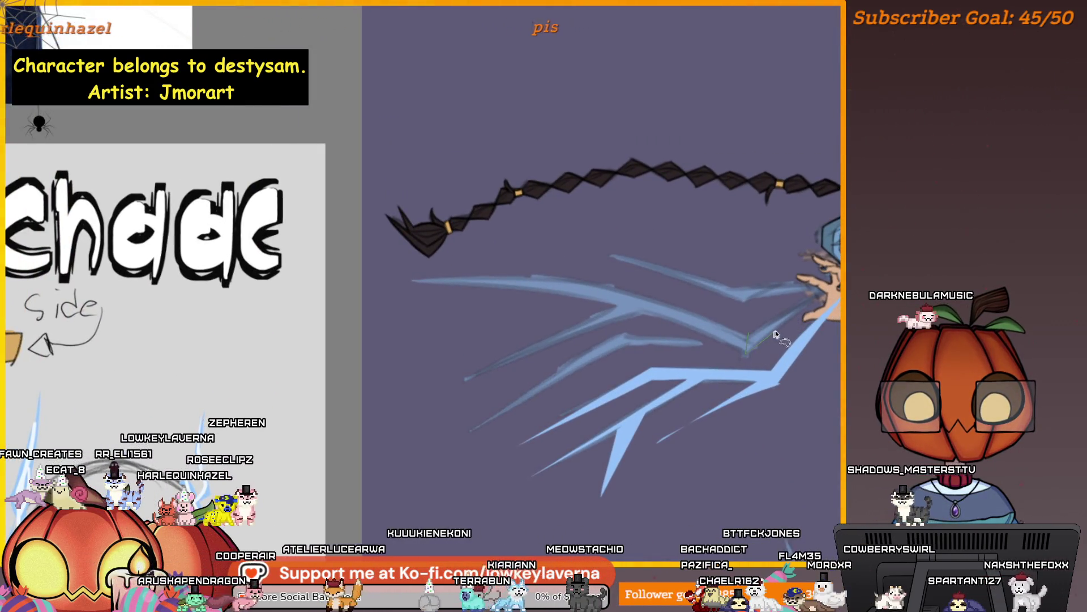
pyautogui.moveTo(757, 346); pyautogui.dragTo(703, 346)
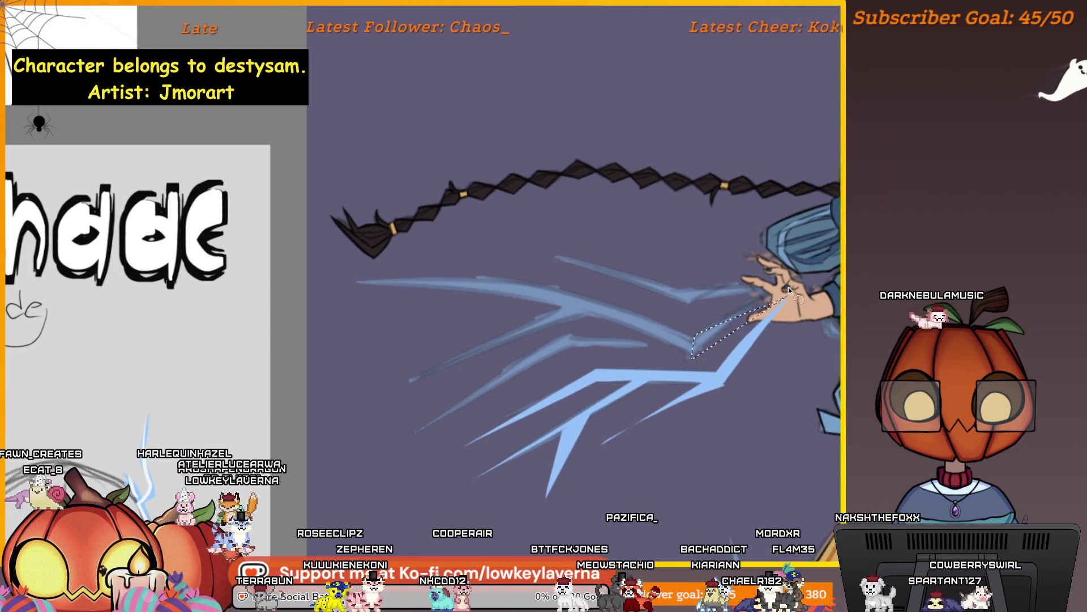
pyautogui.press('b')
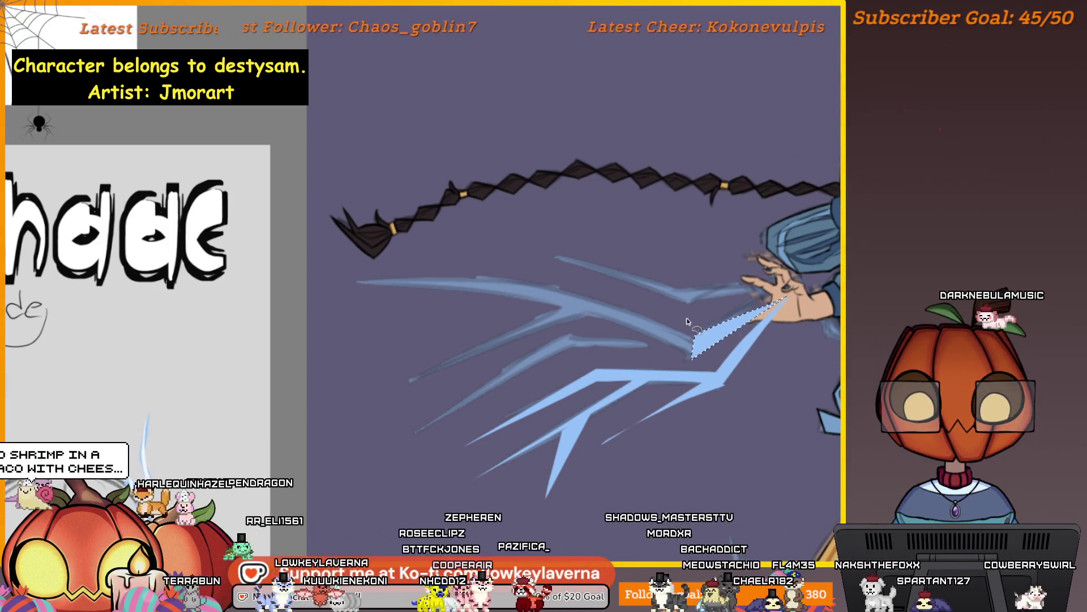
pyautogui.moveTo(715, 302)
pyautogui.mouseDown()
pyautogui.moveTo(754, 306)
pyautogui.moveTo(719, 298)
pyautogui.mouseUp()
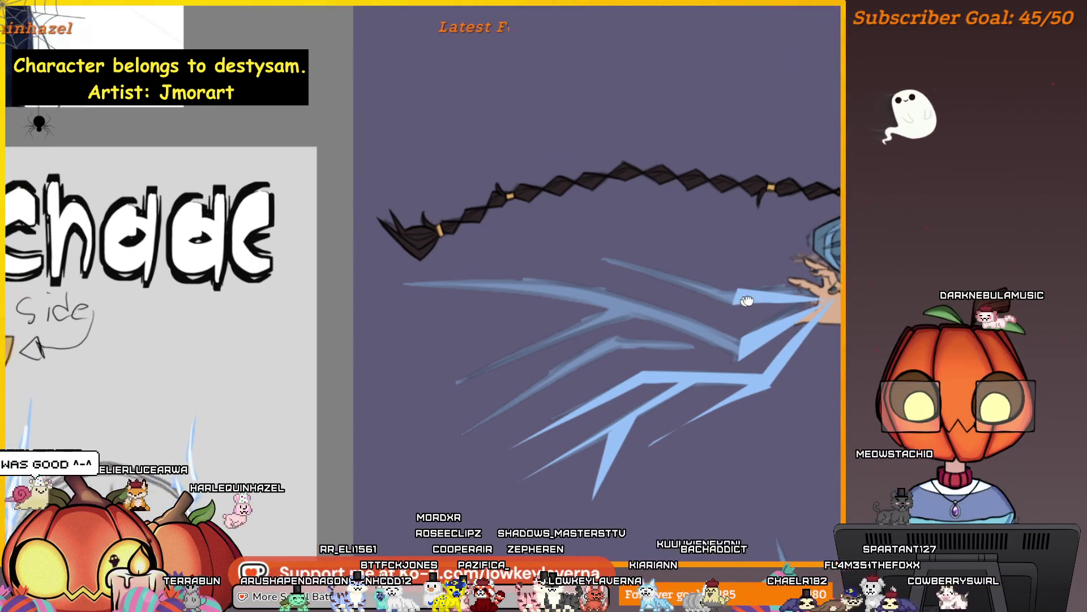
pyautogui.moveTo(704, 290); pyautogui.dragTo(598, 257)
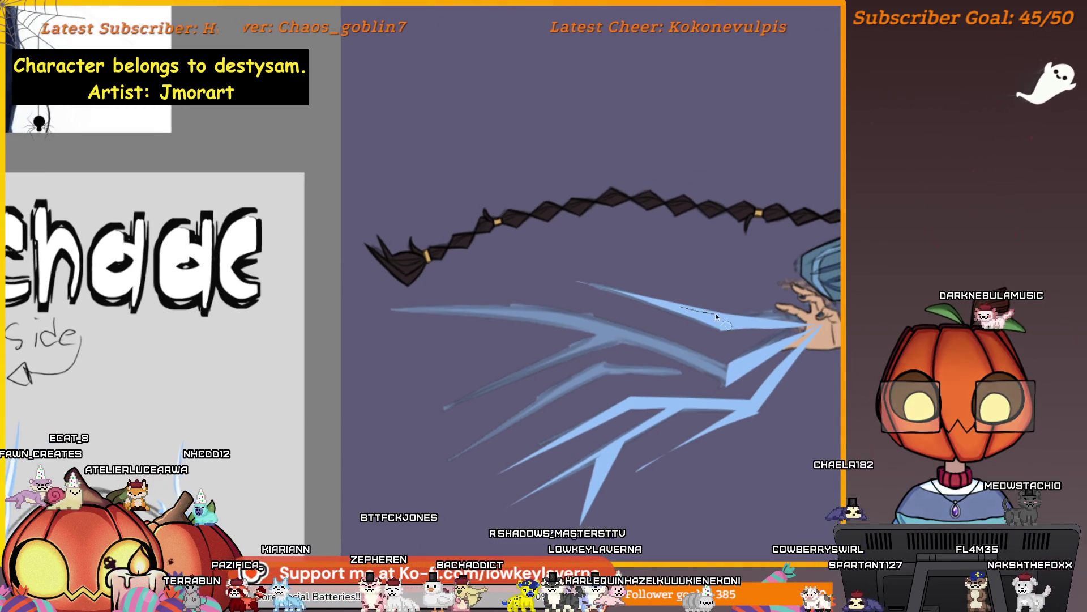
# Redraw the streak selection beside the blue streak and fill it light blue
pyautogui.moveTo(722, 314); pyautogui.dragTo(667, 268)
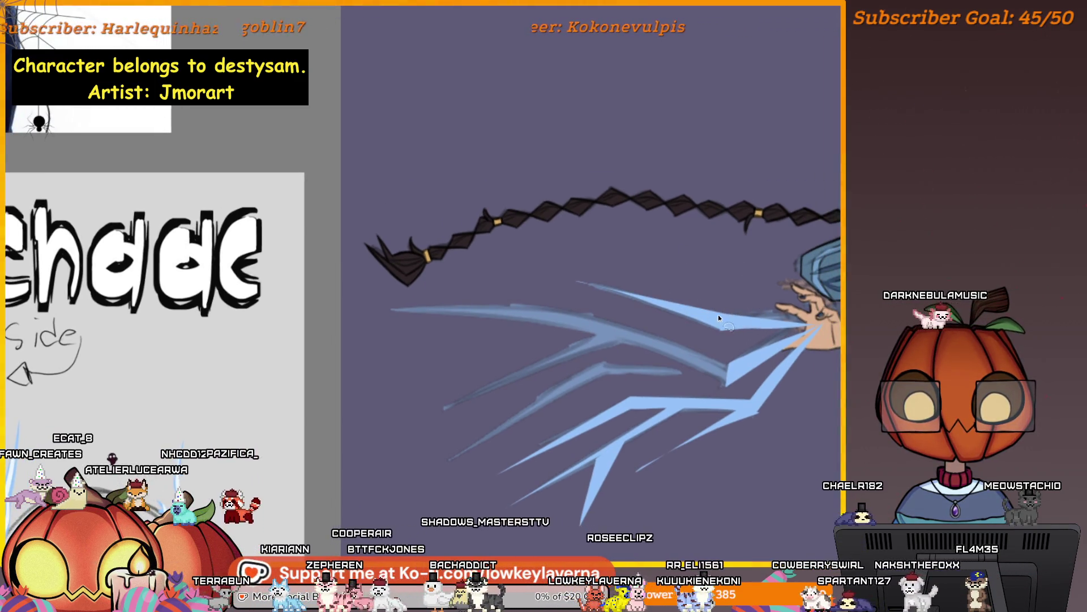
pyautogui.moveTo(708, 314); pyautogui.dragTo(609, 264)
pyautogui.moveTo(677, 305); pyautogui.dragTo(612, 251)
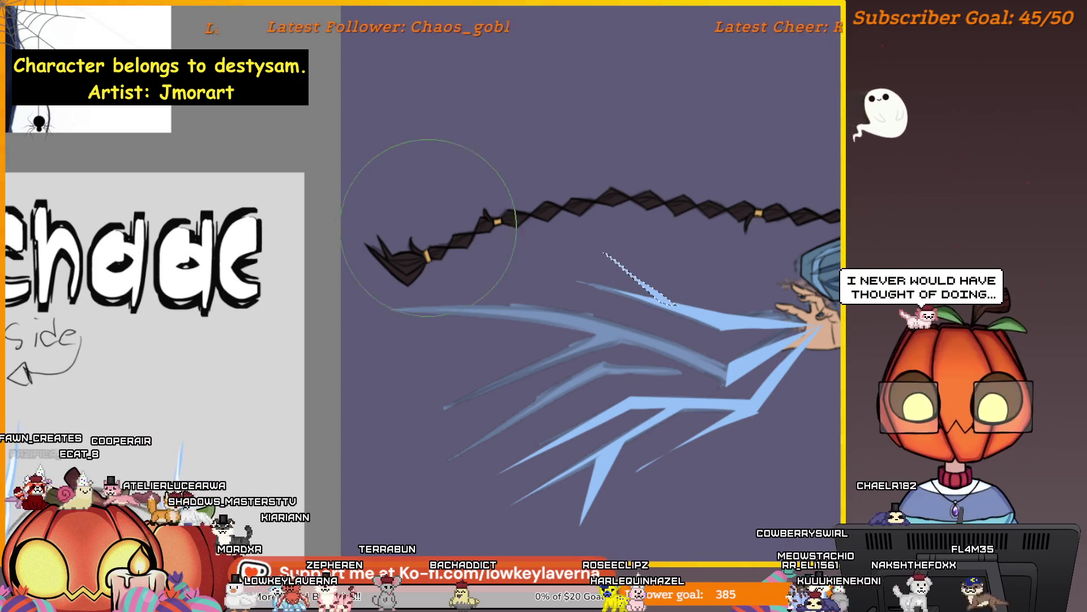
pyautogui.hotkey('alt', 'BackSpace')
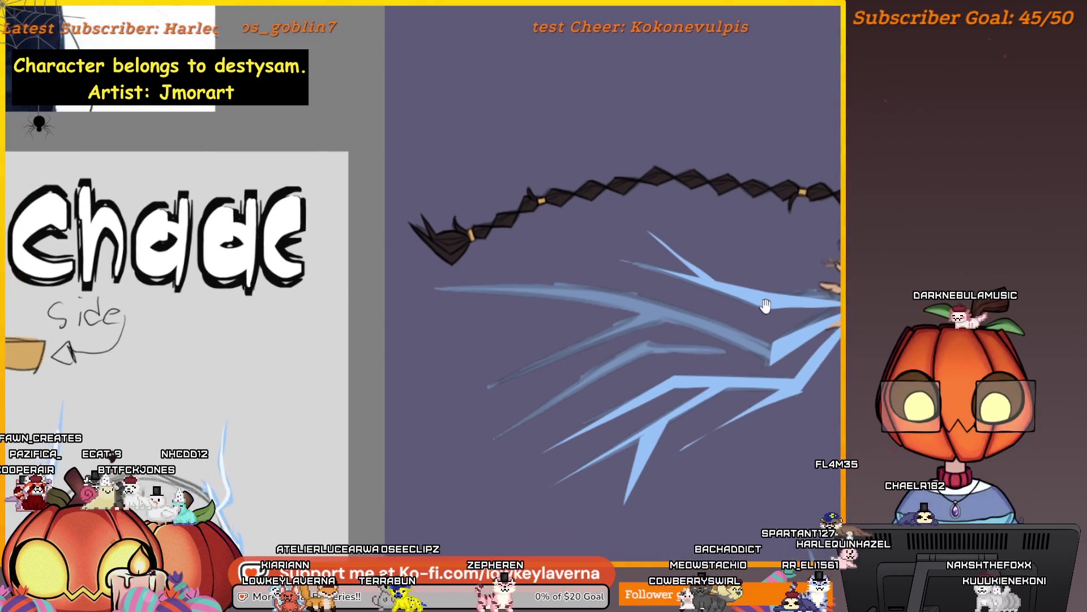
pyautogui.moveTo(779, 322)
pyautogui.mouseDown()
pyautogui.moveTo(780, 335)
pyautogui.moveTo(734, 327)
pyautogui.mouseUp()
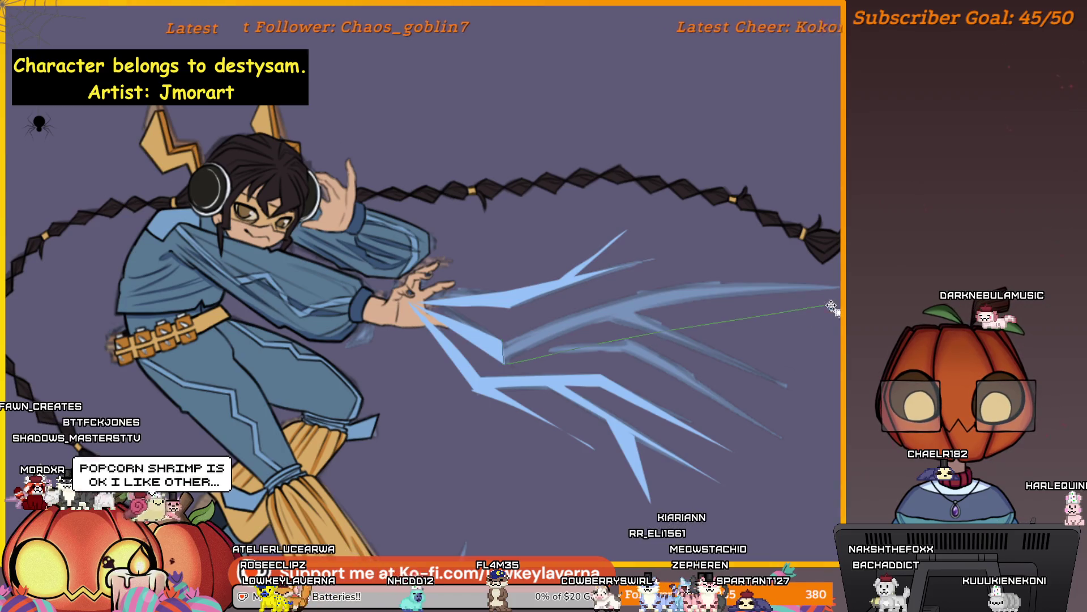
# Brush the selected beam strip brighter blue, then outline a second strip along the bolt
pyautogui.moveTo(452, 358); pyautogui.dragTo(730, 334)
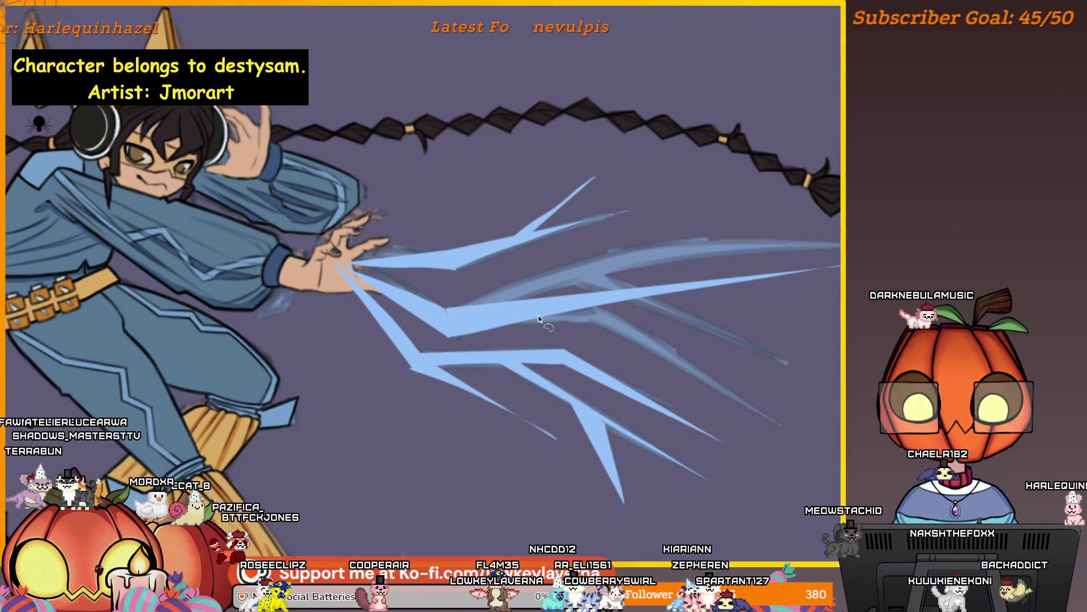
pyautogui.moveTo(518, 316)
pyautogui.mouseDown()
pyautogui.moveTo(596, 320)
pyautogui.moveTo(597, 309)
pyautogui.mouseUp()
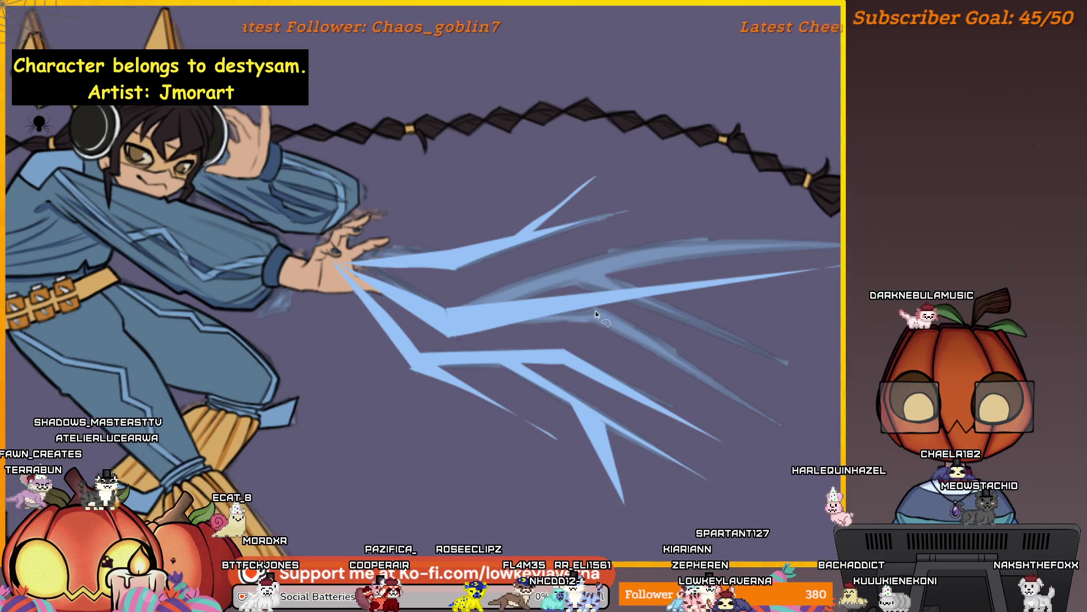
pyautogui.press('b')
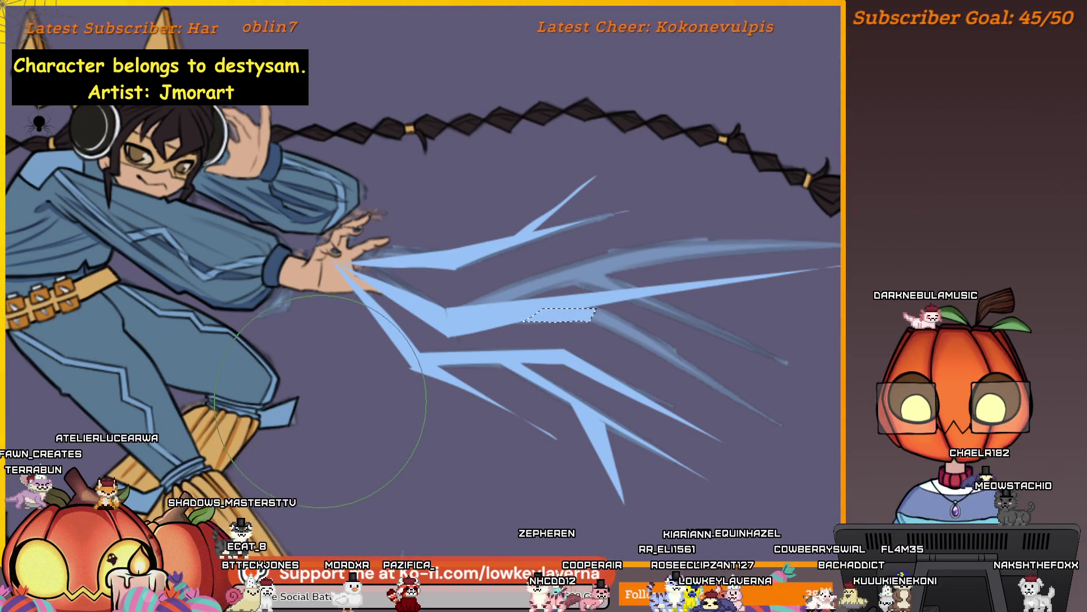
pyautogui.moveTo(551, 308)
pyautogui.mouseDown()
pyautogui.moveTo(532, 242)
pyautogui.moveTo(563, 229)
pyautogui.moveTo(488, 212)
pyautogui.mouseUp()
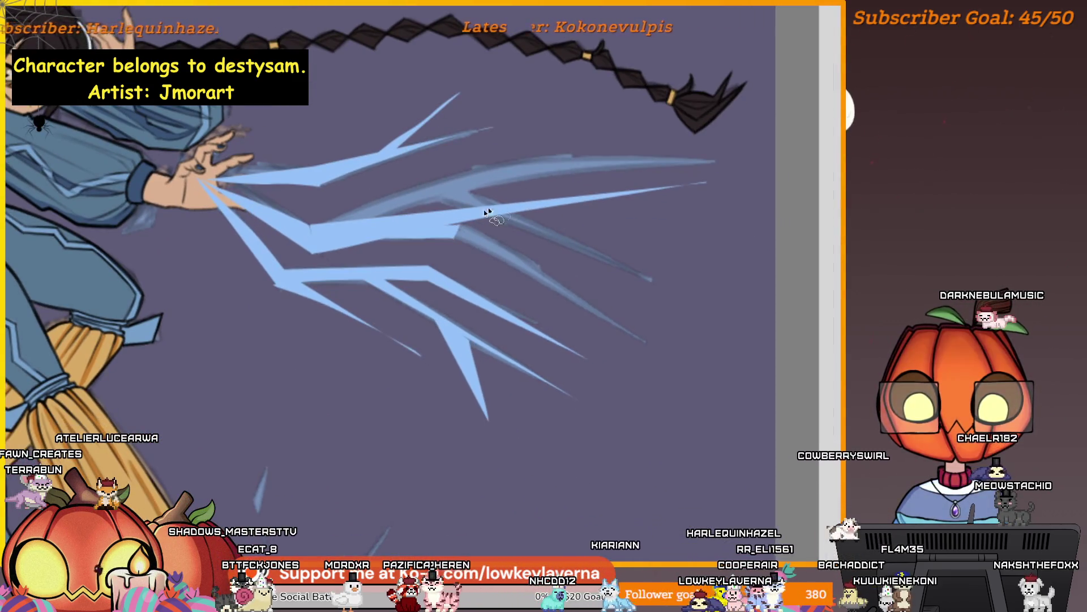
# Lasso another strip along the upper streak, paint it lighter blue, and deselect
pyautogui.click(456, 234)
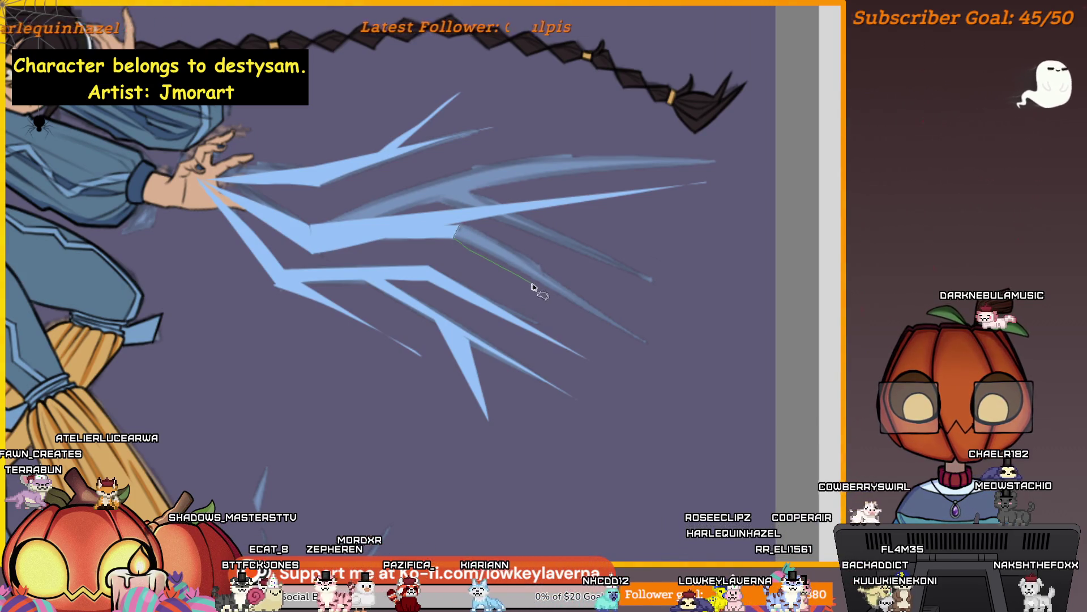
pyautogui.click(651, 348)
pyautogui.click(647, 333)
pyautogui.press('Return')
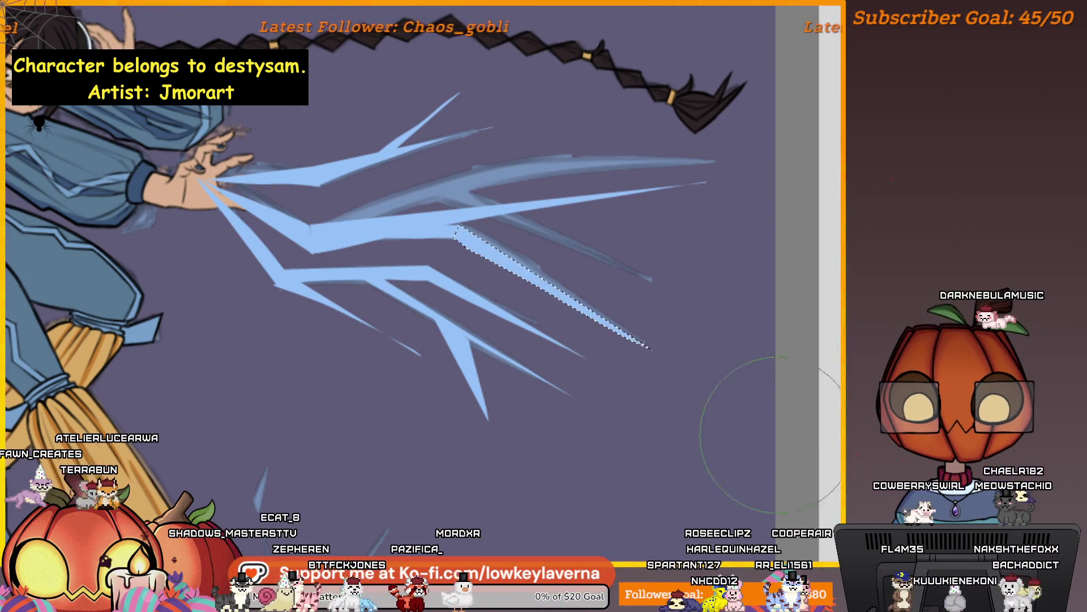
pyautogui.moveTo(514, 220)
pyautogui.mouseDown()
pyautogui.moveTo(546, 281)
pyautogui.moveTo(539, 297)
pyautogui.mouseUp()
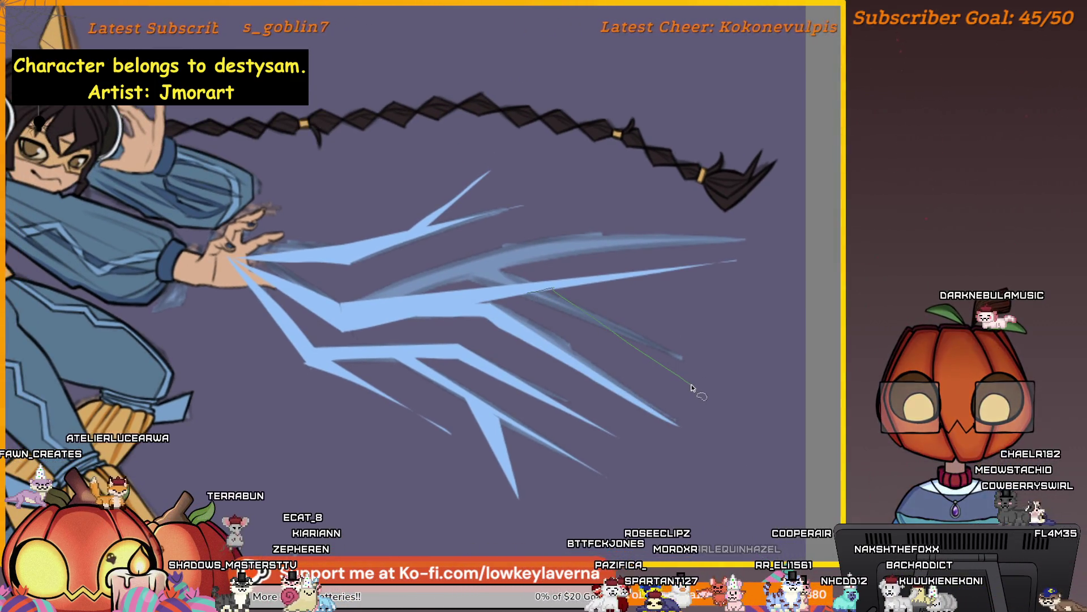
pyautogui.moveTo(645, 291)
pyautogui.mouseDown()
pyautogui.moveTo(566, 338)
pyautogui.moveTo(449, 308)
pyautogui.mouseUp()
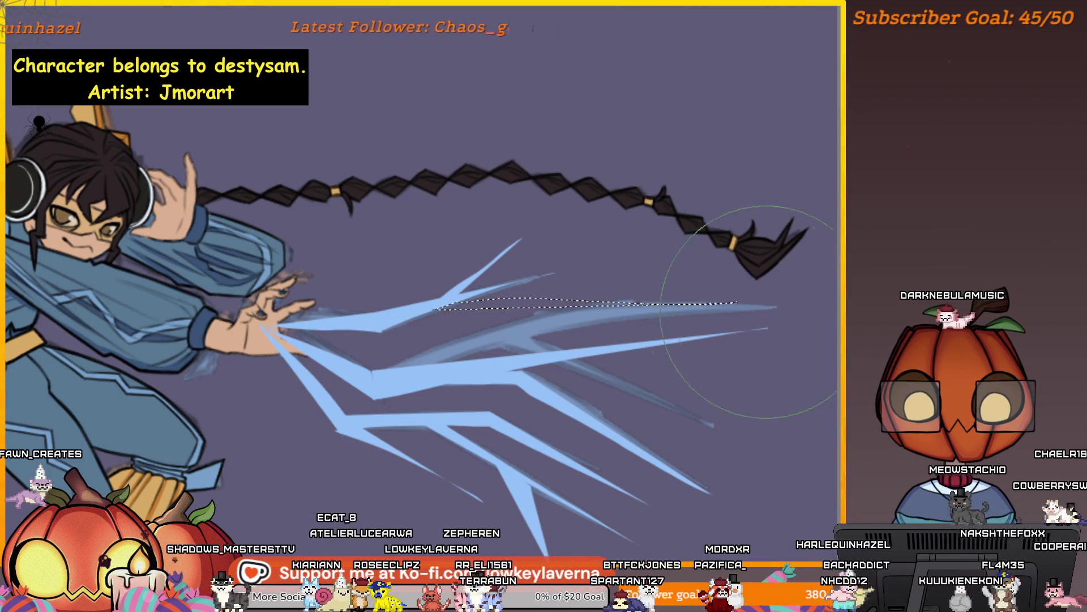
pyautogui.hotkey('ctrl', 'd')
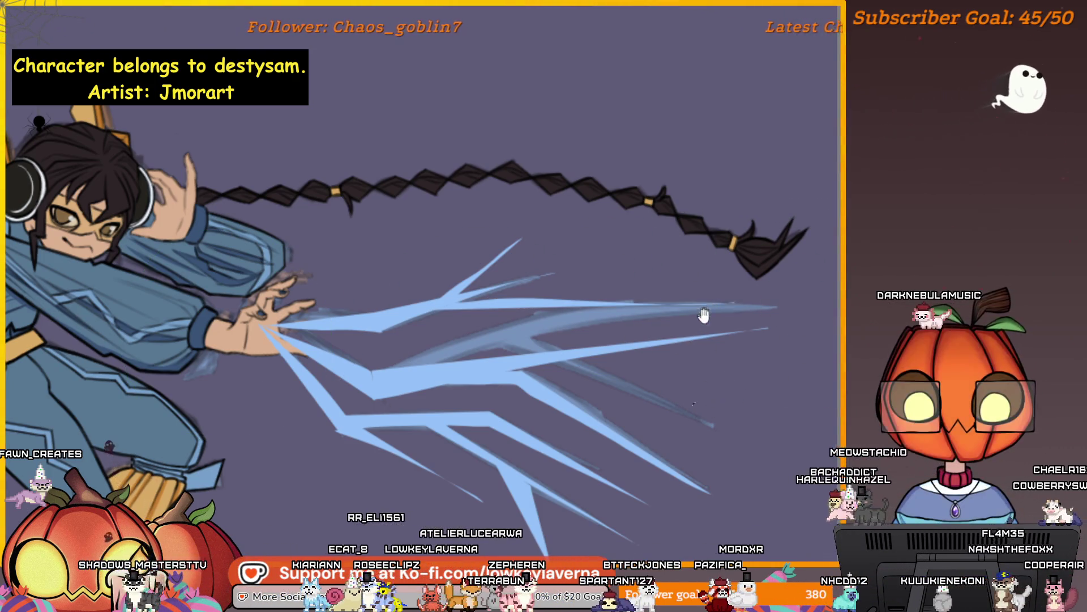
pyautogui.scroll(-5, 704, 315)
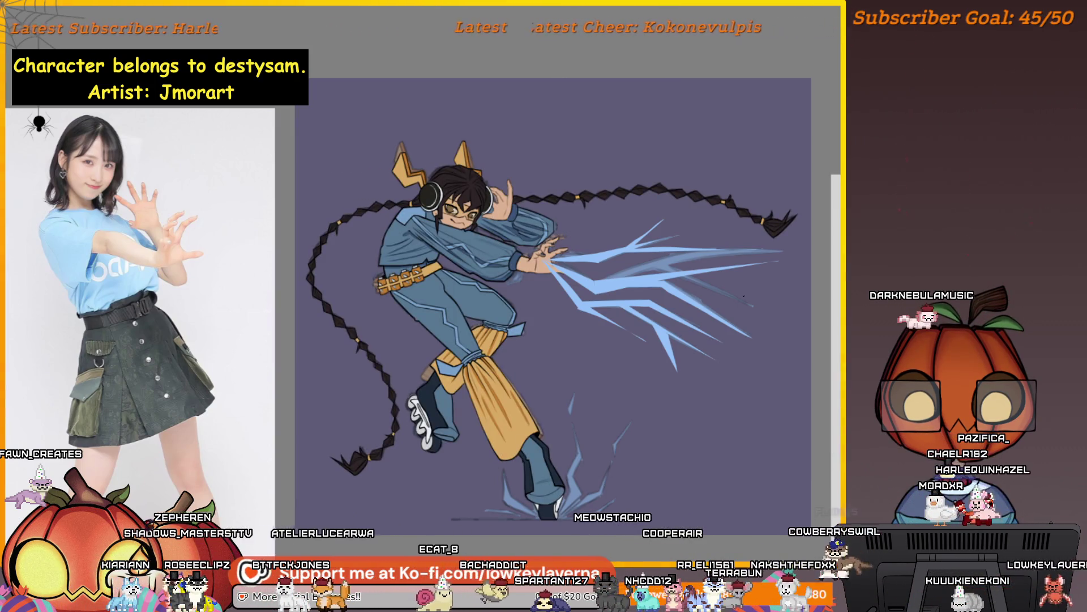
# Undo the lightning burst at the planted foot and dab a small light-blue spot near the bolts
pyautogui.hotkey('ctrl', 'z')
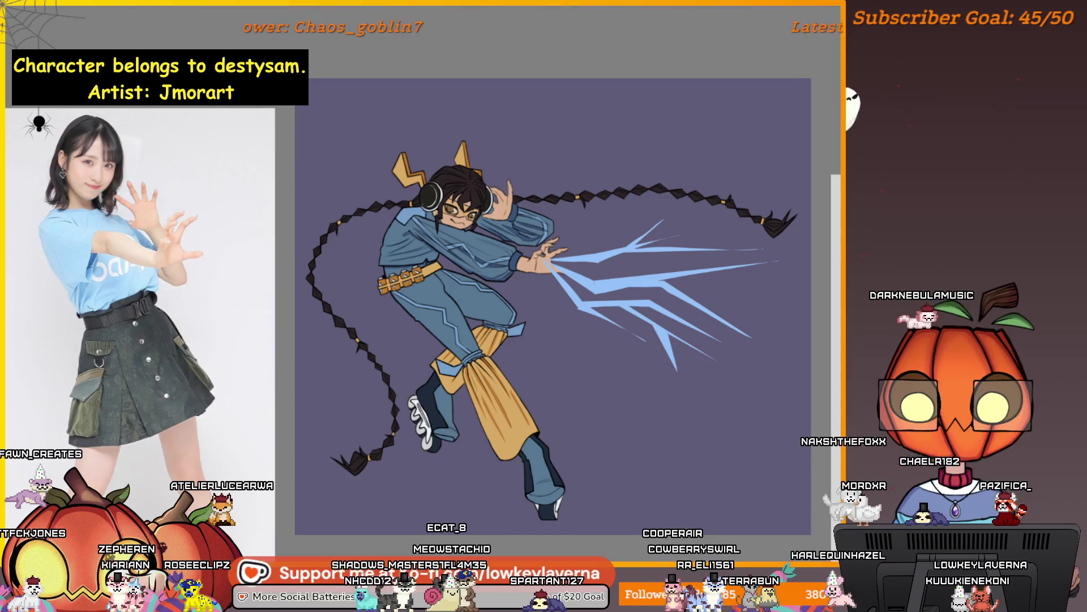
pyautogui.click(743, 403)
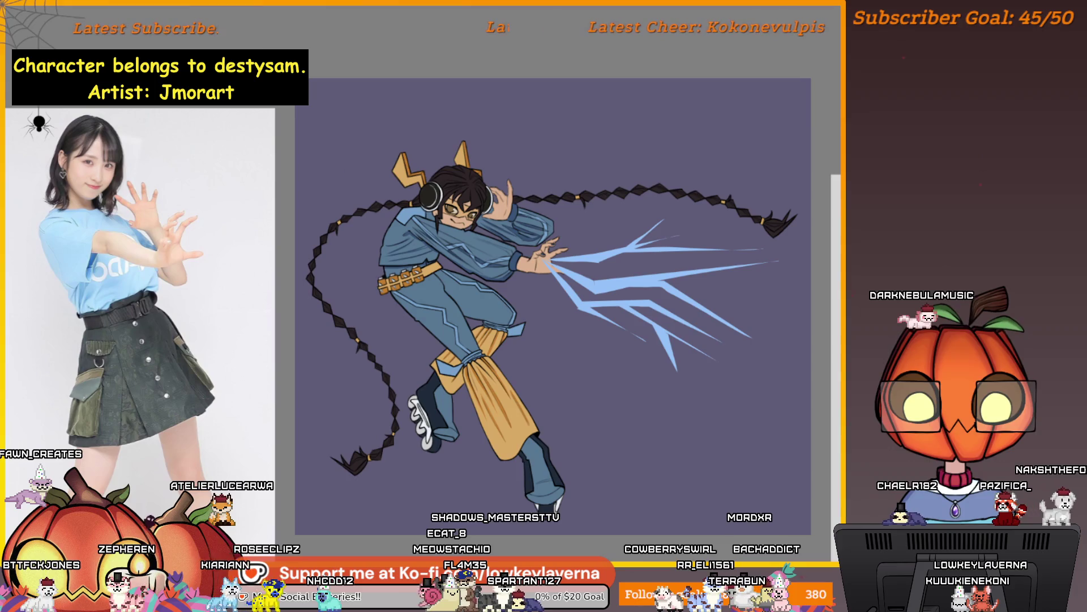
pyautogui.scroll(5, 677, 359)
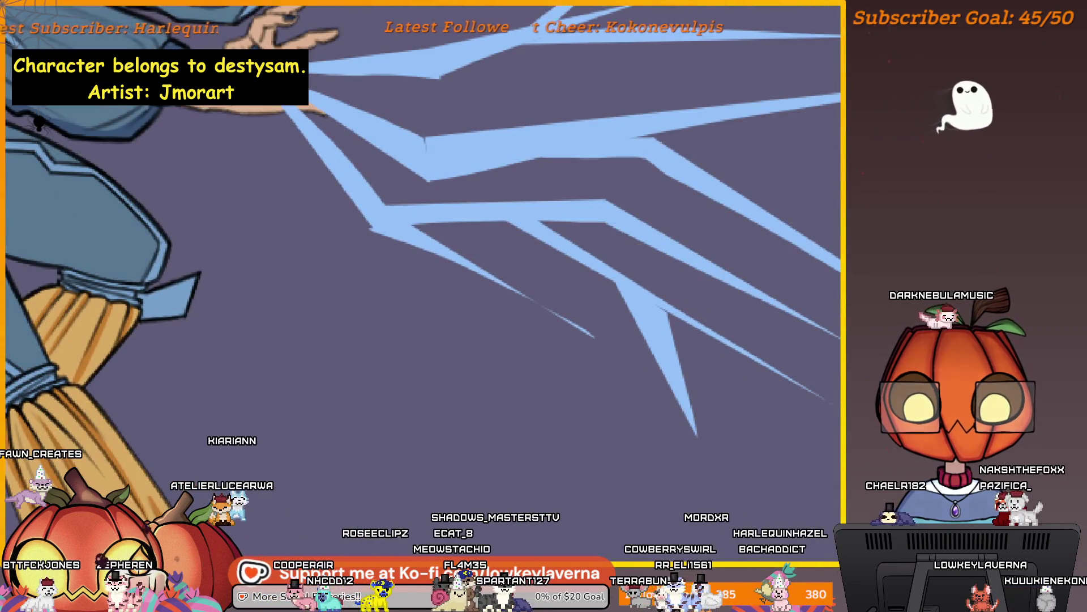
pyautogui.moveTo(777, 457); pyautogui.dragTo(800, 482)
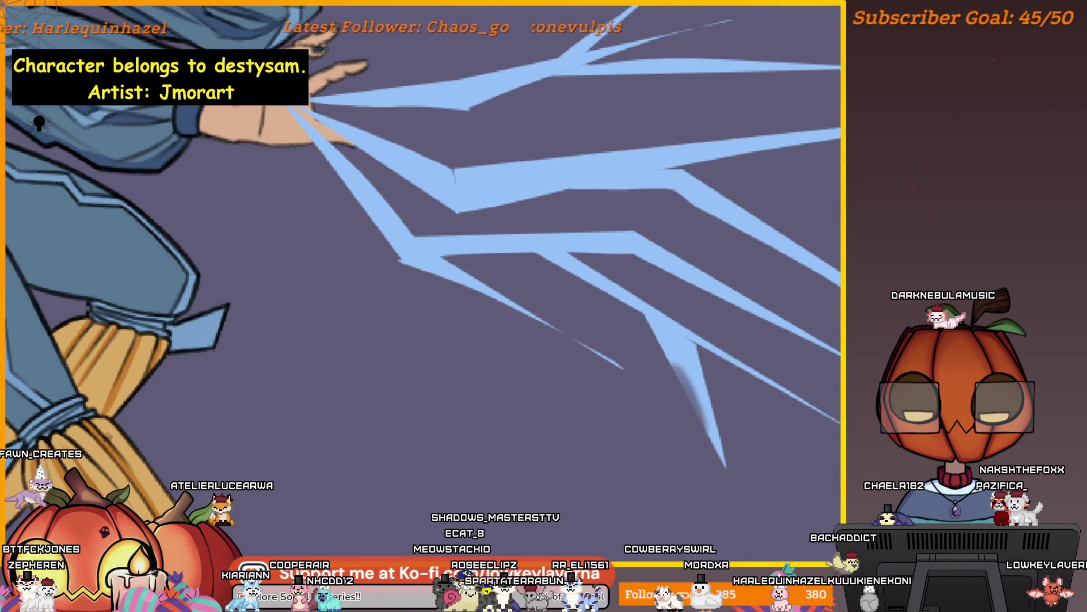
pyautogui.scroll(-6, 680, 386)
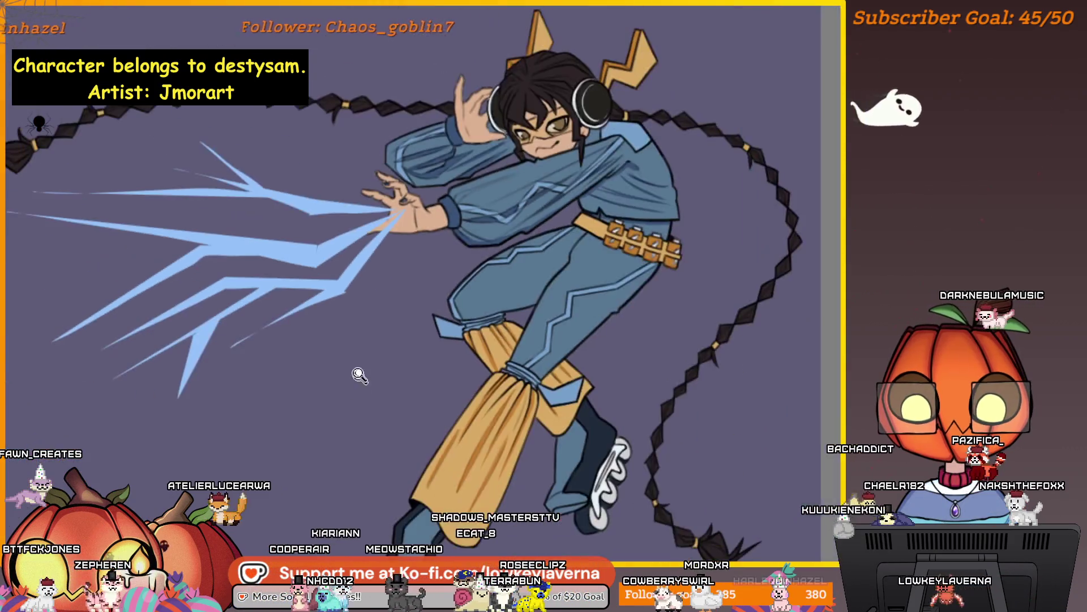
# Mirror the canvas horizontally and zoom in on the hand's bolts
pyautogui.press('h')
pyautogui.scroll(2, 656, 377)
pyautogui.scroll(2, 742, 295)
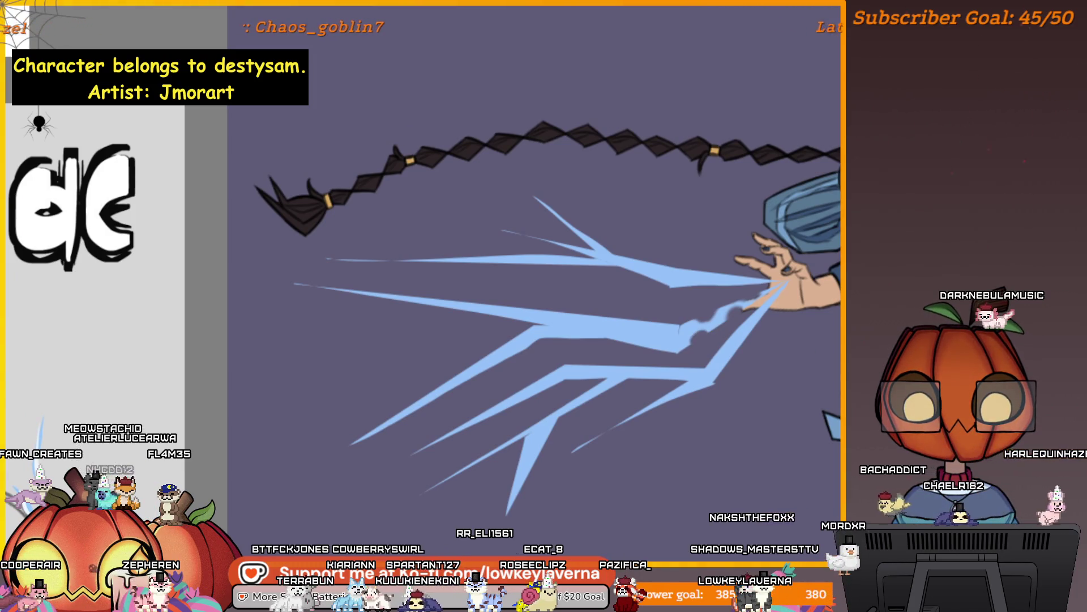
pyautogui.moveTo(700, 336); pyautogui.dragTo(712, 327)
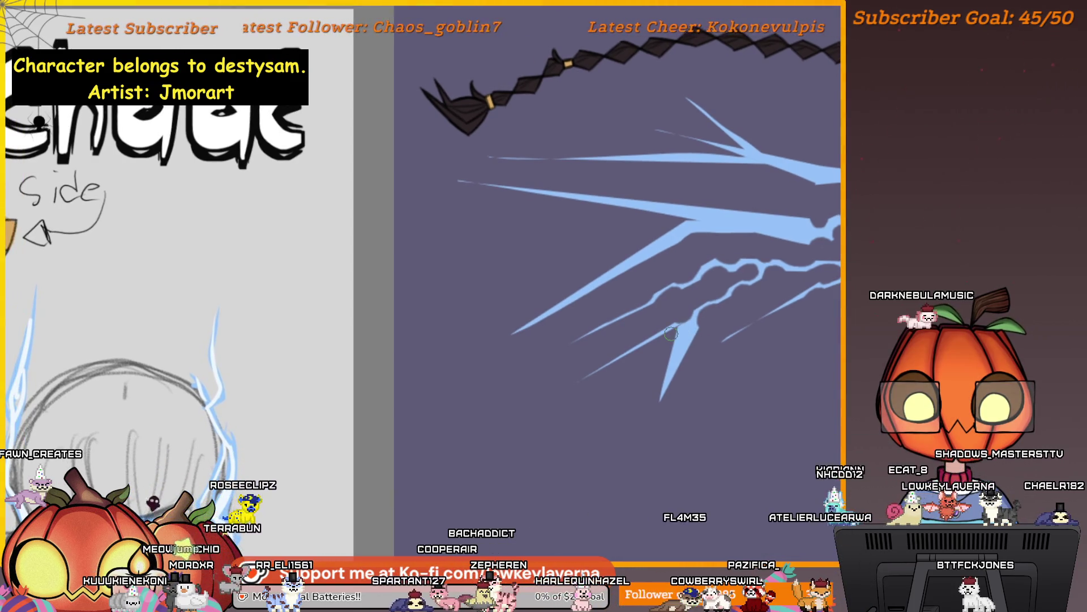
# Return the canvas to its unmirrored view and zoom in on the lightning bolts
pyautogui.press('m')
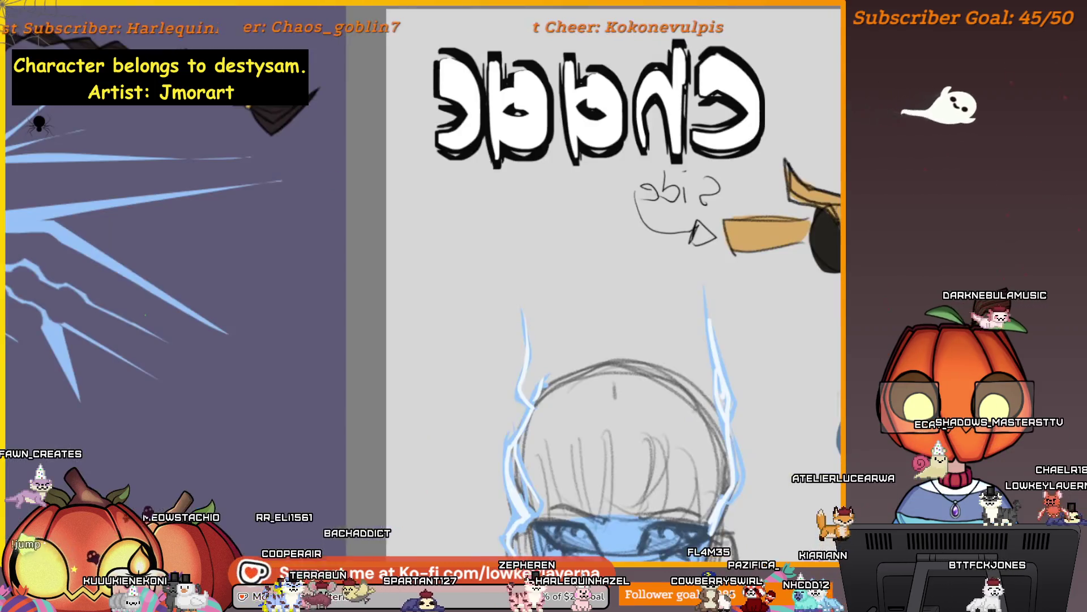
pyautogui.press('m')
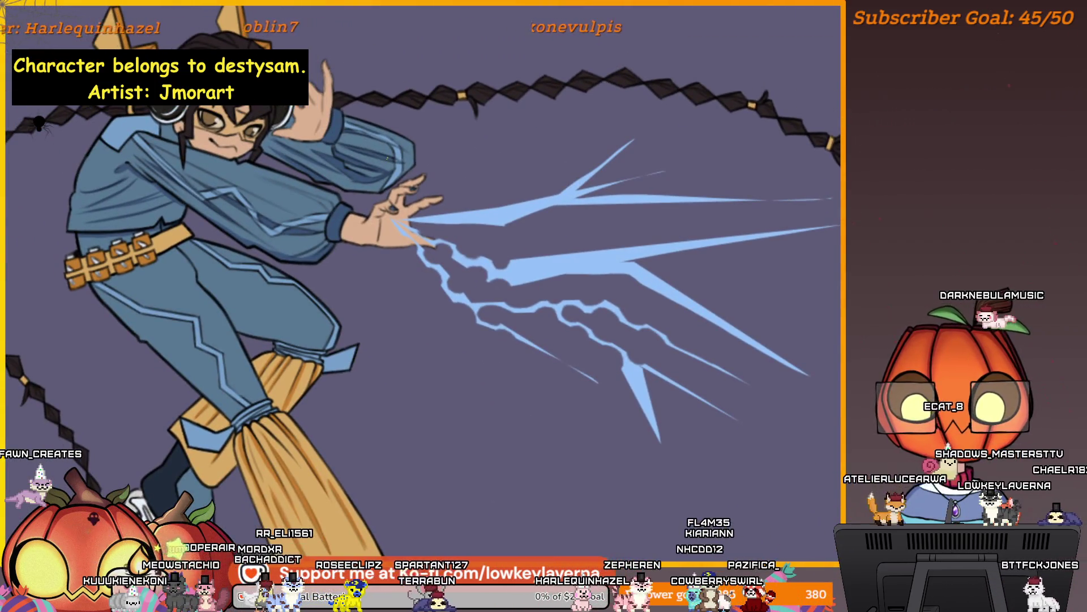
pyautogui.click(642, 363)
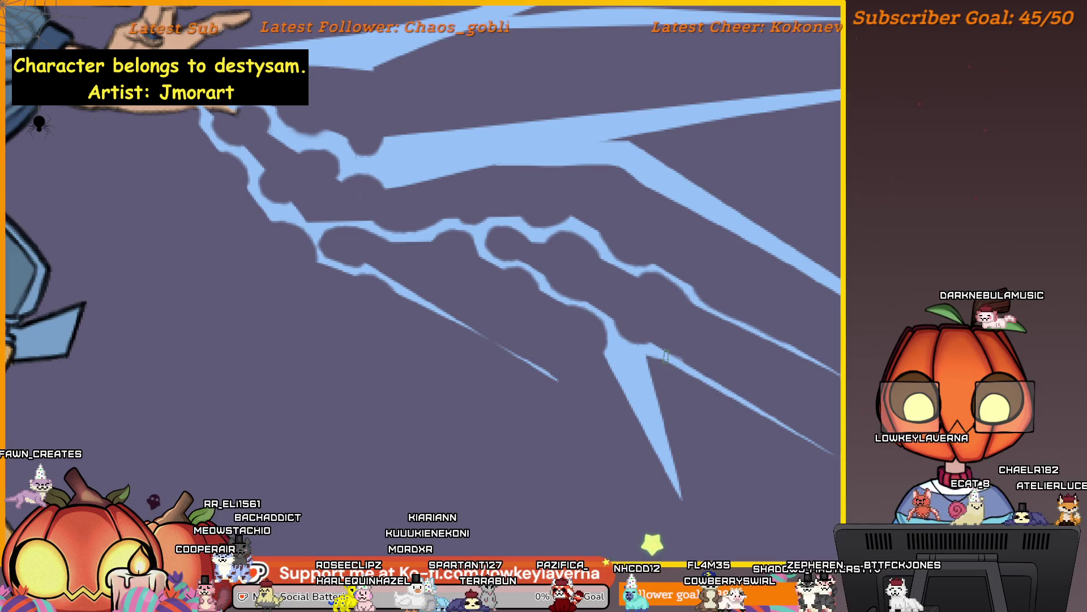
pyautogui.moveTo(674, 368)
pyautogui.mouseDown()
pyautogui.moveTo(701, 339)
pyautogui.moveTo(681, 317)
pyautogui.moveTo(697, 277)
pyautogui.moveTo(678, 293)
pyautogui.mouseUp()
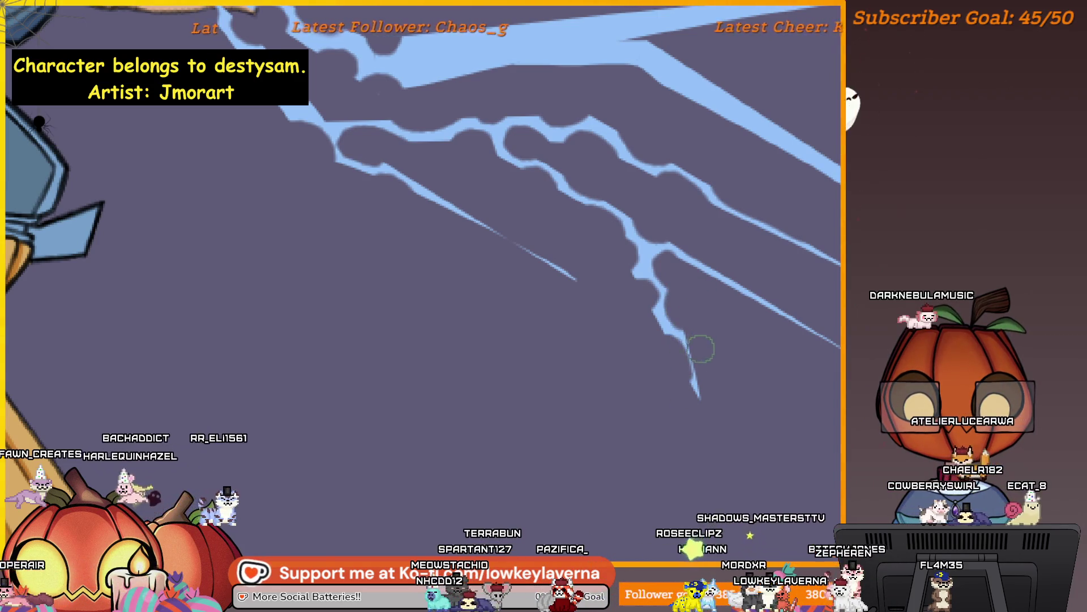
pyautogui.scroll(-2, 702, 317)
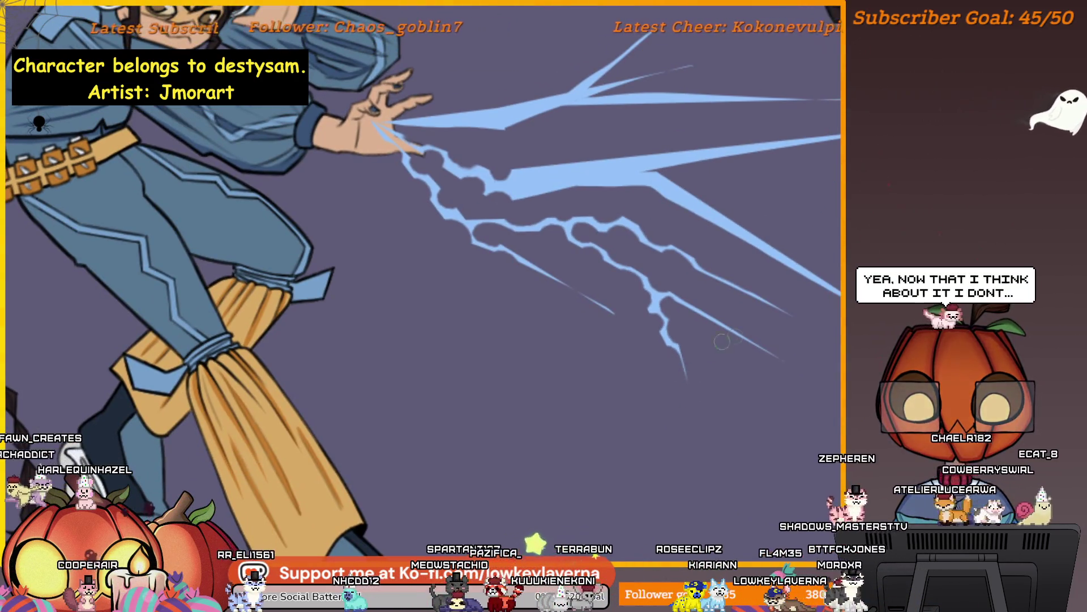
pyautogui.moveTo(723, 327); pyautogui.dragTo(708, 383)
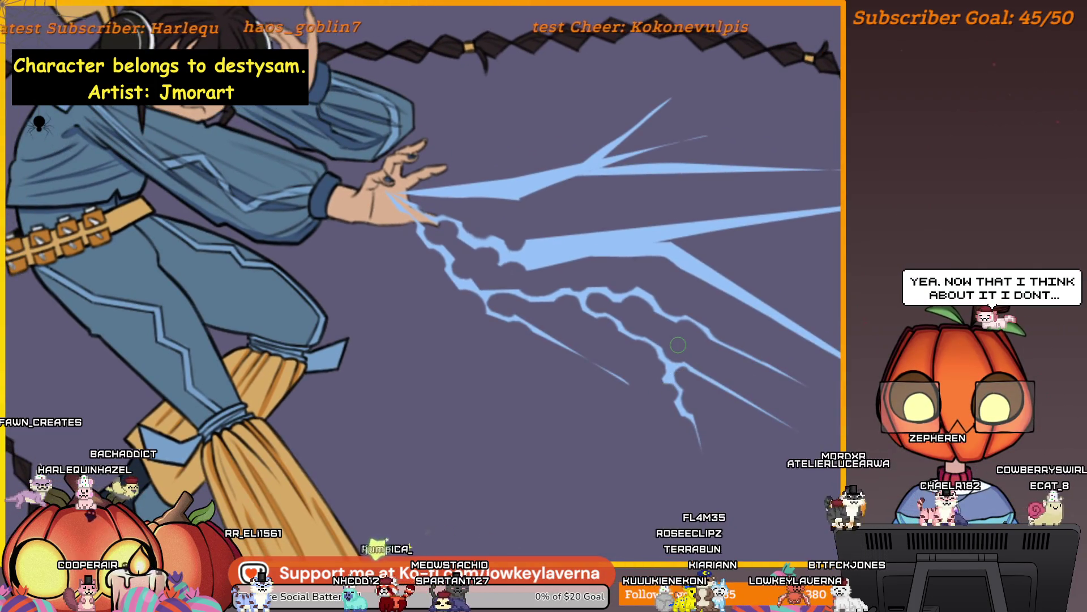
pyautogui.moveTo(651, 399); pyautogui.dragTo(677, 448)
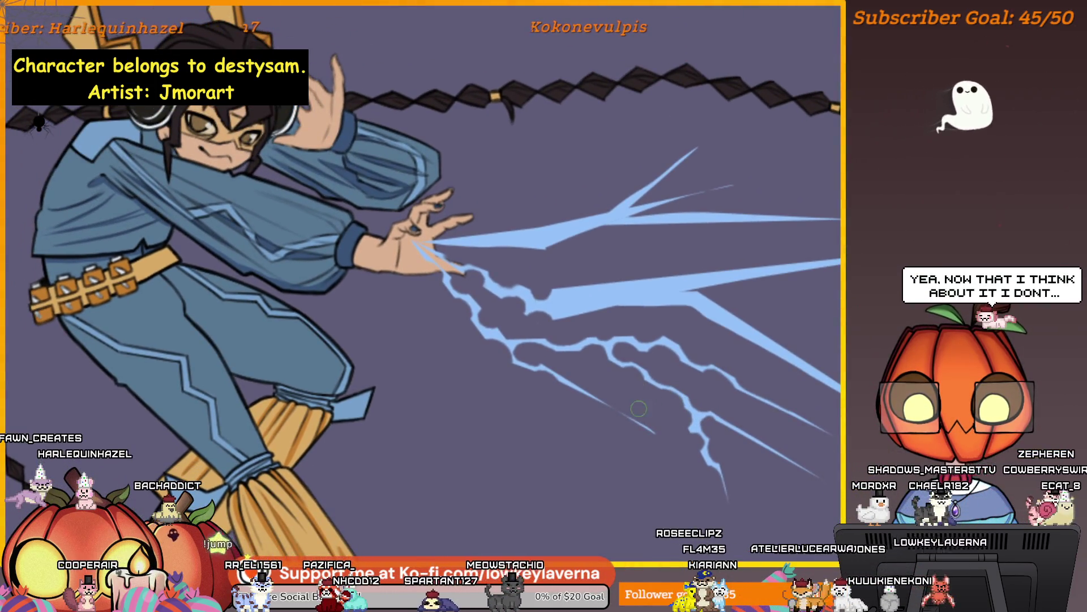
pyautogui.scroll(2, 597, 309)
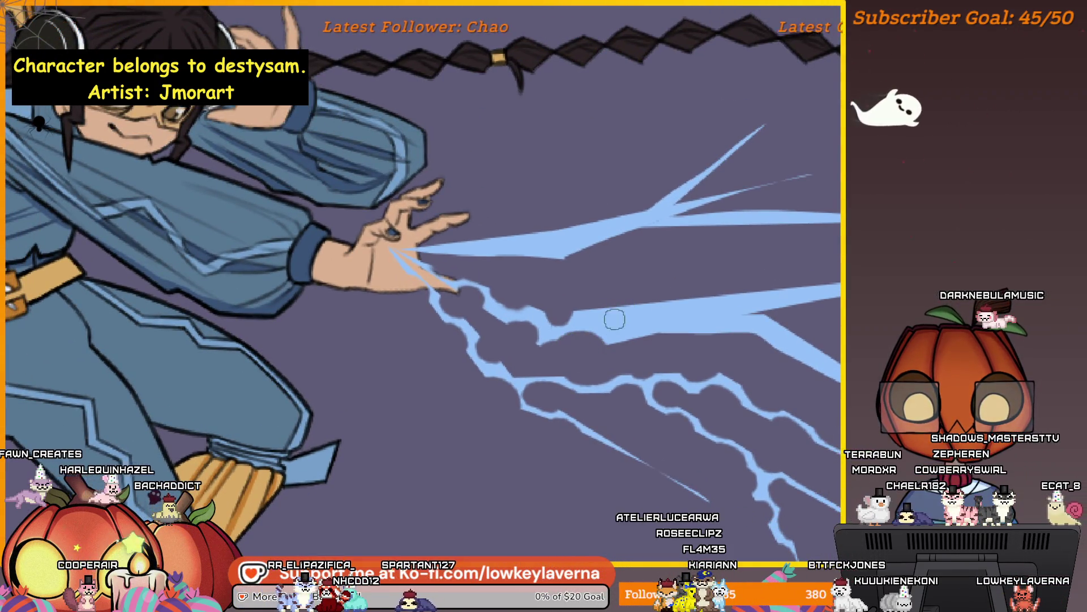
pyautogui.scroll(1, 615, 319)
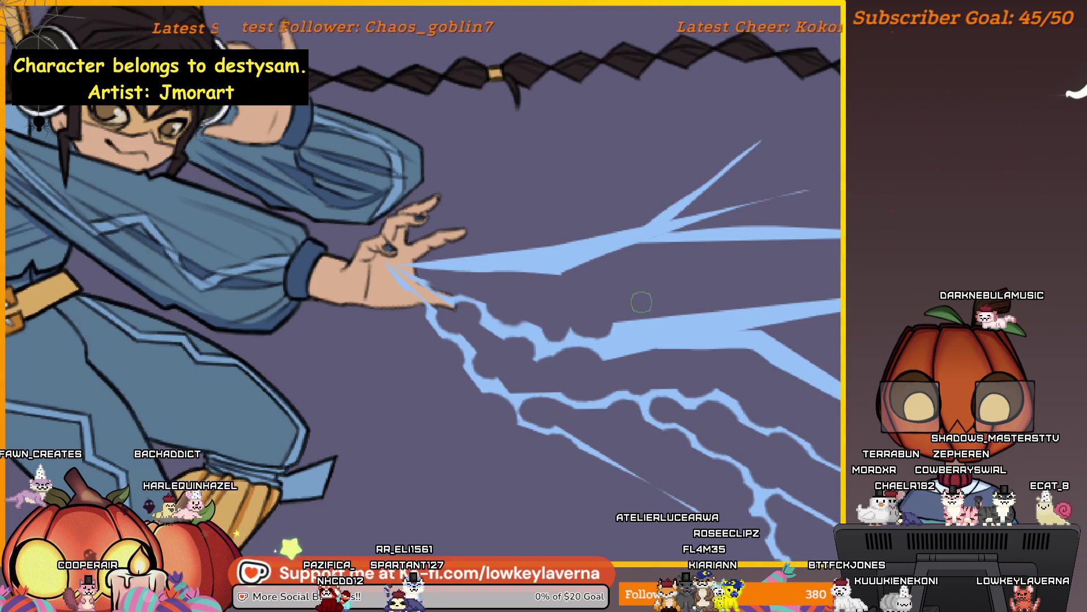
pyautogui.scroll(-5, 641, 302)
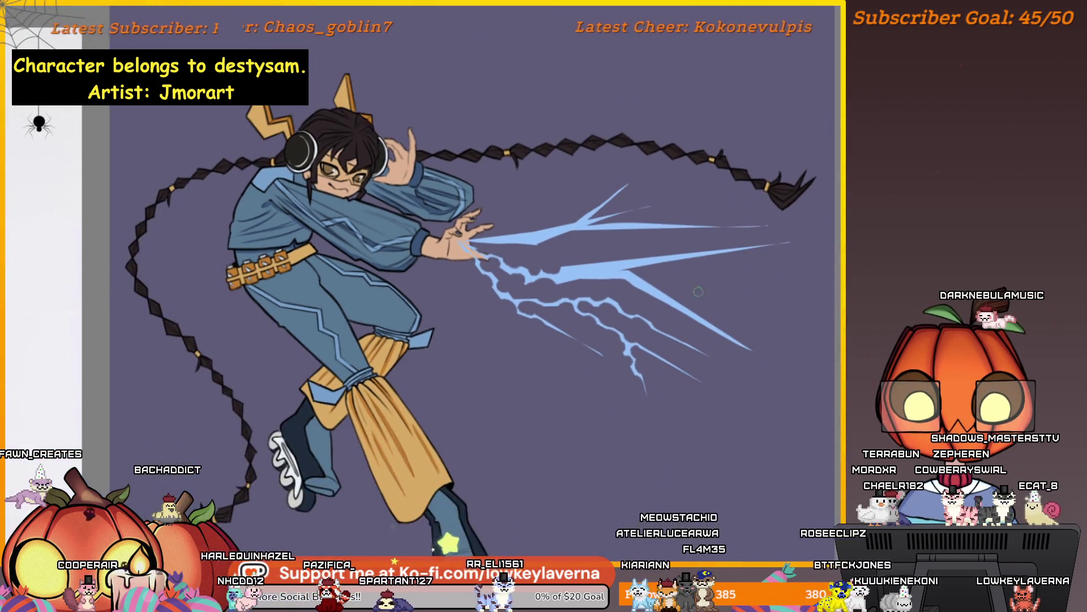
pyautogui.scroll(1, 699, 292)
pyautogui.scroll(1, 699, 291)
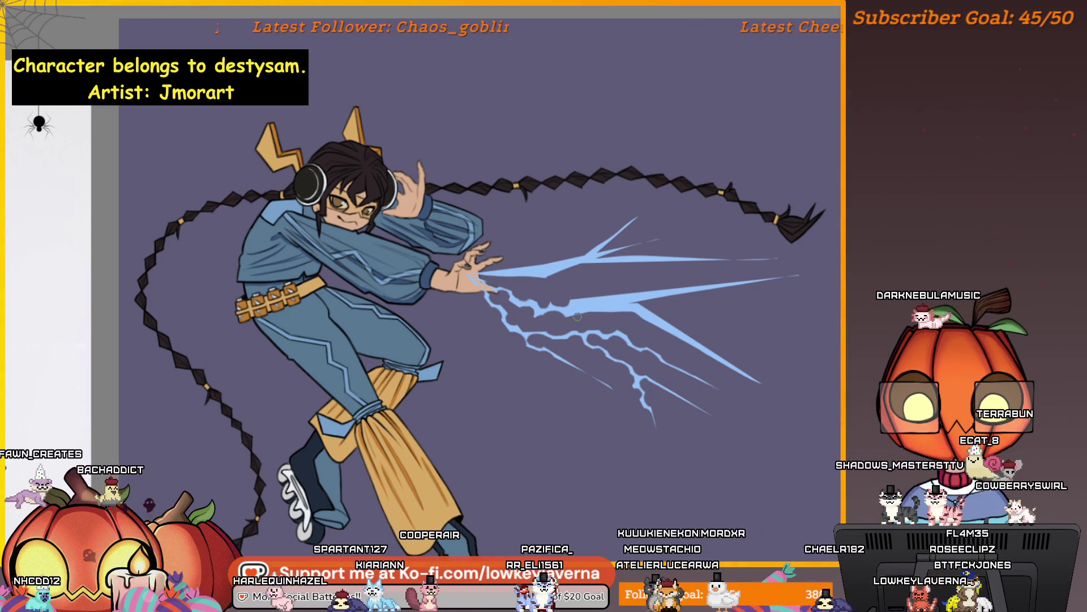
# Look over the lightning tendrils up close, then zoom out to see the whole character
pyautogui.scroll(3, 577, 316)
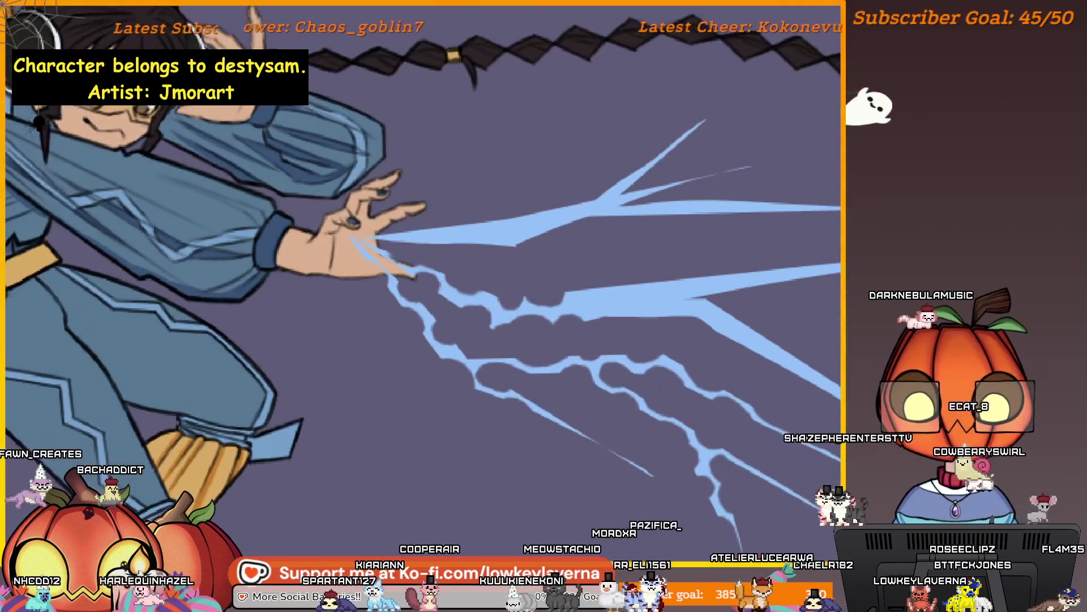
pyautogui.scroll(1, 589, 322)
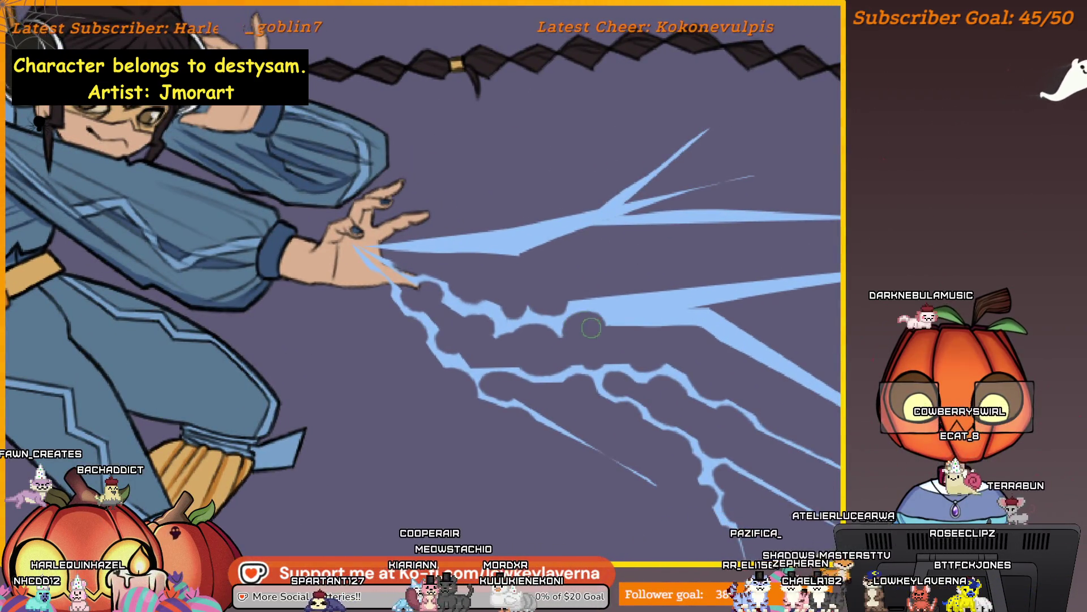
pyautogui.scroll(1, 591, 327)
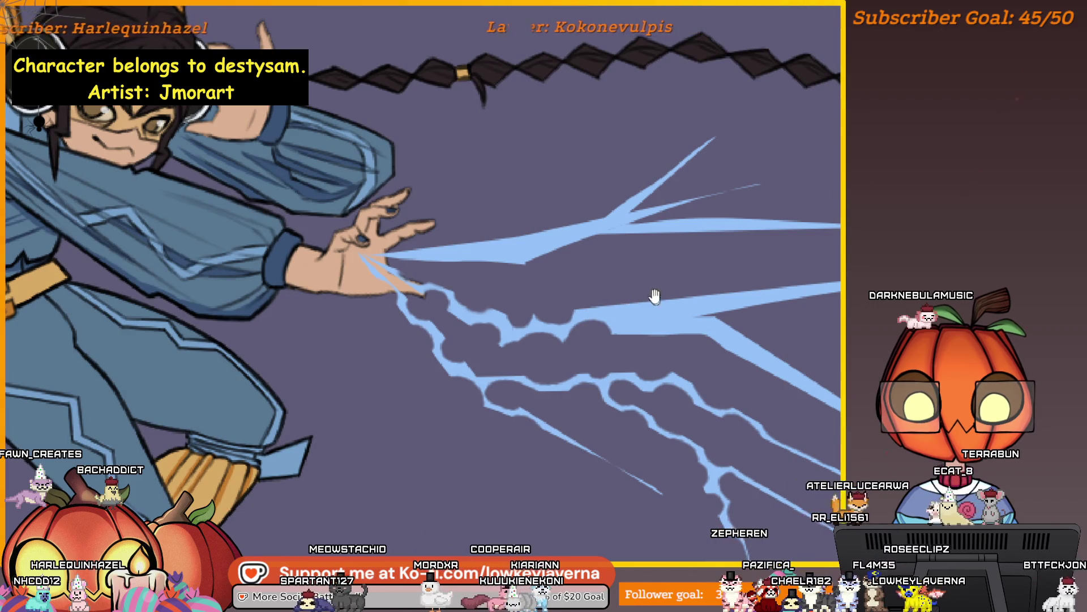
pyautogui.moveTo(654, 296); pyautogui.dragTo(655, 305)
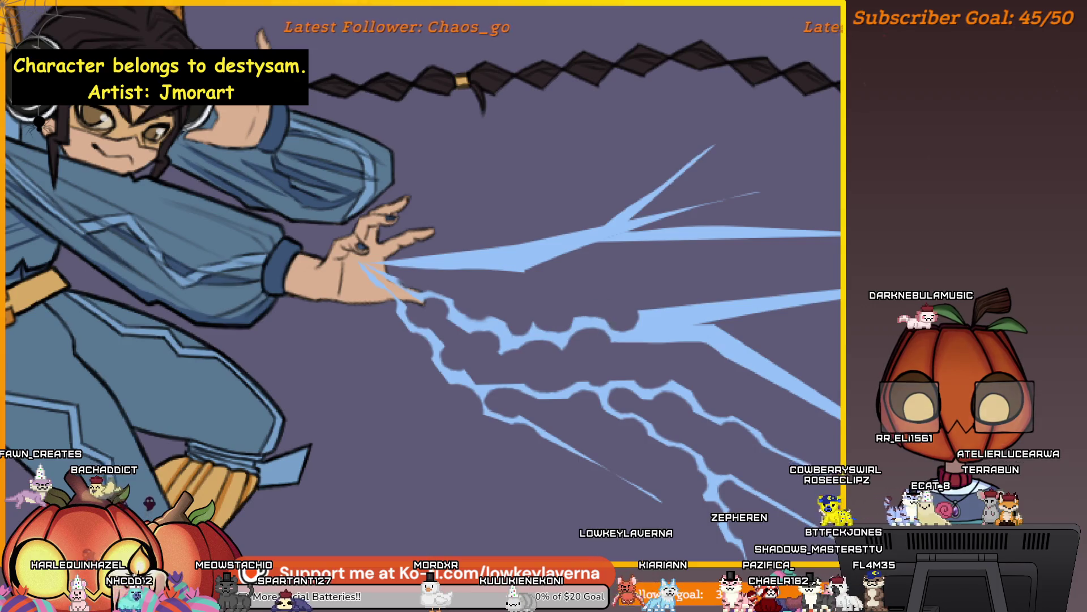
pyautogui.scroll(1, 624, 326)
pyautogui.scroll(-1, 609, 308)
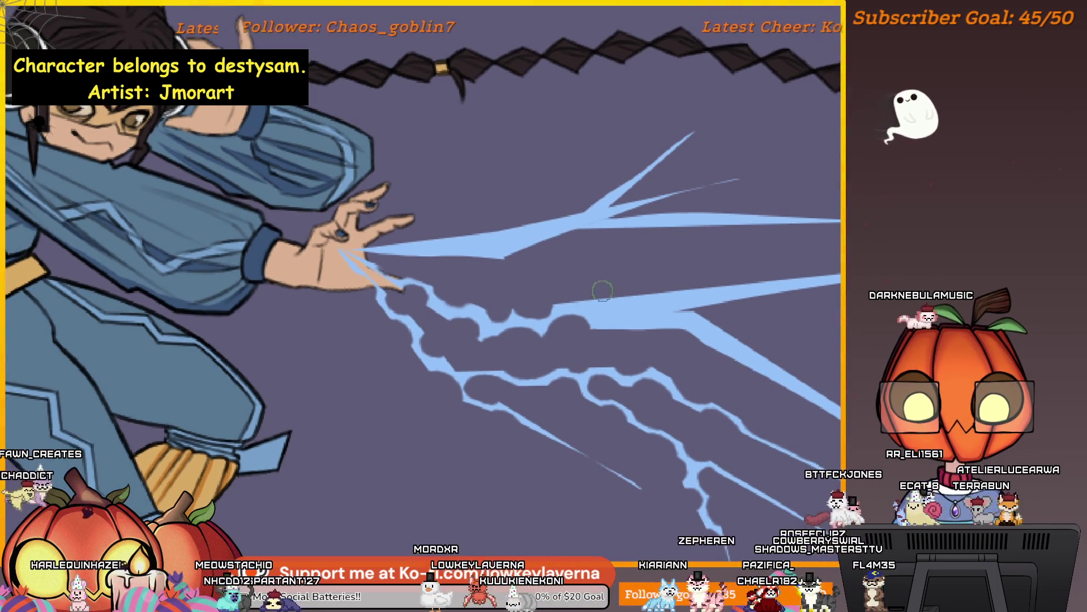
pyautogui.moveTo(656, 311); pyautogui.dragTo(636, 318)
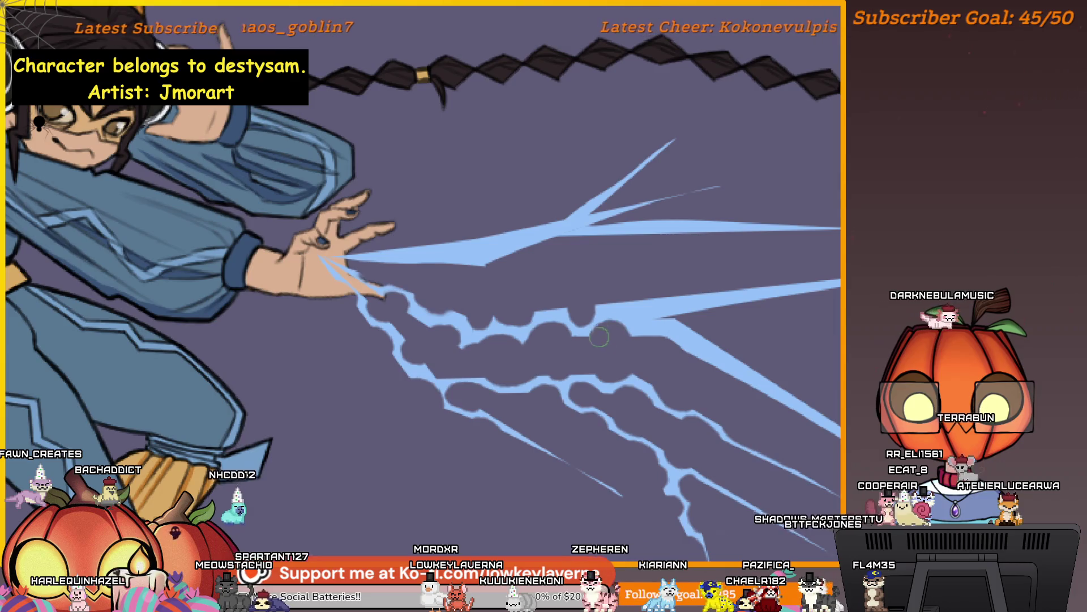
pyautogui.scroll(1, 649, 303)
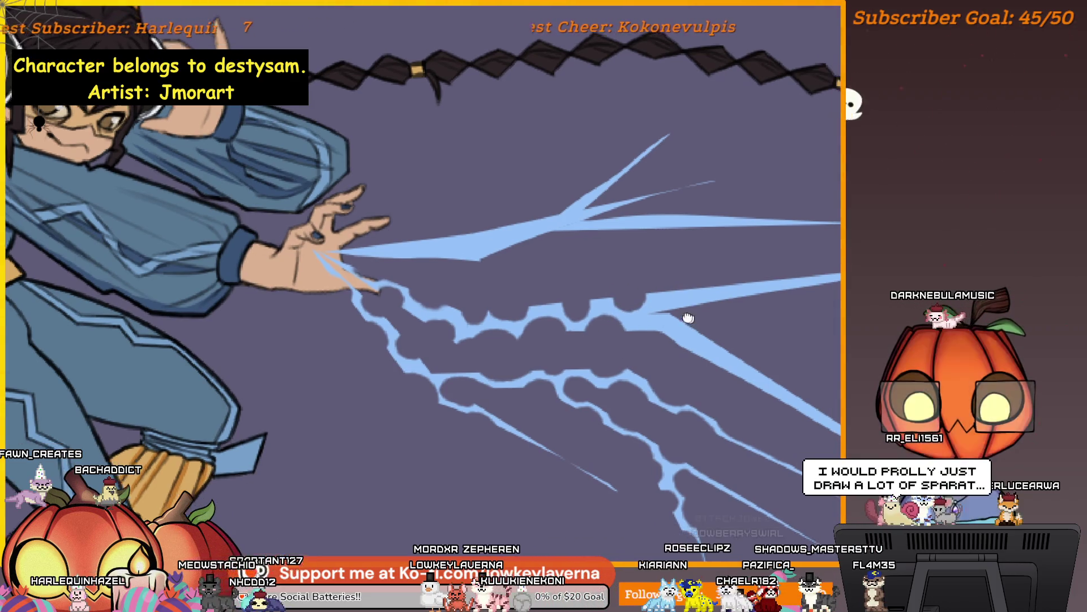
pyautogui.scroll(-1, 639, 313)
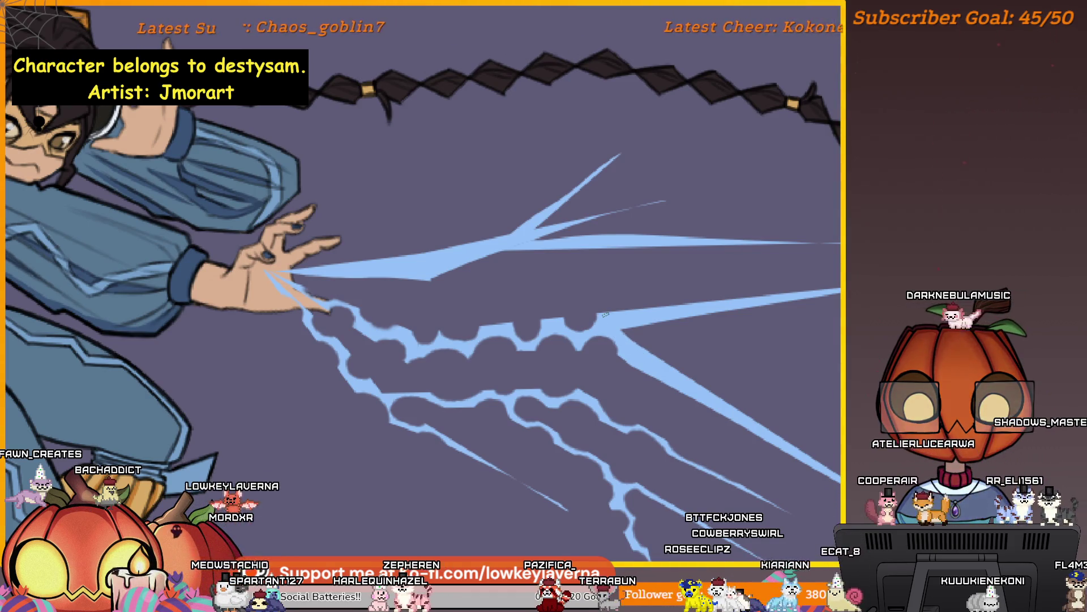
pyautogui.scroll(-2, 628, 323)
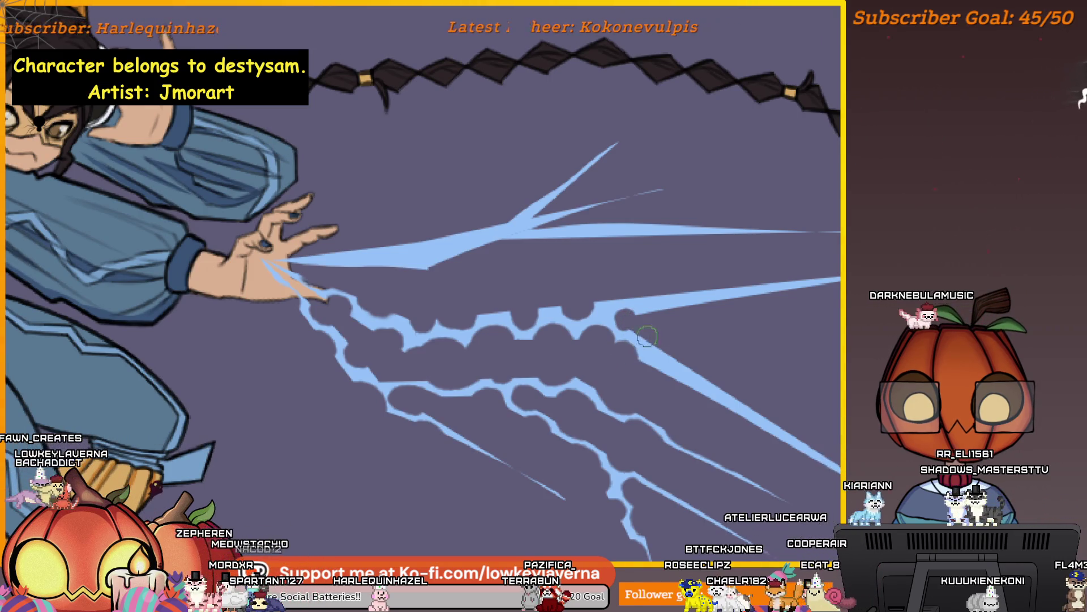
pyautogui.scroll(-2, 633, 346)
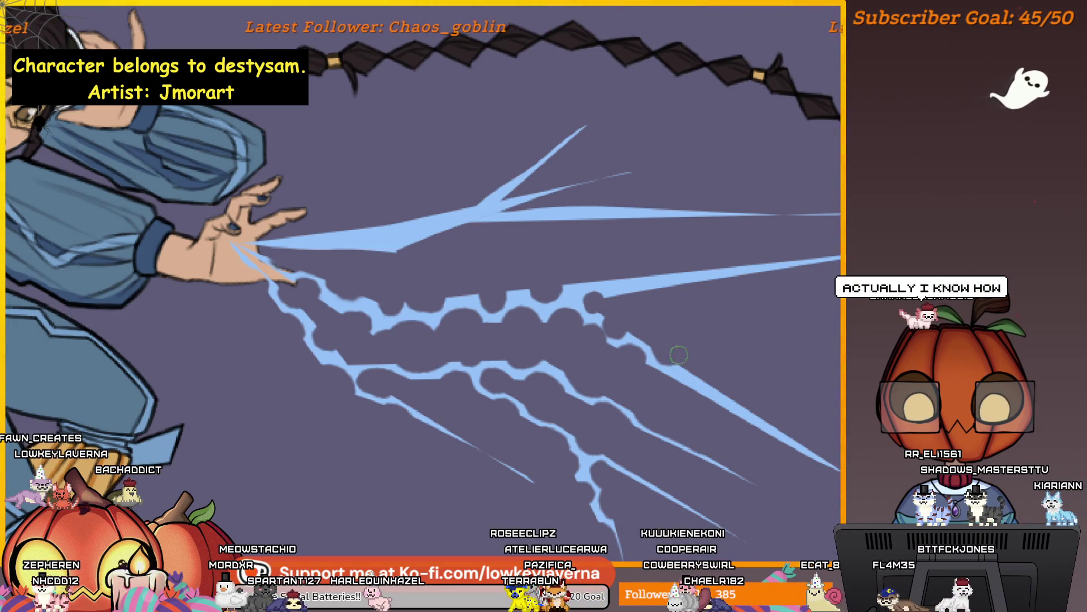
pyautogui.scroll(-2, 679, 355)
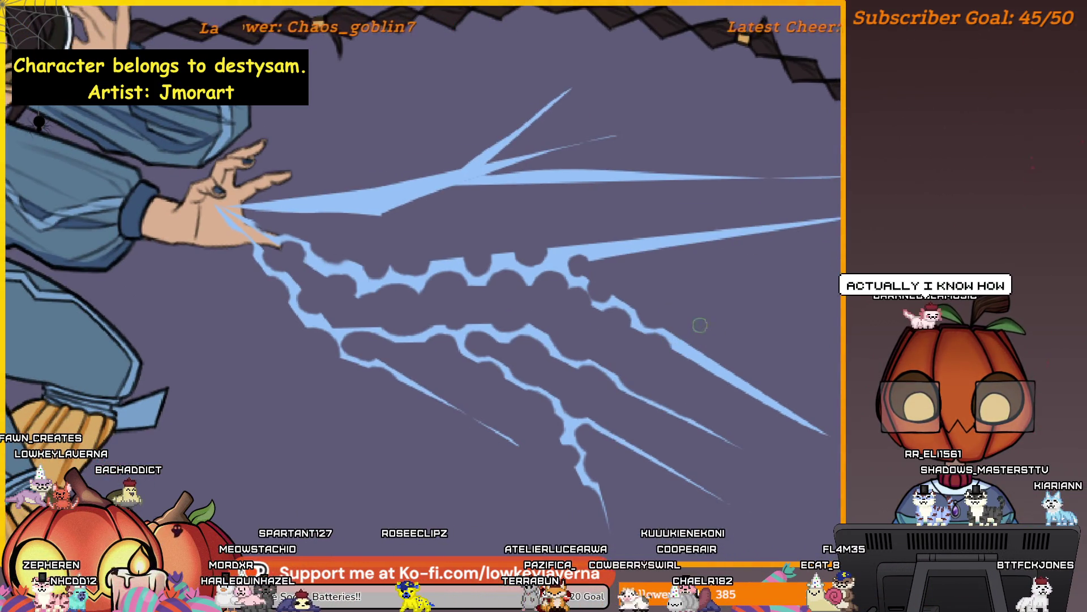
pyautogui.scroll(-2, 708, 385)
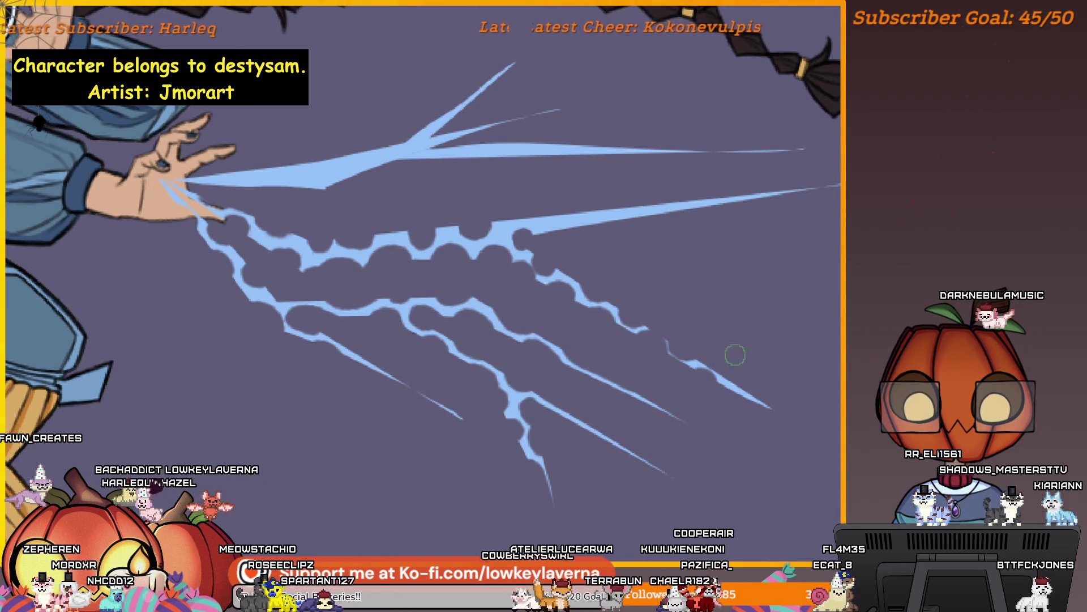
# Redraw the straight bolt with a jagged, crackling edge
pyautogui.moveTo(712, 387); pyautogui.dragTo(761, 388)
pyautogui.hscroll(-3, 736, 363)
pyautogui.scroll(-1, 737, 362)
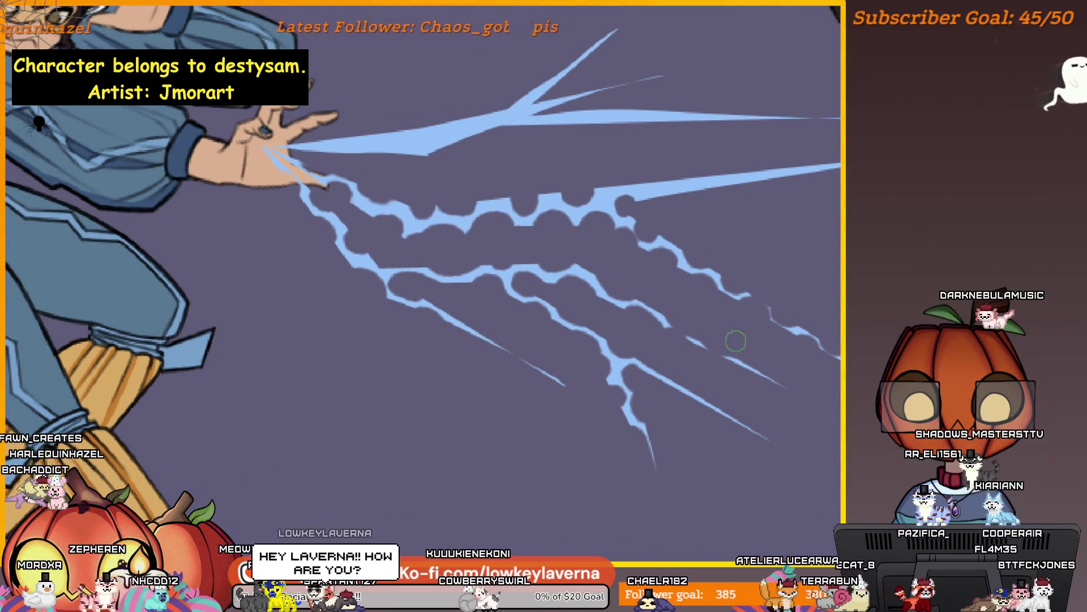
pyautogui.scroll(-3, 708, 351)
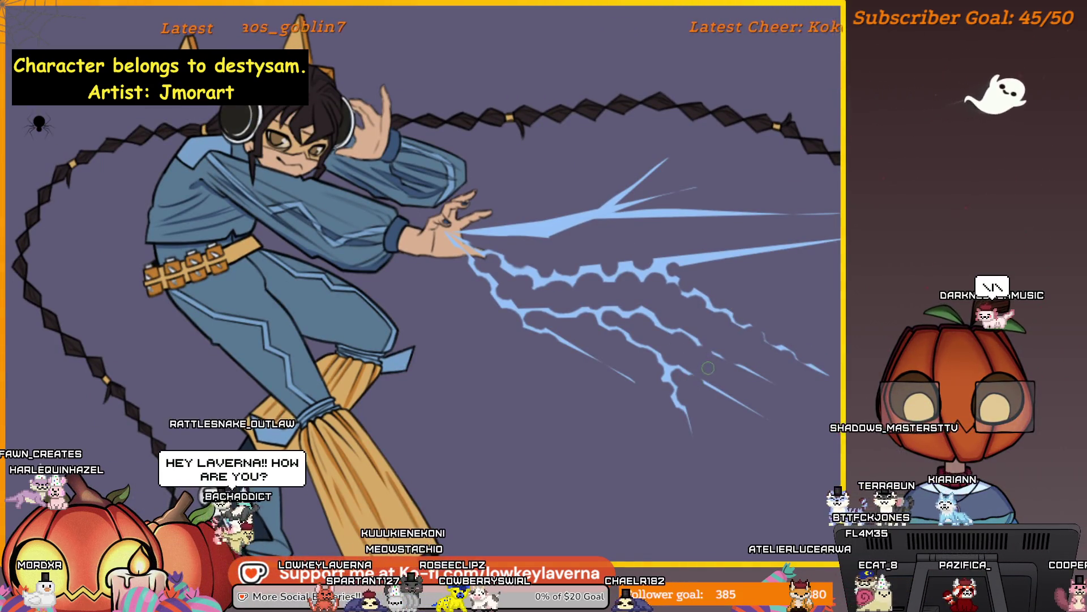
pyautogui.moveTo(685, 365); pyautogui.dragTo(696, 377)
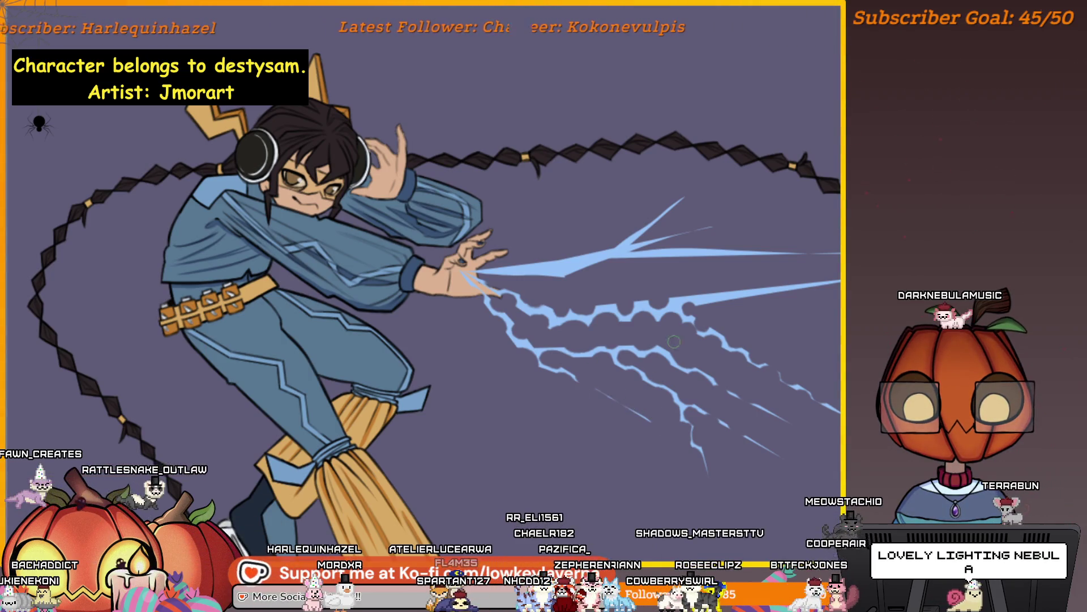
pyautogui.hotkey('ctrl', '-')
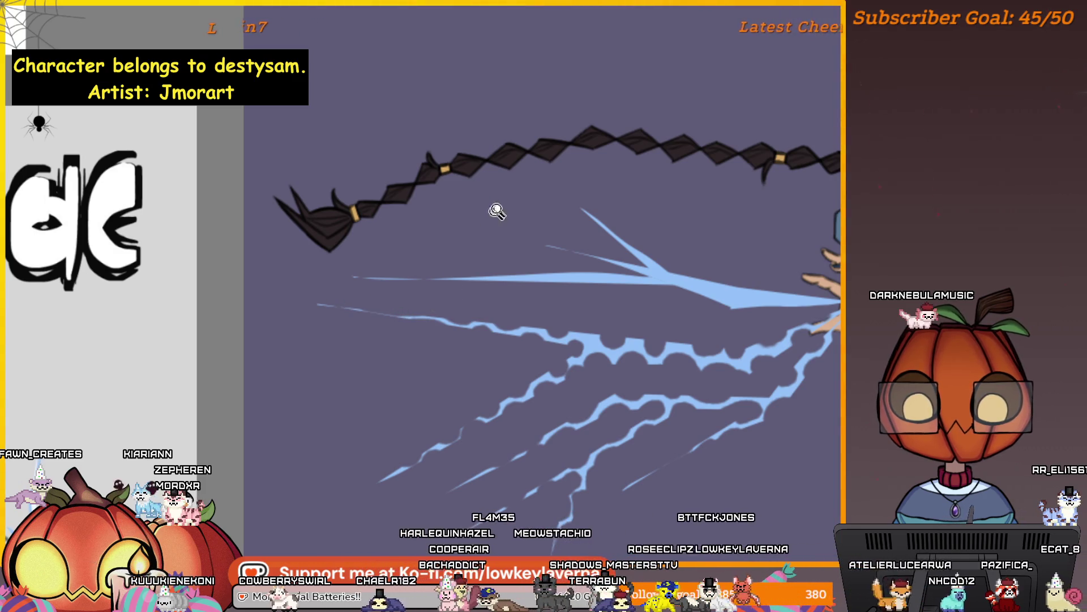
# Pan along the braid, lightning and casting hand up close, then zoom out to the reference sheet
pyautogui.scroll(-5, 497, 210)
pyautogui.scroll(4, 715, 322)
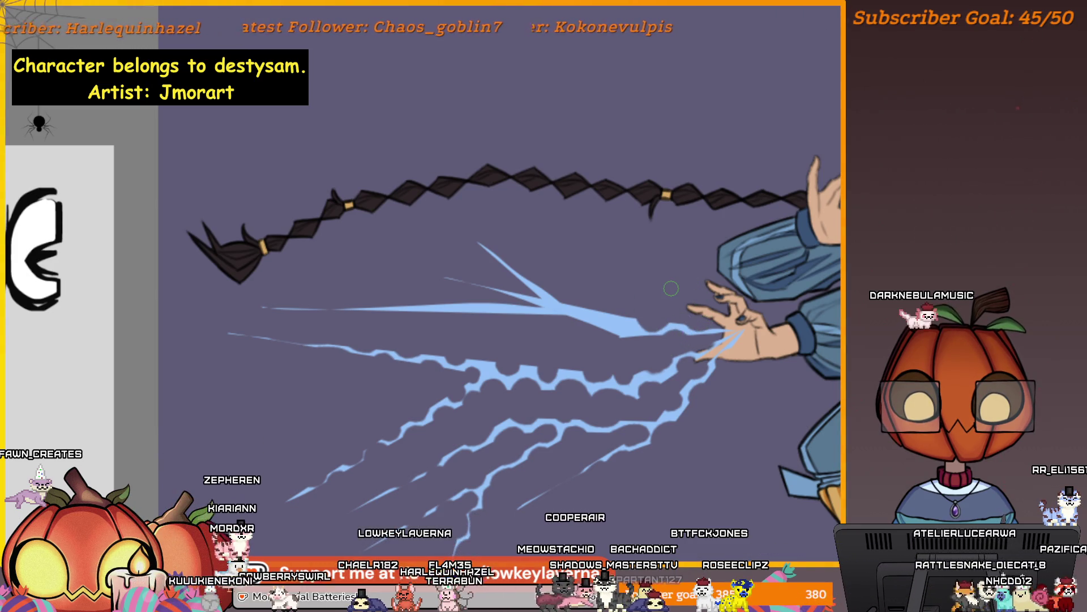
pyautogui.moveTo(713, 385); pyautogui.dragTo(797, 429)
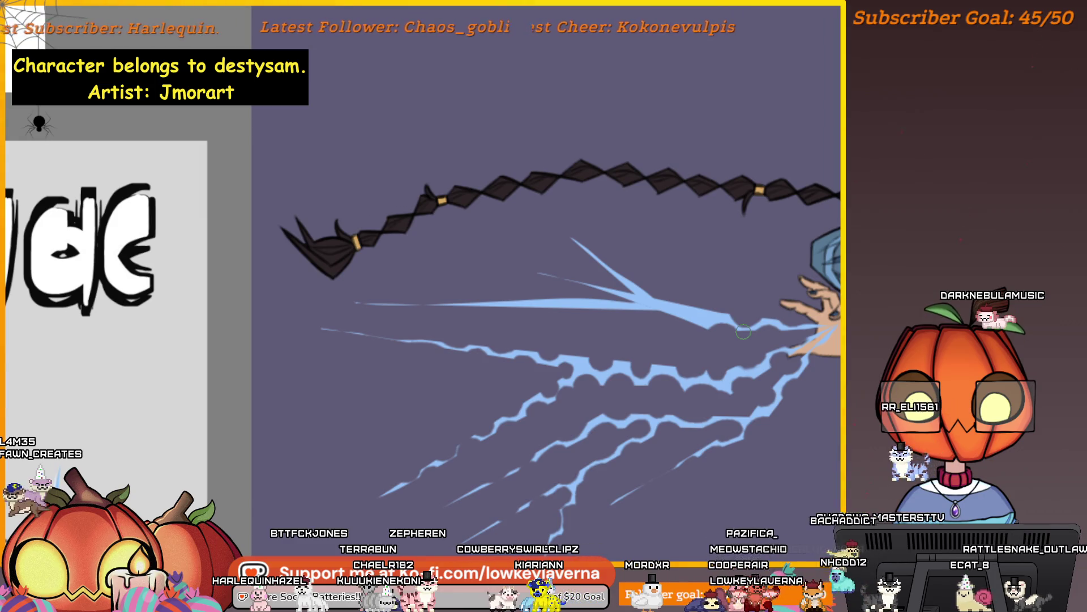
pyautogui.moveTo(743, 331); pyautogui.dragTo(793, 307)
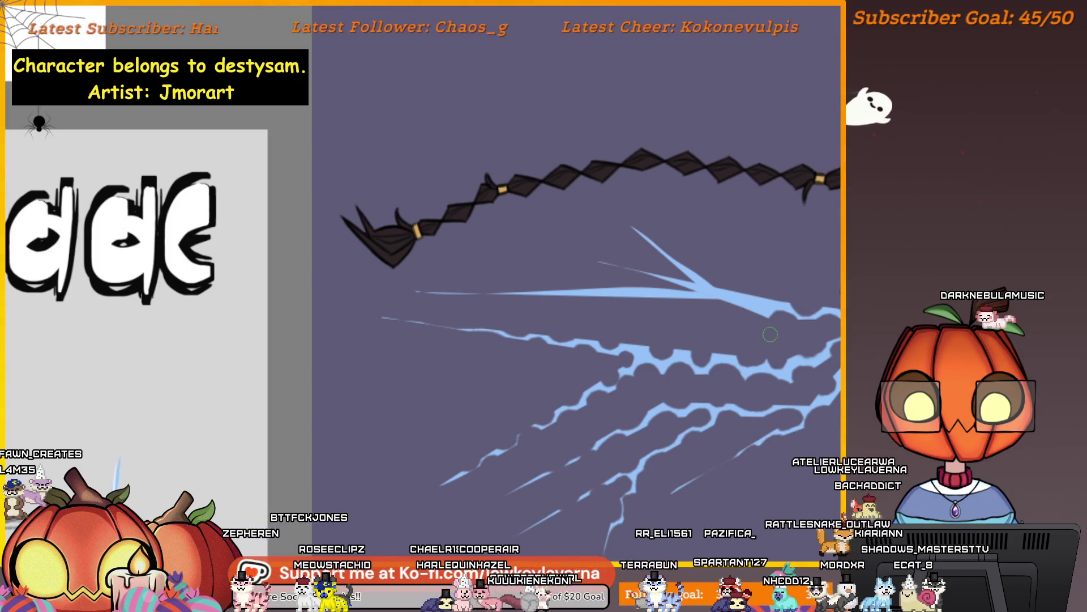
pyautogui.moveTo(770, 334); pyautogui.dragTo(648, 322)
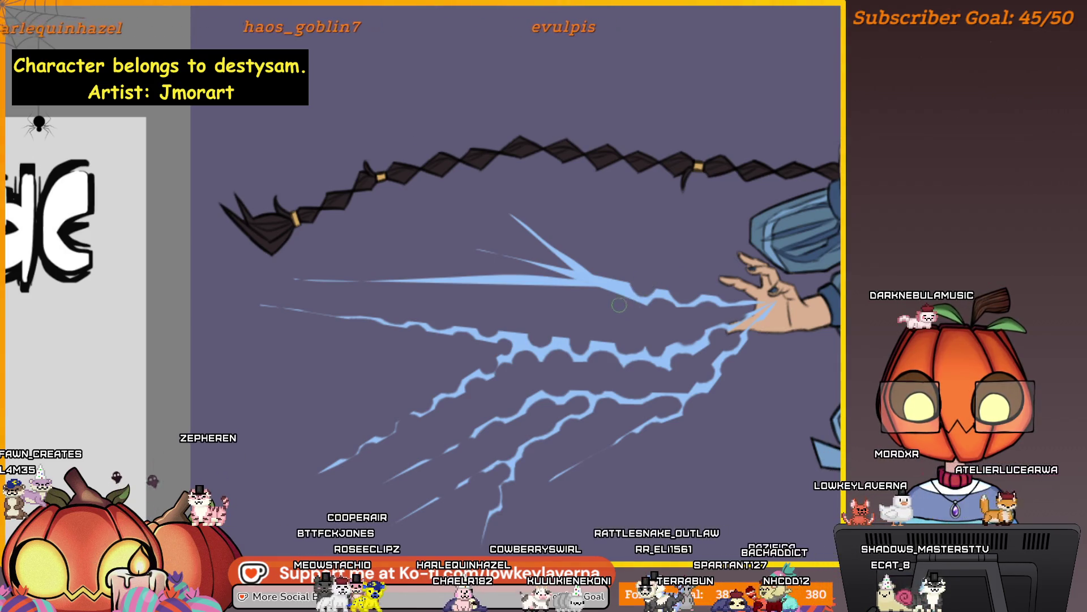
pyautogui.moveTo(593, 238)
pyautogui.mouseDown()
pyautogui.moveTo(613, 252)
pyautogui.moveTo(627, 309)
pyautogui.moveTo(642, 265)
pyautogui.mouseUp()
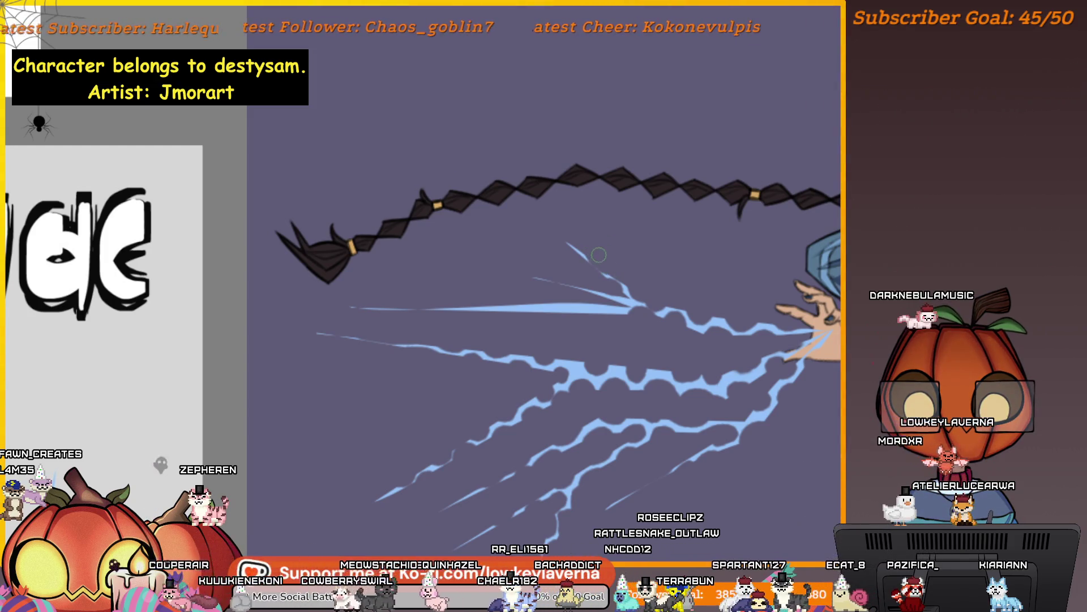
pyautogui.moveTo(578, 262)
pyautogui.mouseDown()
pyautogui.moveTo(632, 250)
pyautogui.moveTo(683, 266)
pyautogui.mouseUp()
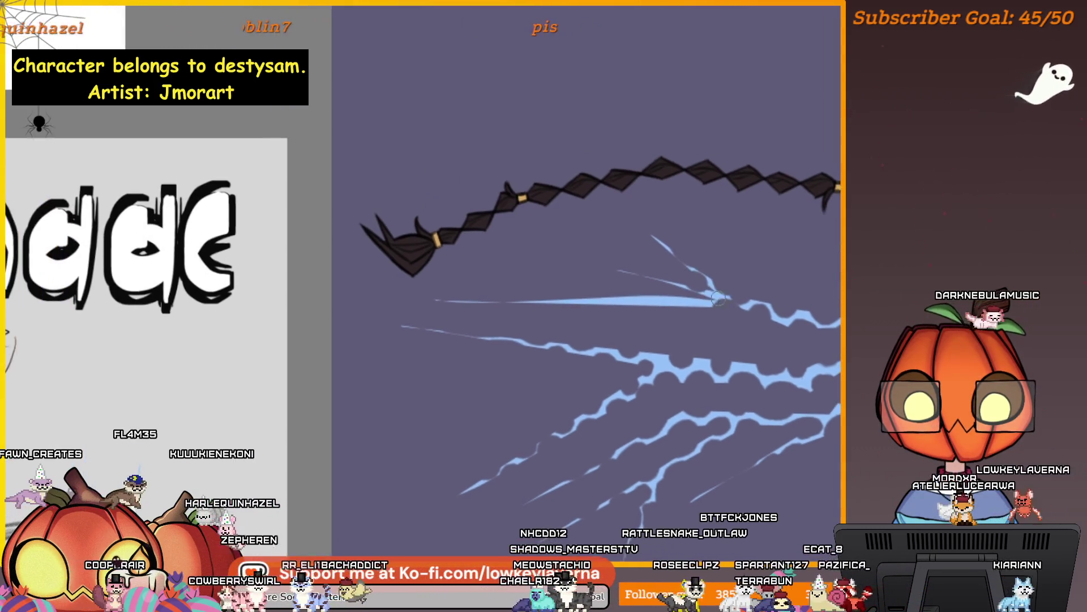
pyautogui.moveTo(699, 318)
pyautogui.mouseDown()
pyautogui.moveTo(711, 296)
pyautogui.moveTo(735, 314)
pyautogui.mouseUp()
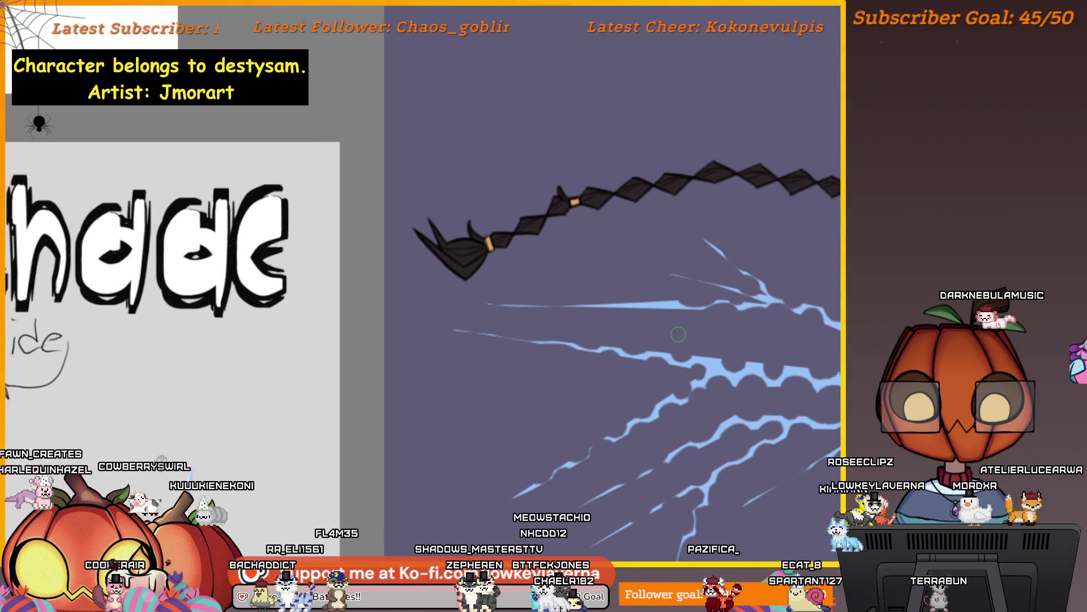
pyautogui.moveTo(678, 330); pyautogui.dragTo(708, 318)
pyautogui.moveTo(826, 278); pyautogui.dragTo(797, 278)
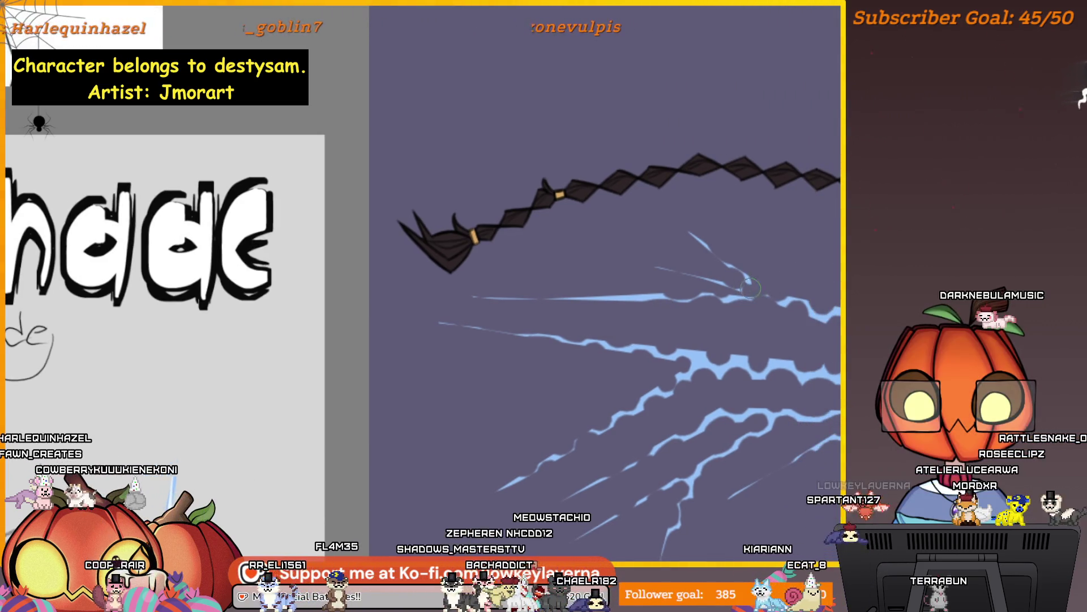
pyautogui.scroll(-3, 811, 251)
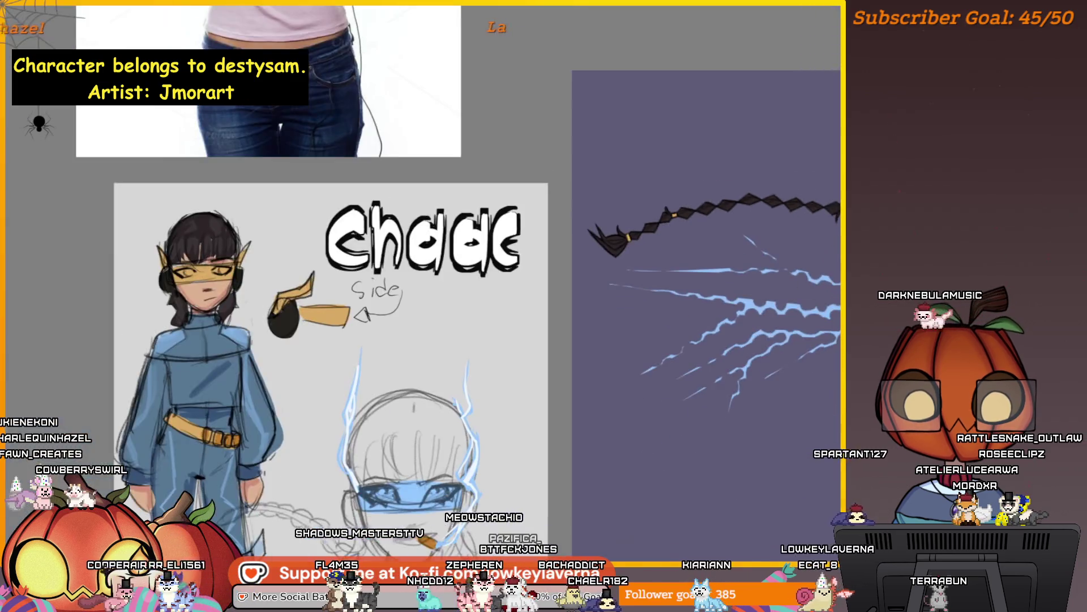
# Resize the lightning, narrowing it from its right side, and confirm the transform
pyautogui.press('m')
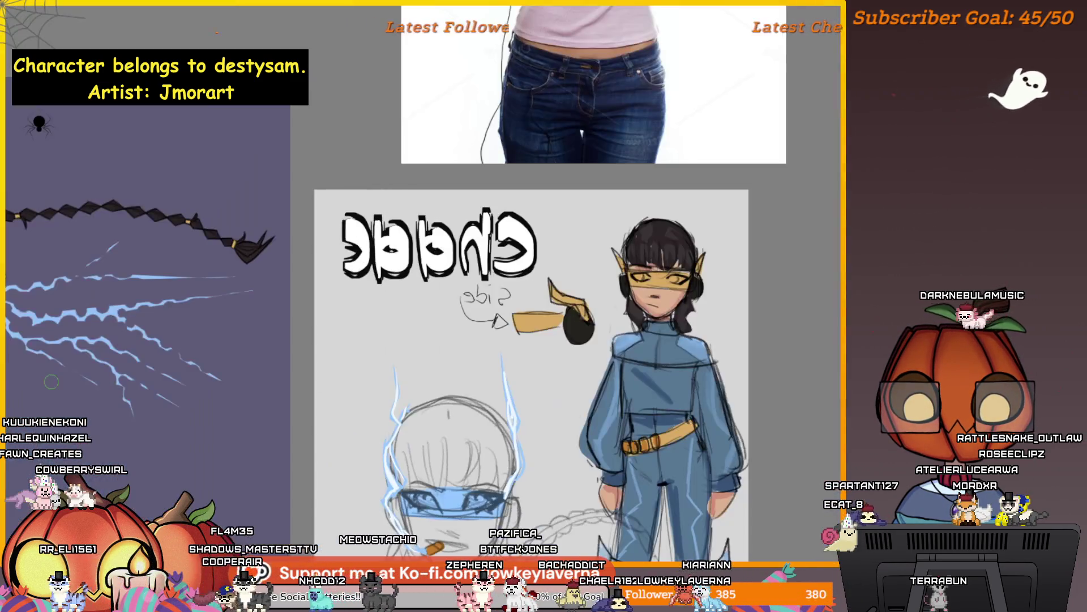
pyautogui.moveTo(249, 391); pyautogui.dragTo(713, 373)
pyautogui.scroll(3, 599, 310)
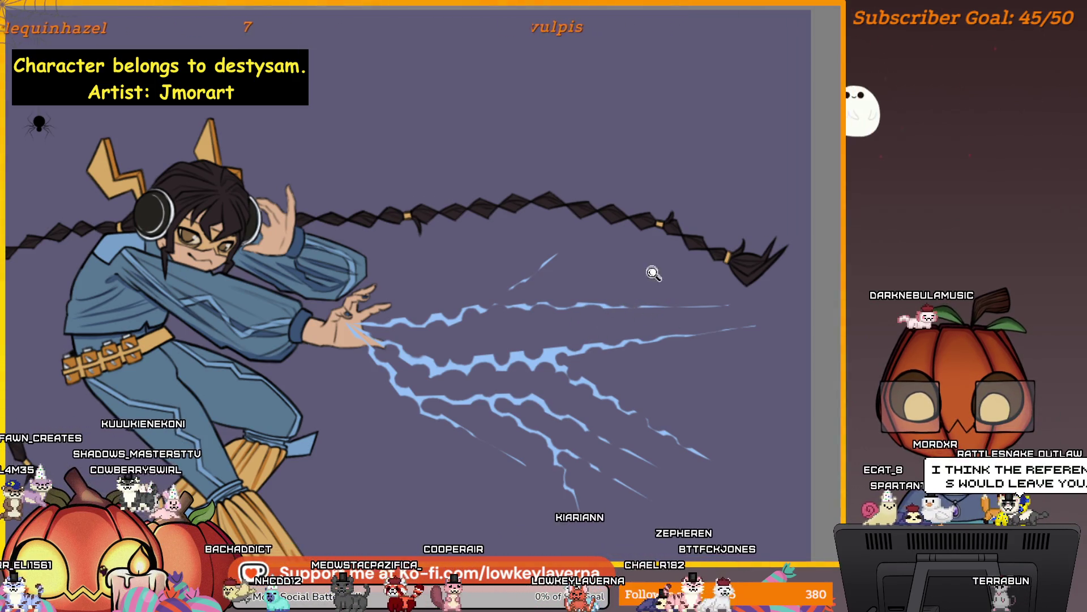
pyautogui.scroll(-3, 654, 273)
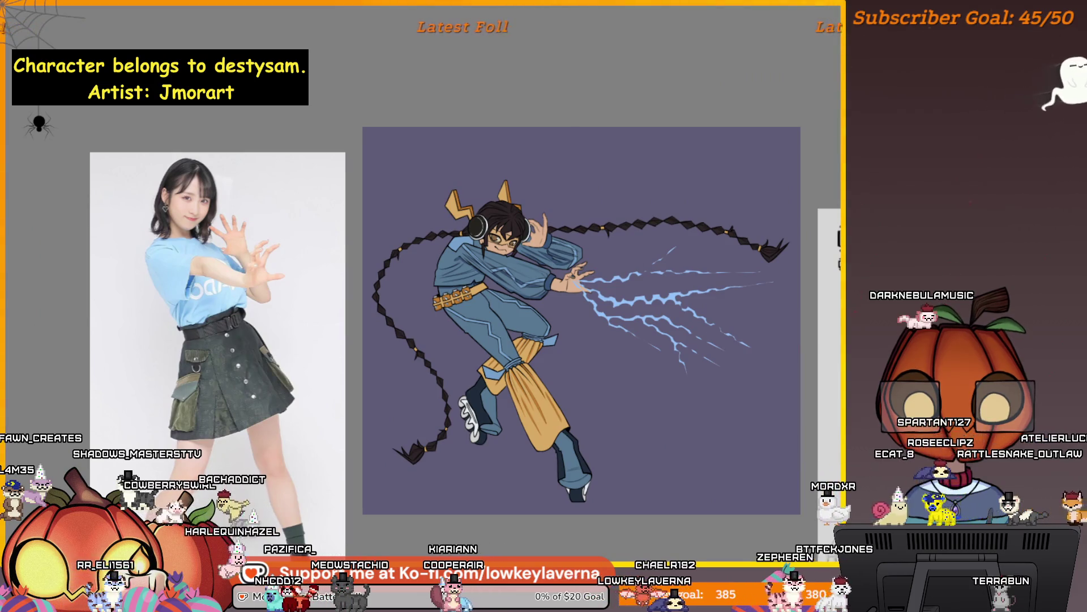
pyautogui.moveTo(774, 376); pyautogui.dragTo(787, 407)
pyautogui.moveTo(786, 330); pyautogui.dragTo(768, 328)
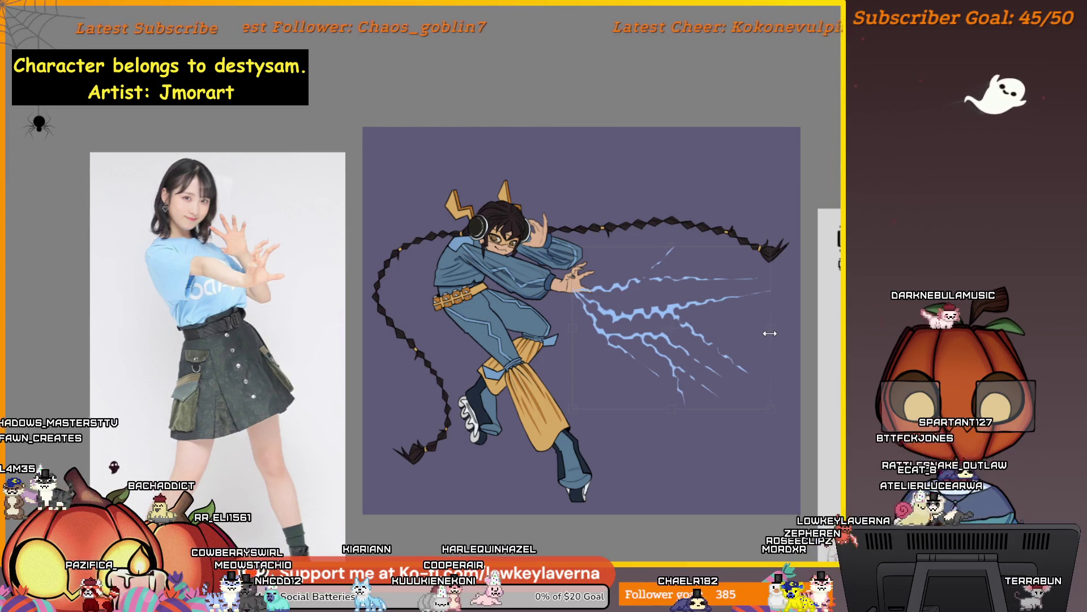
pyautogui.moveTo(731, 364); pyautogui.dragTo(726, 356)
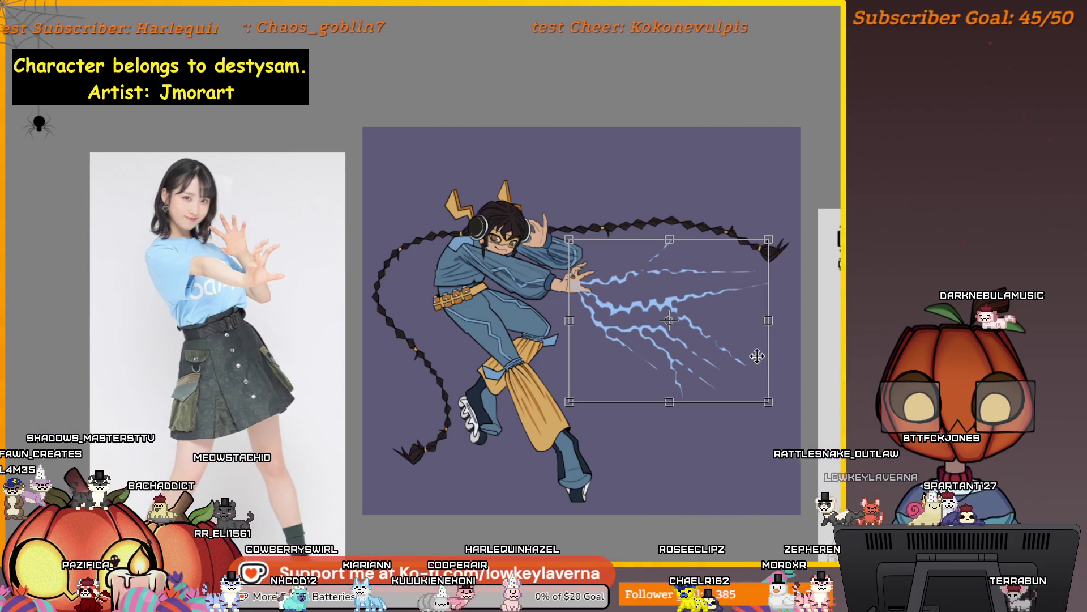
pyautogui.press('Return')
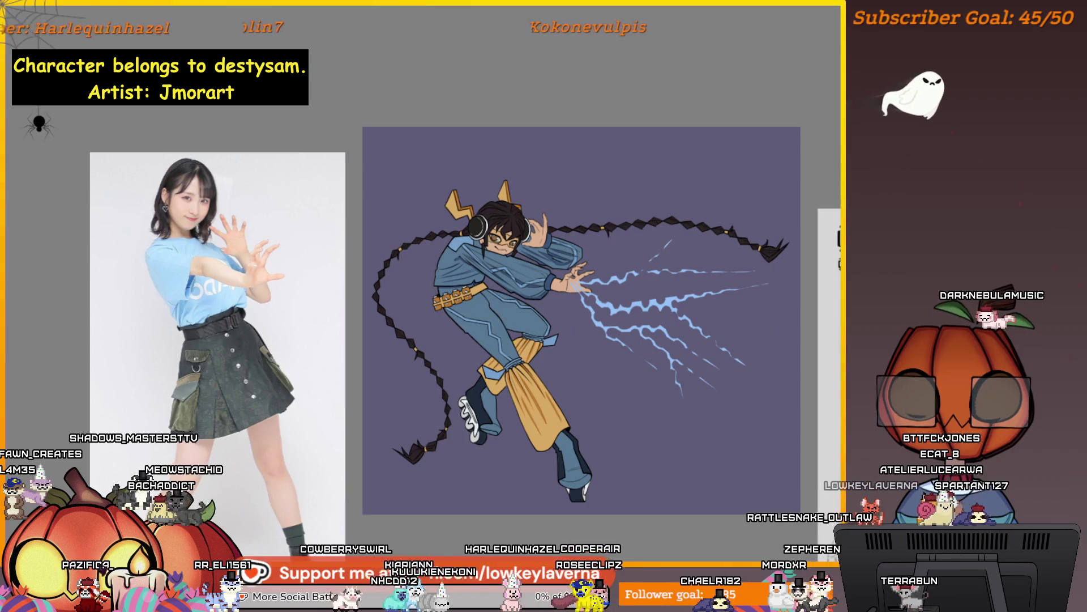
# Transform the lightning again and mirror it horizontally
pyautogui.keyDown('ctrl'); pyautogui.click(693, 289); pyautogui.keyUp('ctrl')
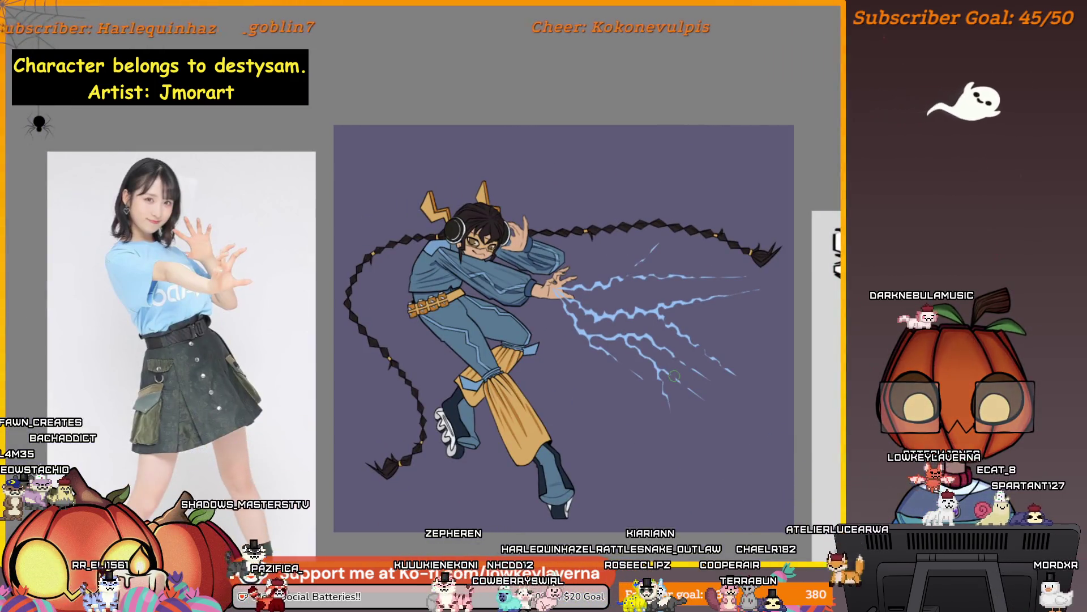
pyautogui.hotkey('ctrl', 't')
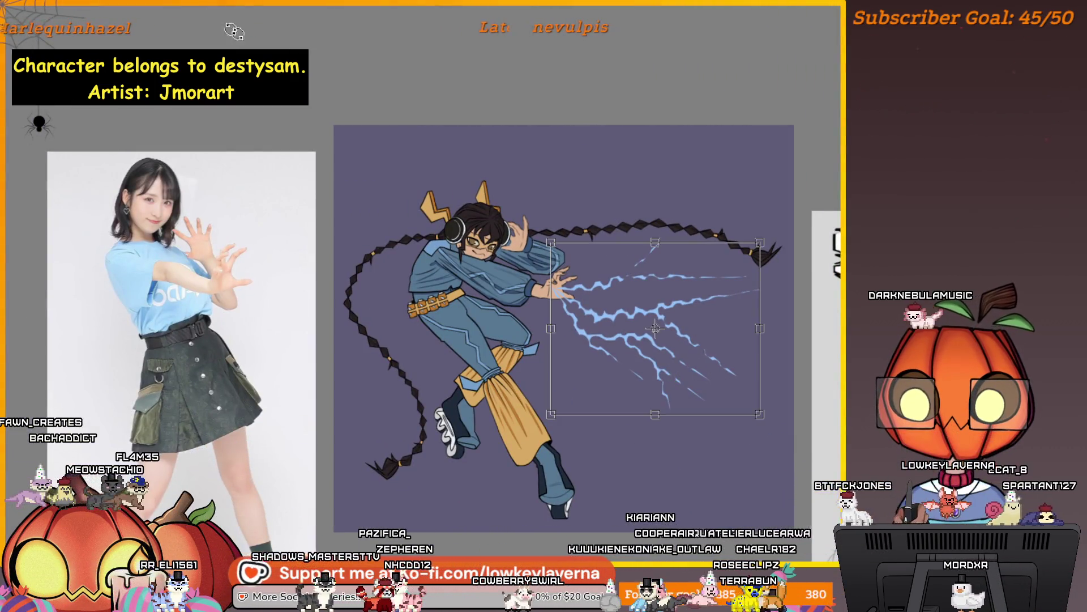
pyautogui.rightClick(776, 341)
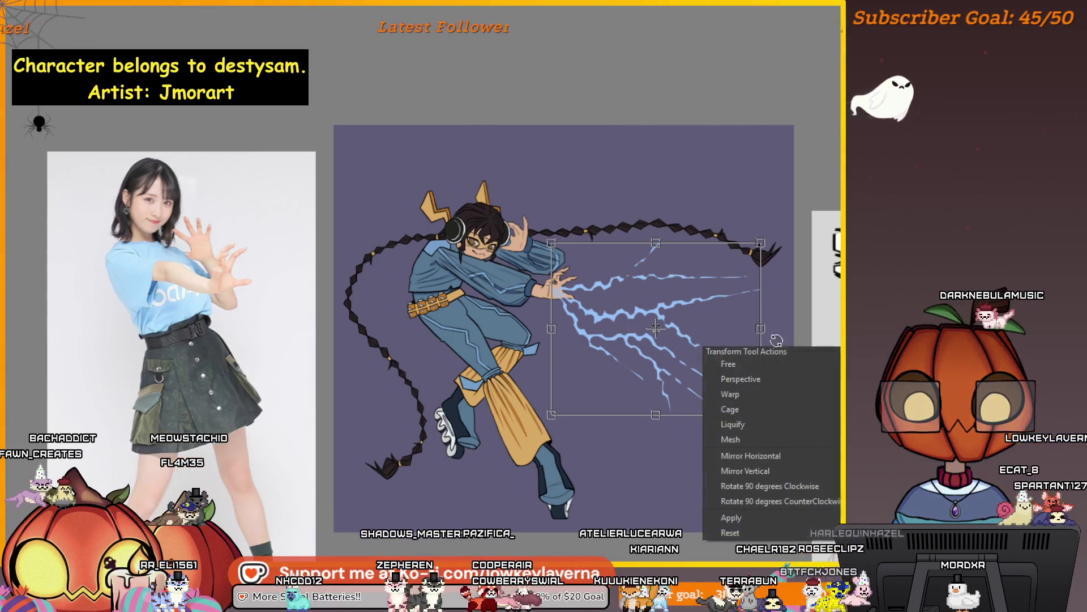
pyautogui.click(766, 455)
pyautogui.press('Return')
# Rotate the flipped bolts clockwise, mirror them vertically, and lay them roughly horizontal
pyautogui.moveTo(679, 258); pyautogui.dragTo(686, 302)
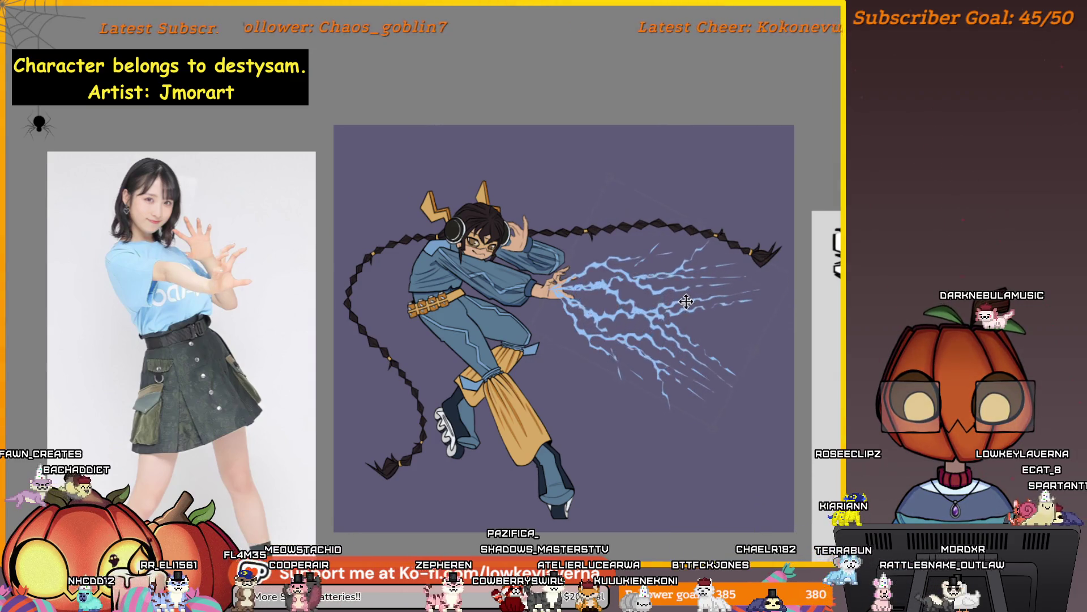
pyautogui.moveTo(790, 403)
pyautogui.mouseDown()
pyautogui.moveTo(735, 463)
pyautogui.moveTo(688, 404)
pyautogui.mouseUp()
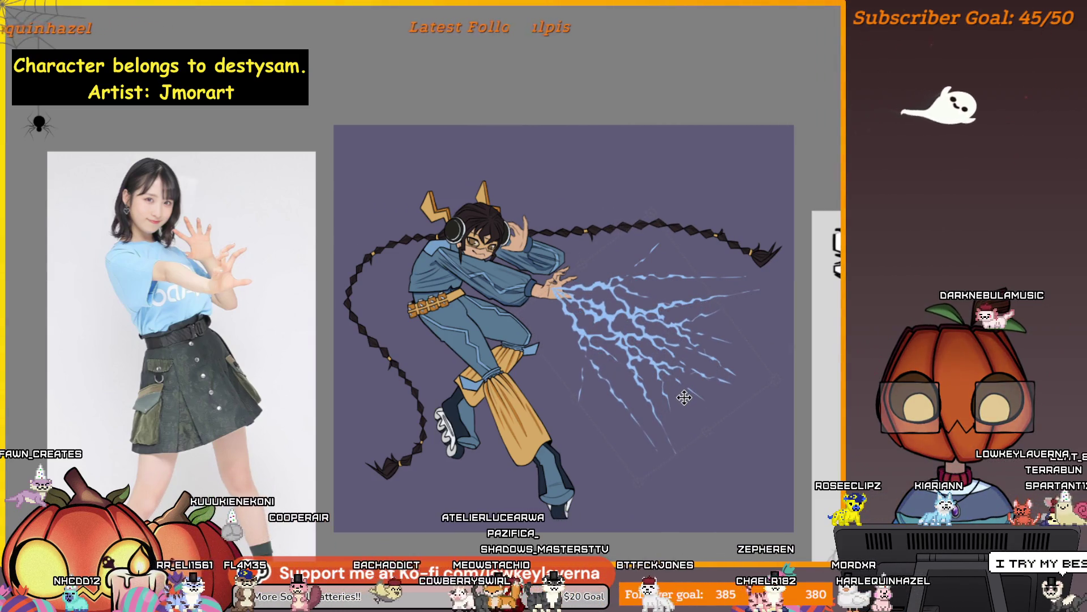
pyautogui.rightClick(711, 372)
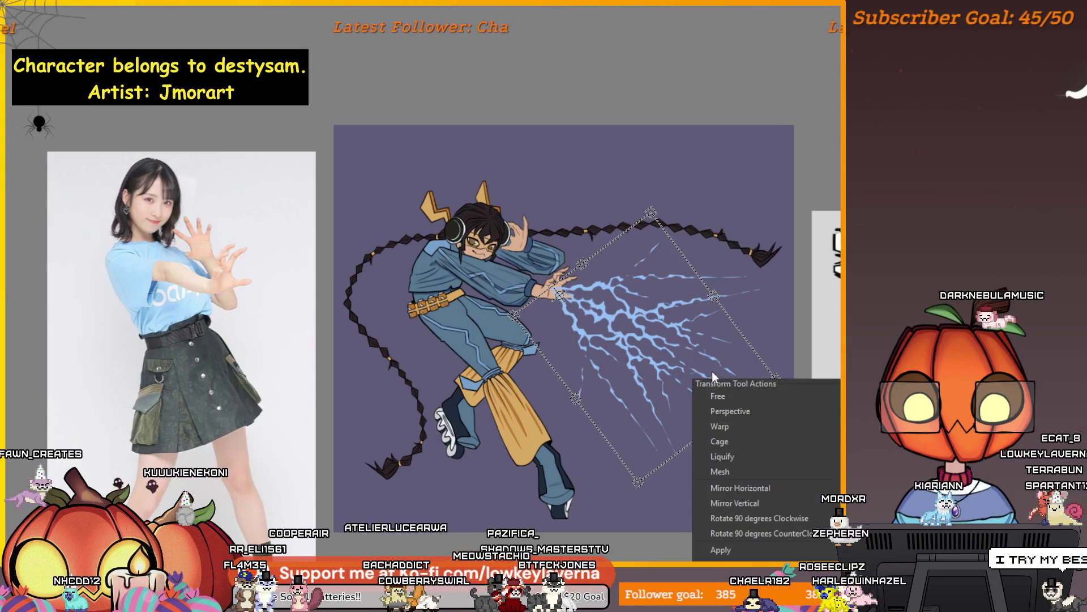
pyautogui.click(759, 496)
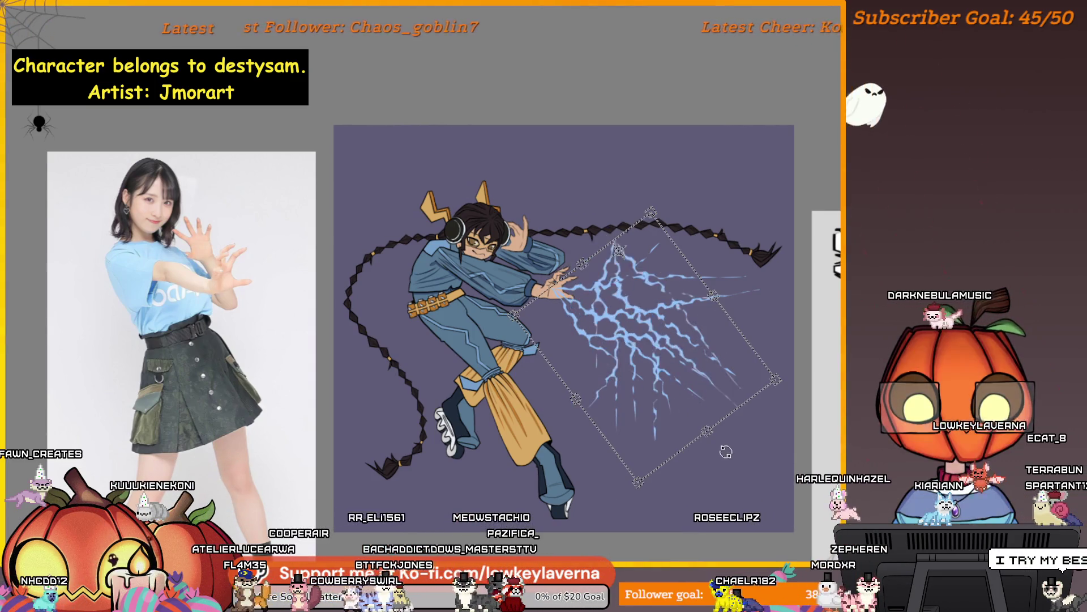
pyautogui.moveTo(726, 451); pyautogui.dragTo(746, 468)
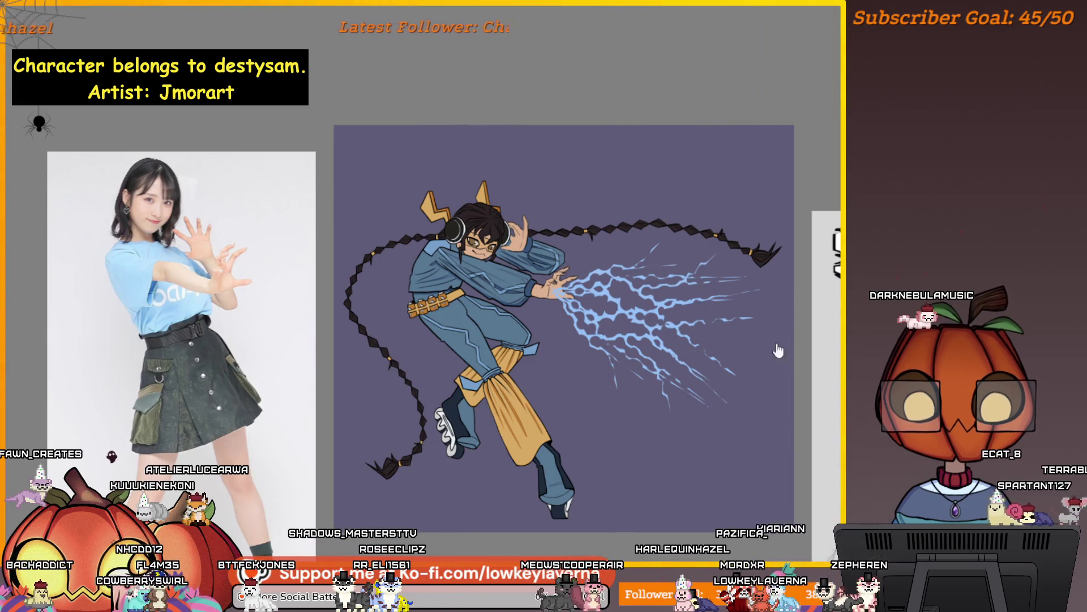
# Brighten and thicken the lightning near the hand with a glowing stroke
pyautogui.scroll(-2, 778, 351)
pyautogui.scroll(2, 742, 397)
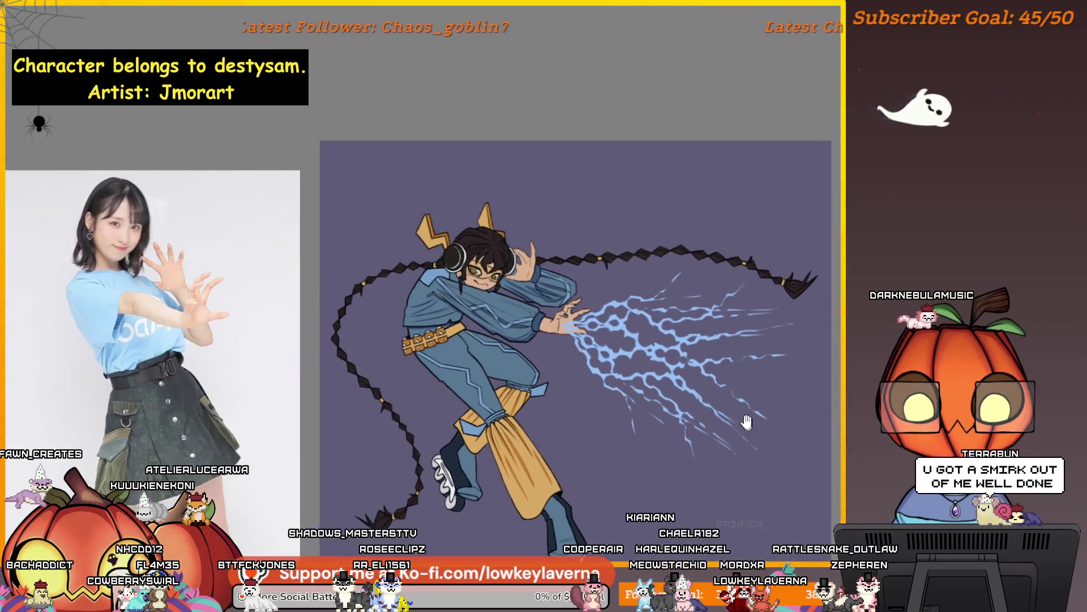
pyautogui.scroll(1, 793, 412)
pyautogui.moveTo(592, 291)
pyautogui.mouseDown()
pyautogui.moveTo(771, 343)
pyautogui.moveTo(747, 359)
pyautogui.mouseUp()
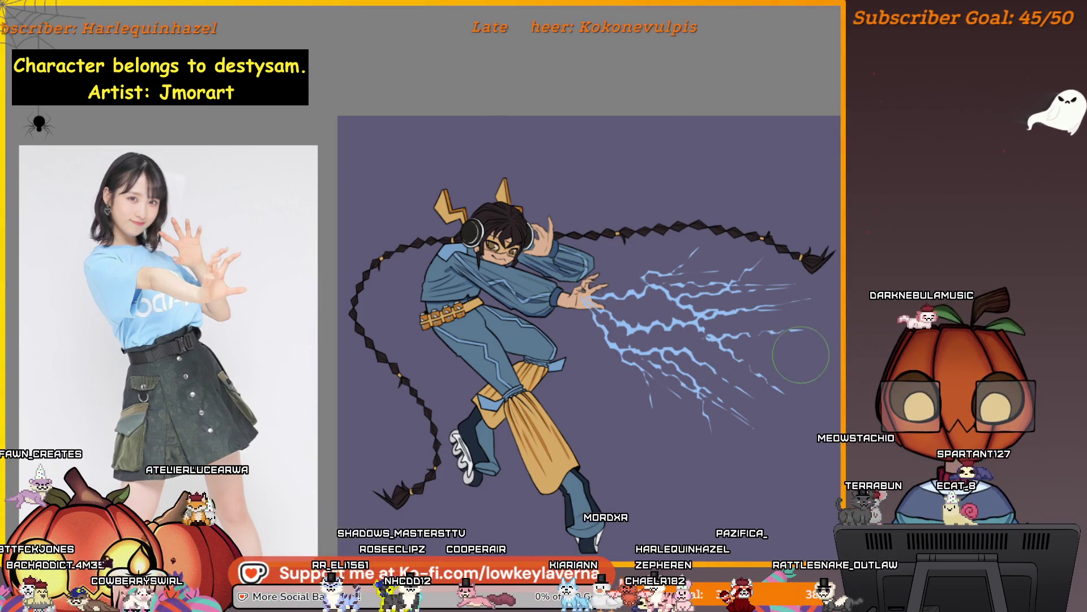
pyautogui.moveTo(678, 310); pyautogui.dragTo(673, 324)
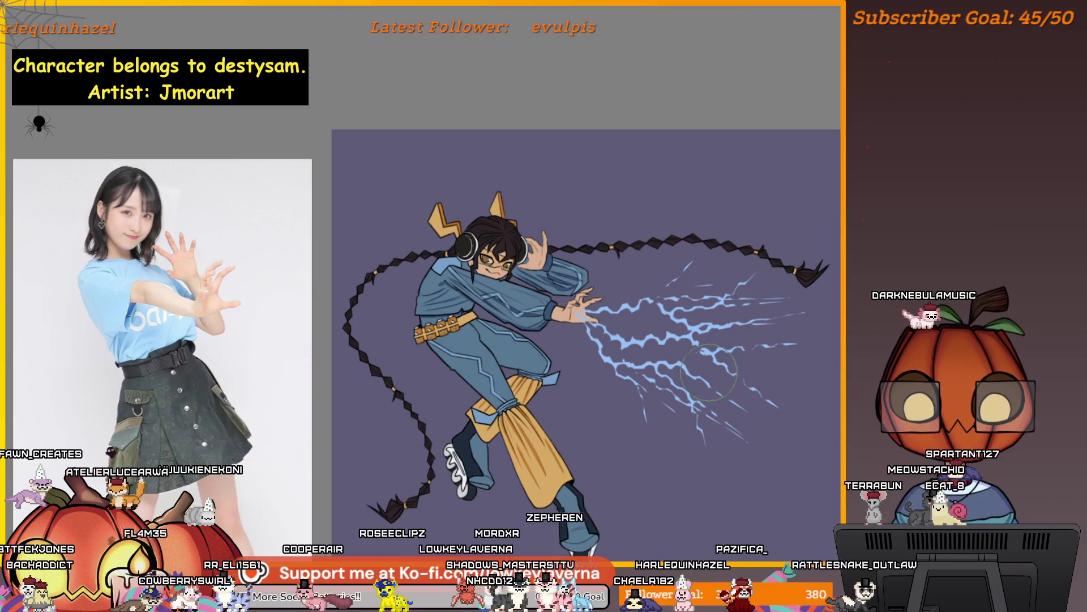
# Add another glowing stroke over the hand lightning, then mirror the view to check
pyautogui.scroll(-2, 737, 387)
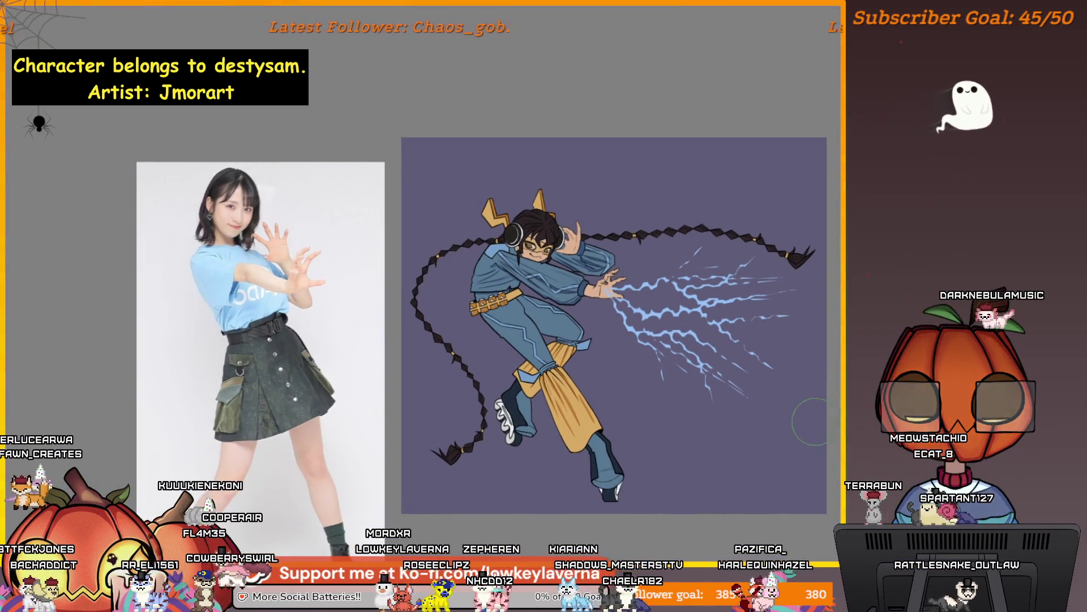
pyautogui.moveTo(781, 405); pyautogui.dragTo(795, 415)
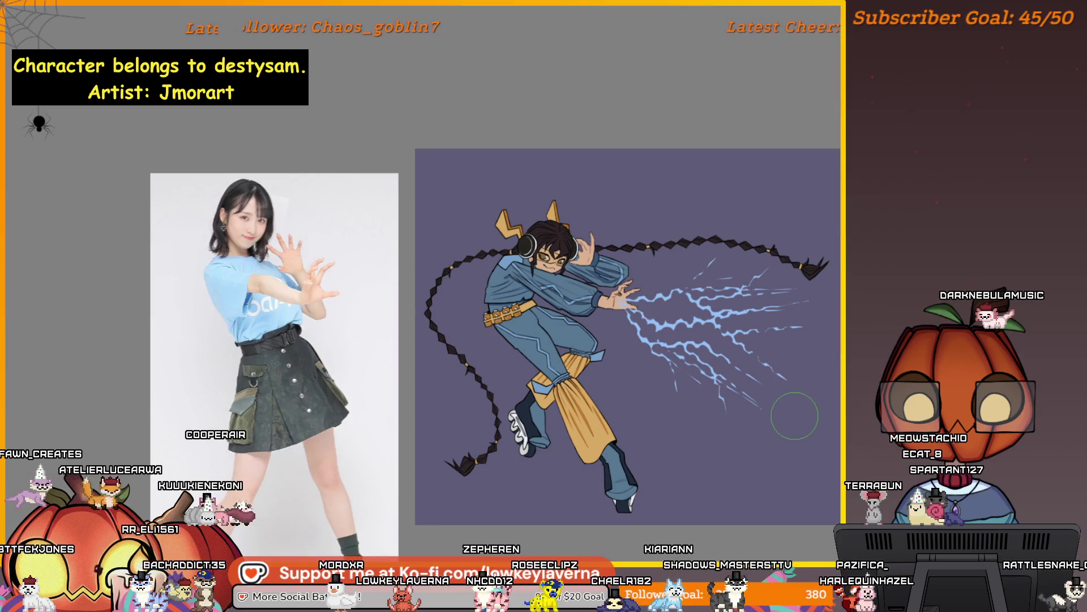
pyautogui.scroll(2, 808, 376)
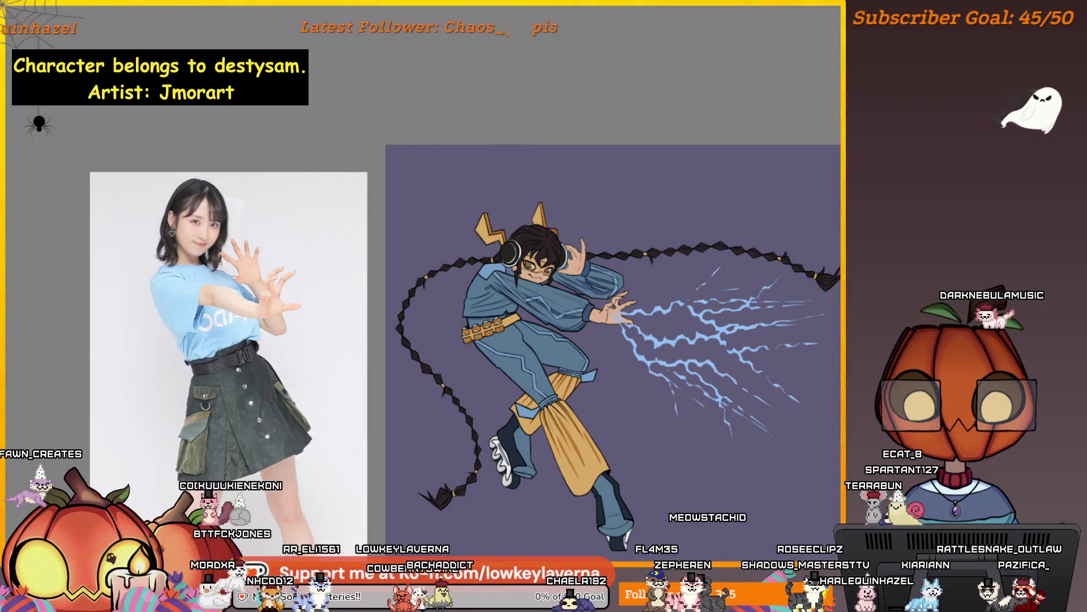
pyautogui.moveTo(750, 481); pyautogui.dragTo(835, 418)
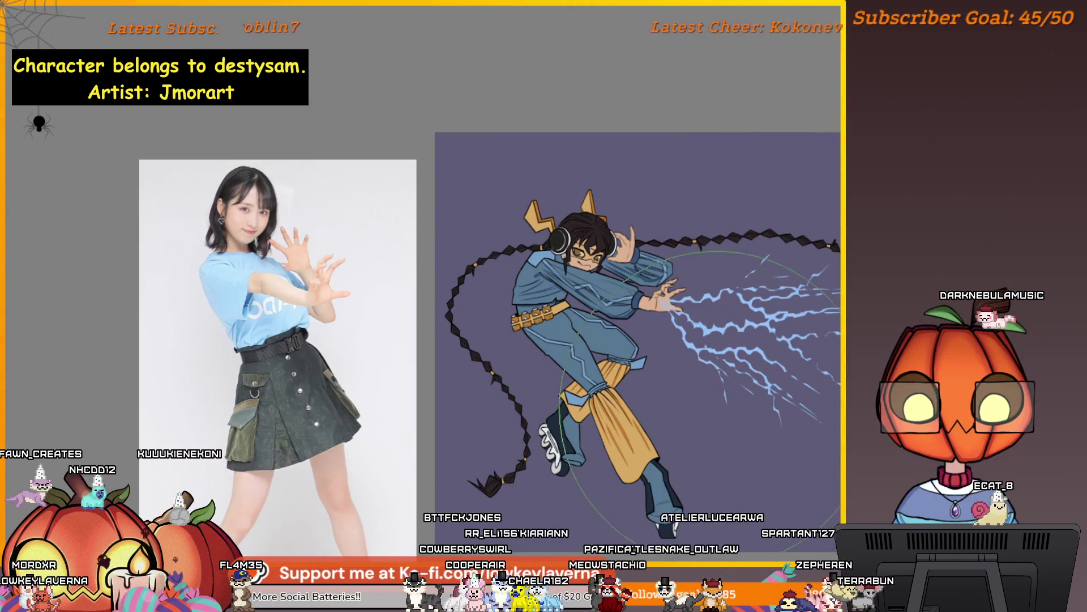
pyautogui.moveTo(742, 300)
pyautogui.mouseDown()
pyautogui.moveTo(793, 320)
pyautogui.moveTo(810, 348)
pyautogui.mouseUp()
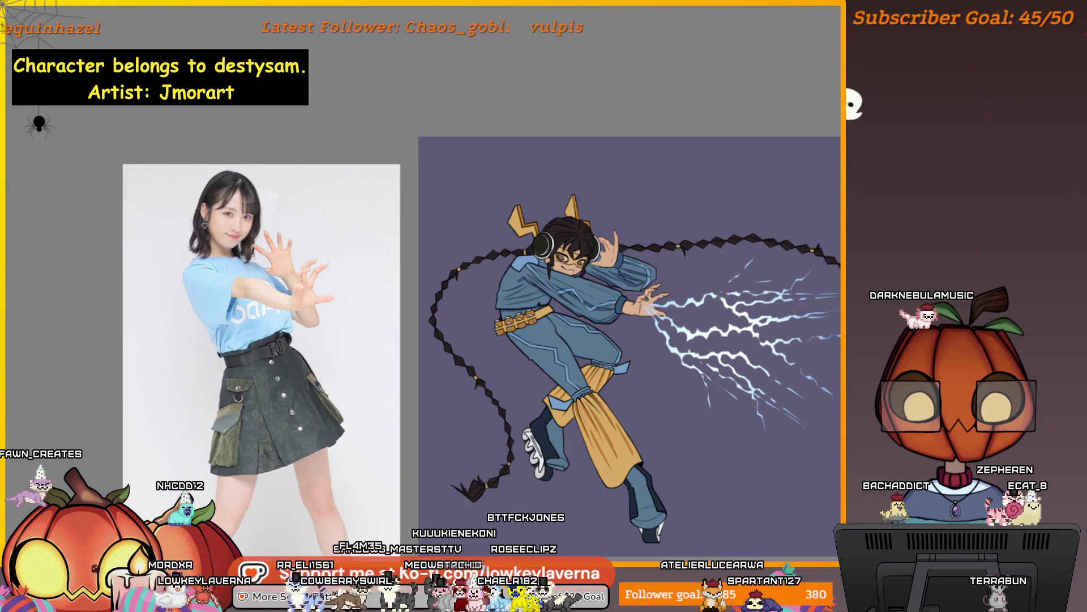
pyautogui.moveTo(815, 419); pyautogui.dragTo(819, 402)
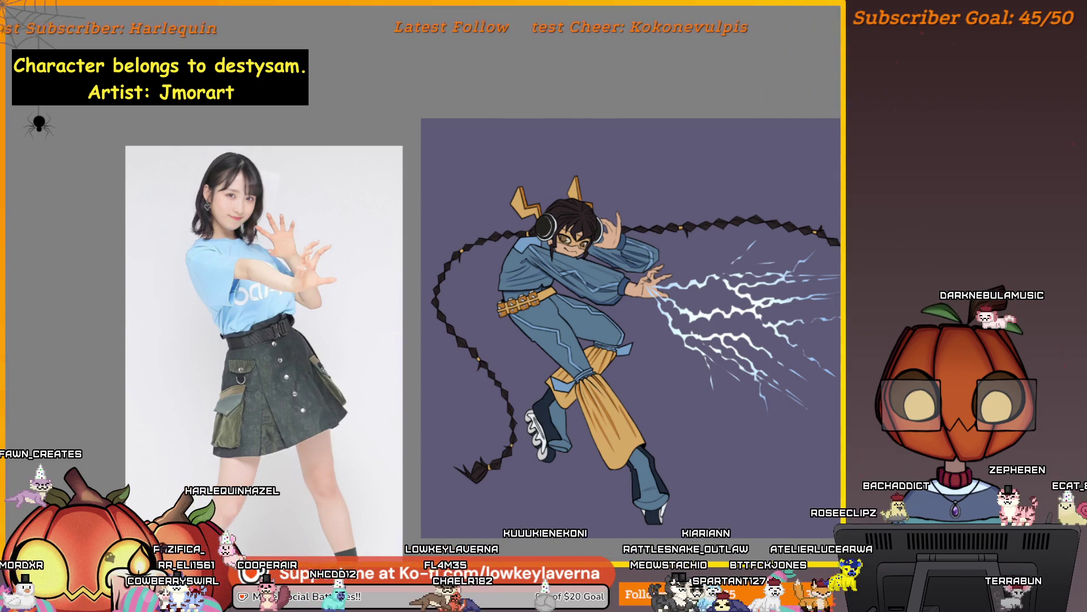
pyautogui.press('m')
pyautogui.scroll(1, 622, 387)
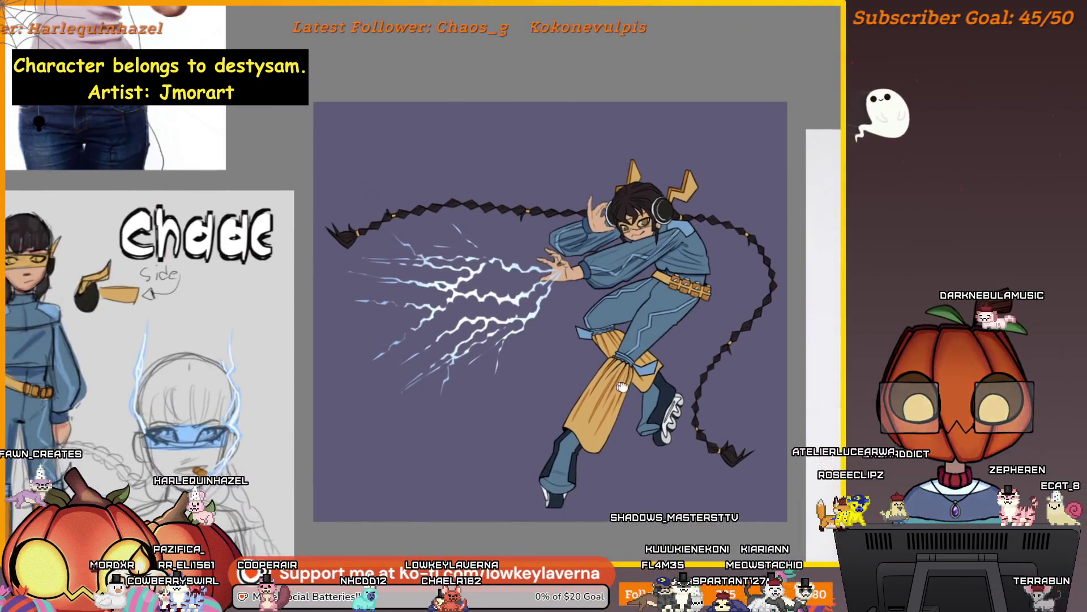
pyautogui.moveTo(622, 386); pyautogui.dragTo(683, 389)
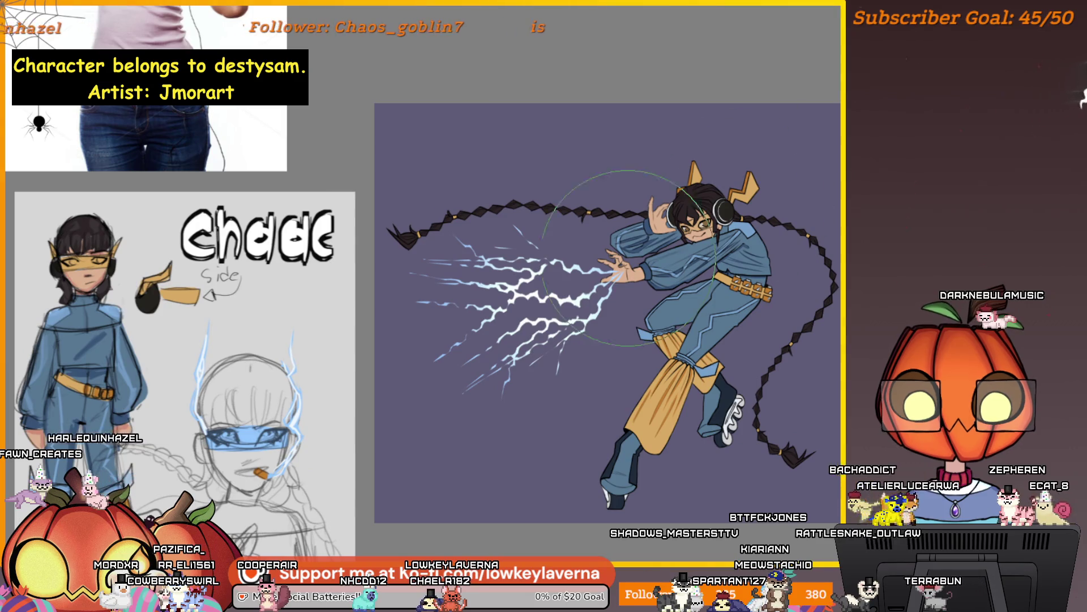
pyautogui.moveTo(629, 258); pyautogui.dragTo(544, 312)
pyautogui.moveTo(628, 334); pyautogui.dragTo(669, 347)
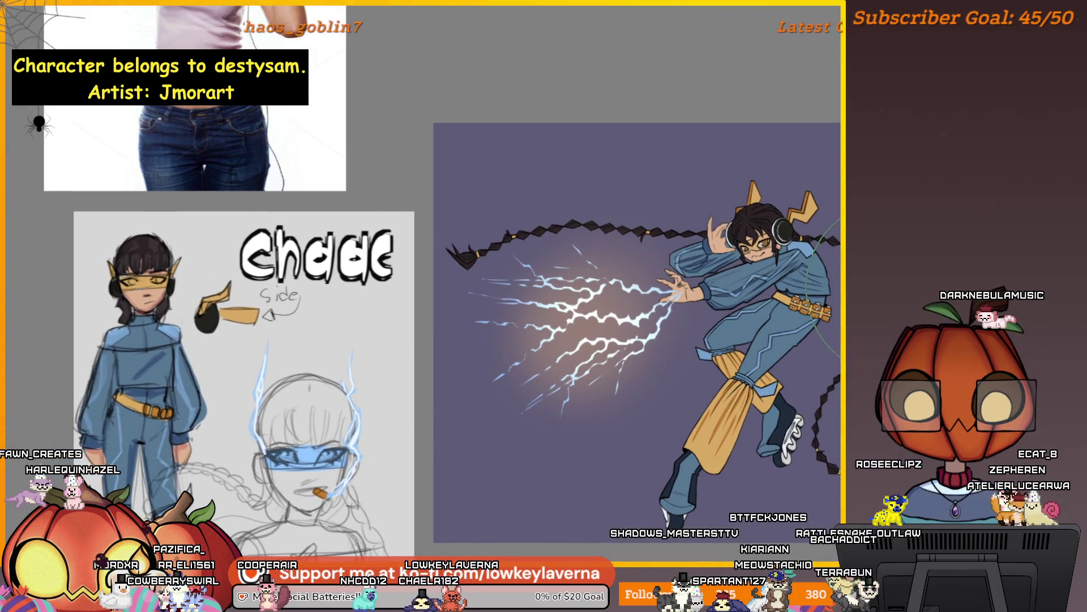
pyautogui.hotkey('ctrl', 'z')
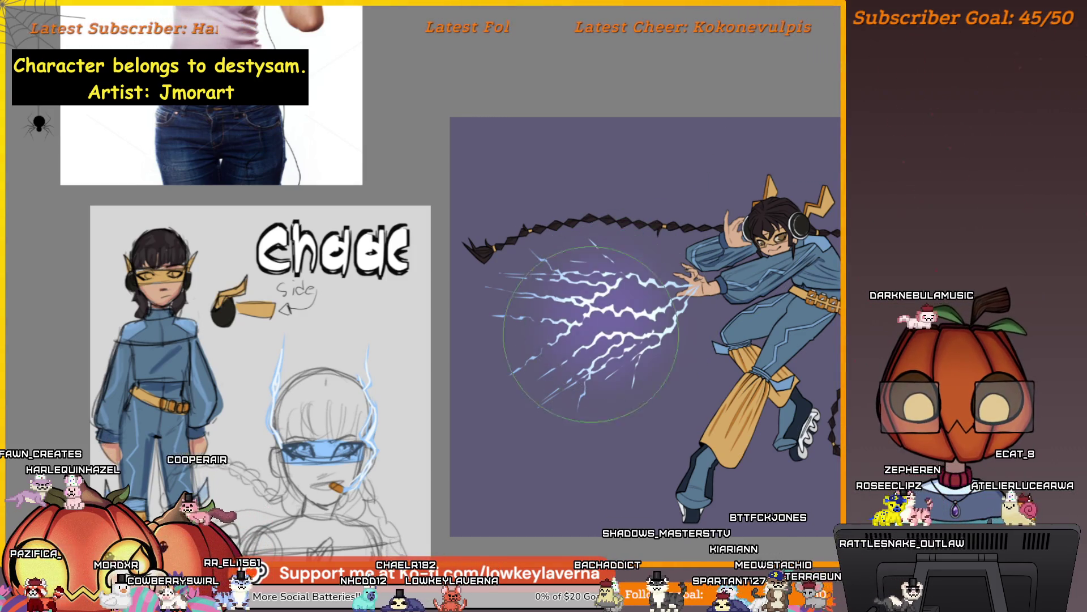
pyautogui.moveTo(614, 318); pyautogui.dragTo(646, 313)
pyautogui.hotkey('ctrl', 'z')
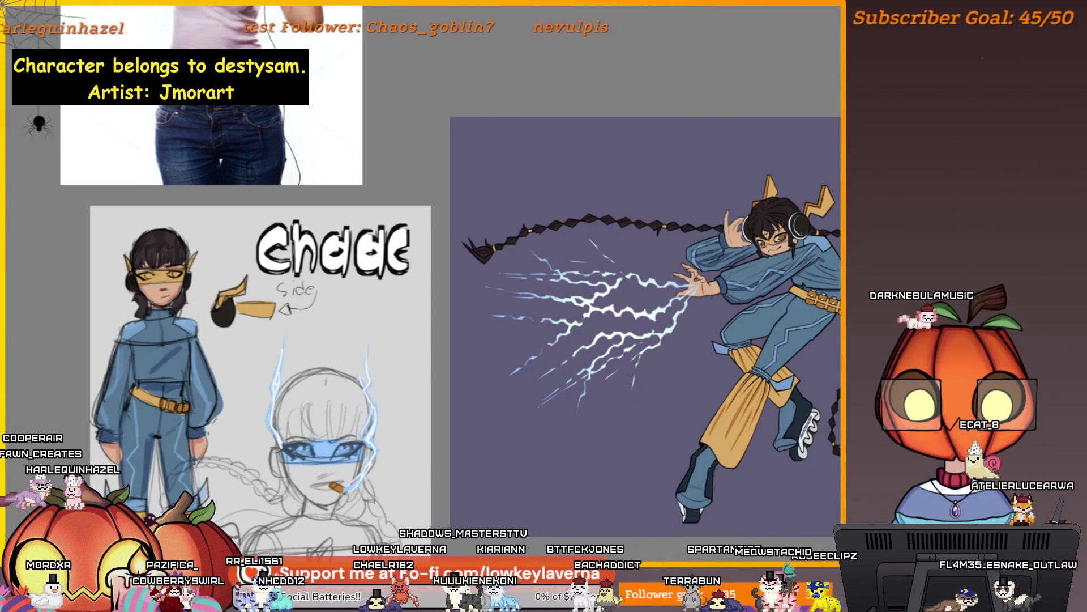
pyautogui.hotkey('ctrl', 'z')
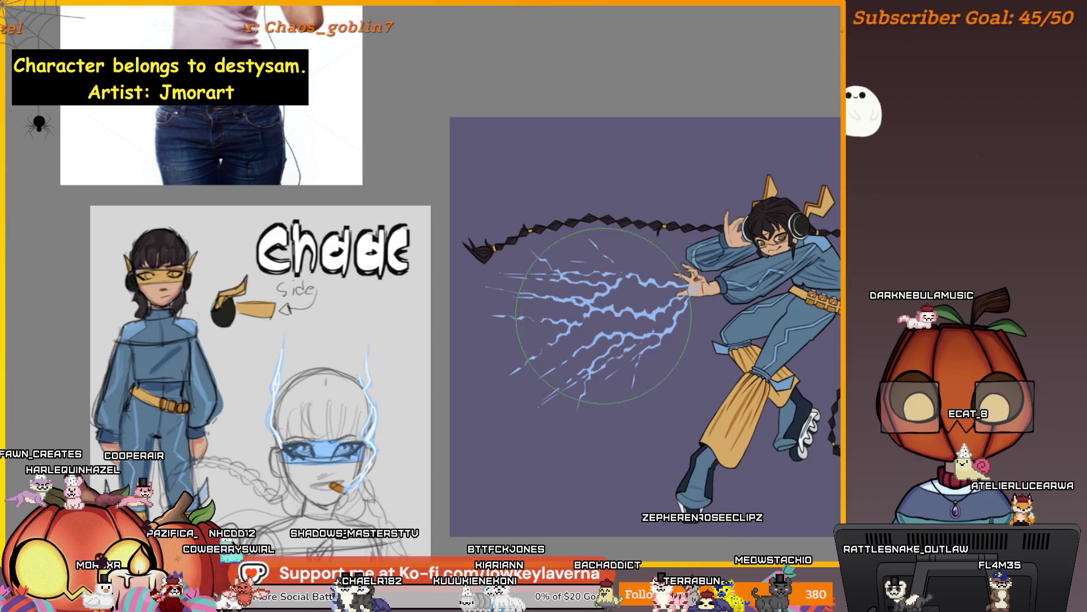
pyautogui.moveTo(703, 321); pyautogui.dragTo(756, 334)
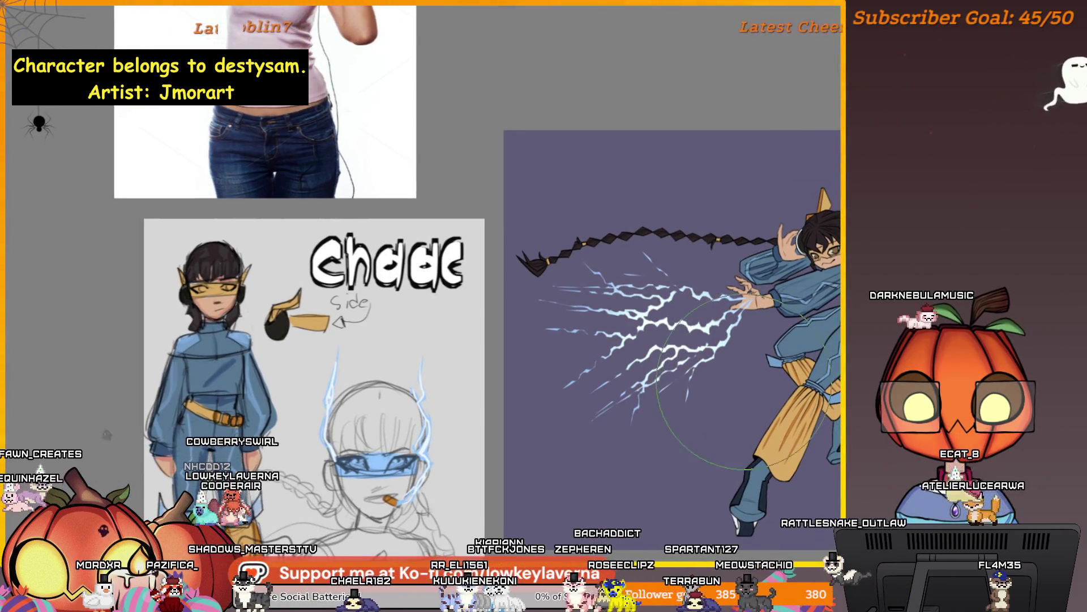
pyautogui.hotkey('ctrl', 'z')
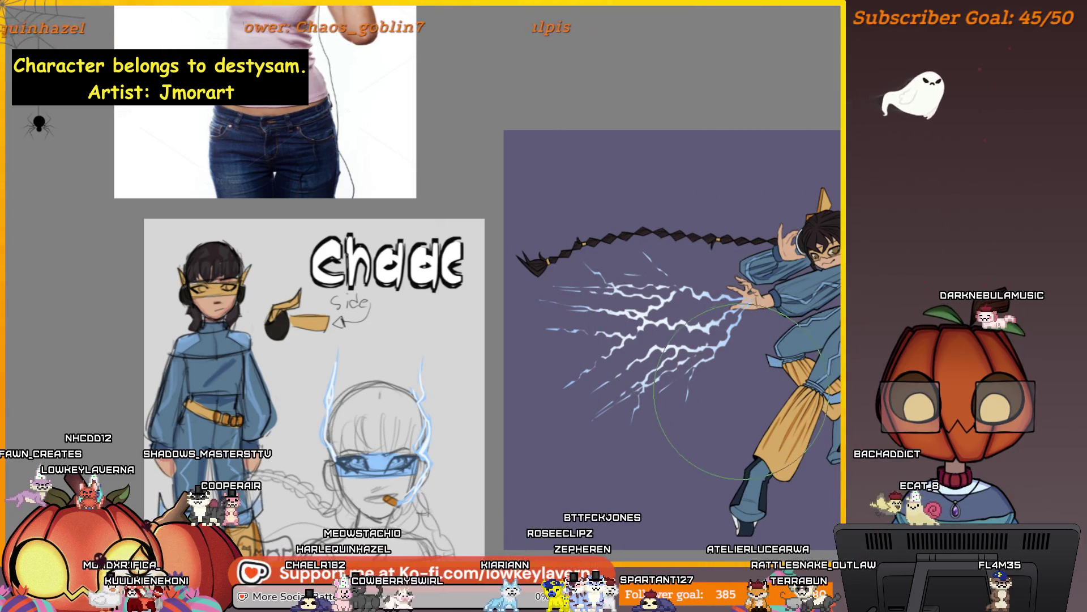
pyautogui.moveTo(853, 501)
pyautogui.mouseDown()
pyautogui.moveTo(800, 481)
pyautogui.moveTo(730, 478)
pyautogui.moveTo(795, 482)
pyautogui.mouseUp()
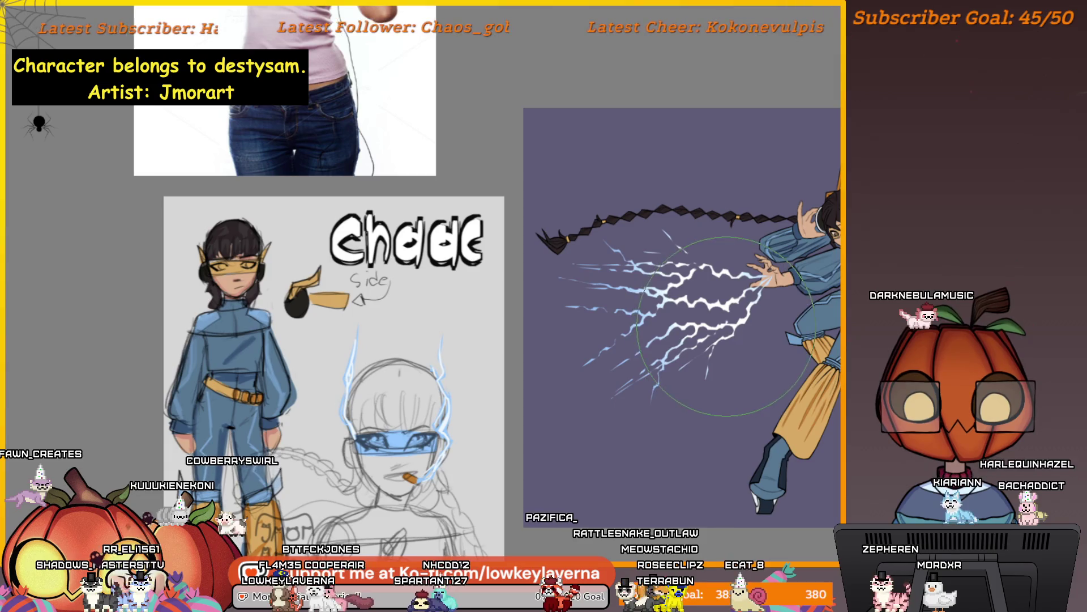
# Zoom and pan to reframe the view on the character's planted boot
pyautogui.scroll(-3, 784, 431)
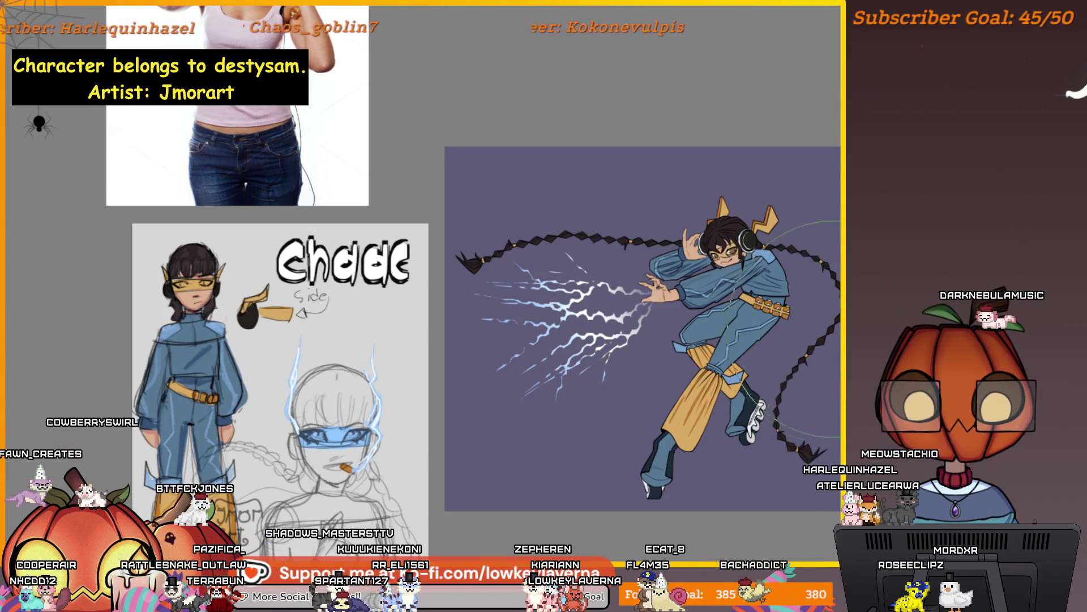
pyautogui.scroll(2, 793, 340)
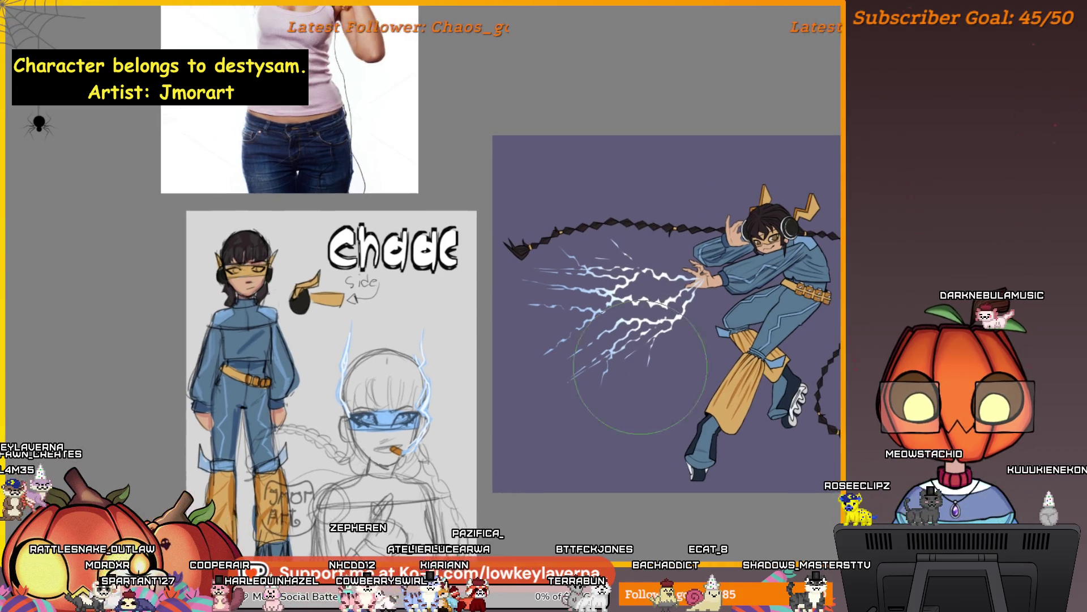
pyautogui.moveTo(749, 262); pyautogui.dragTo(815, 266)
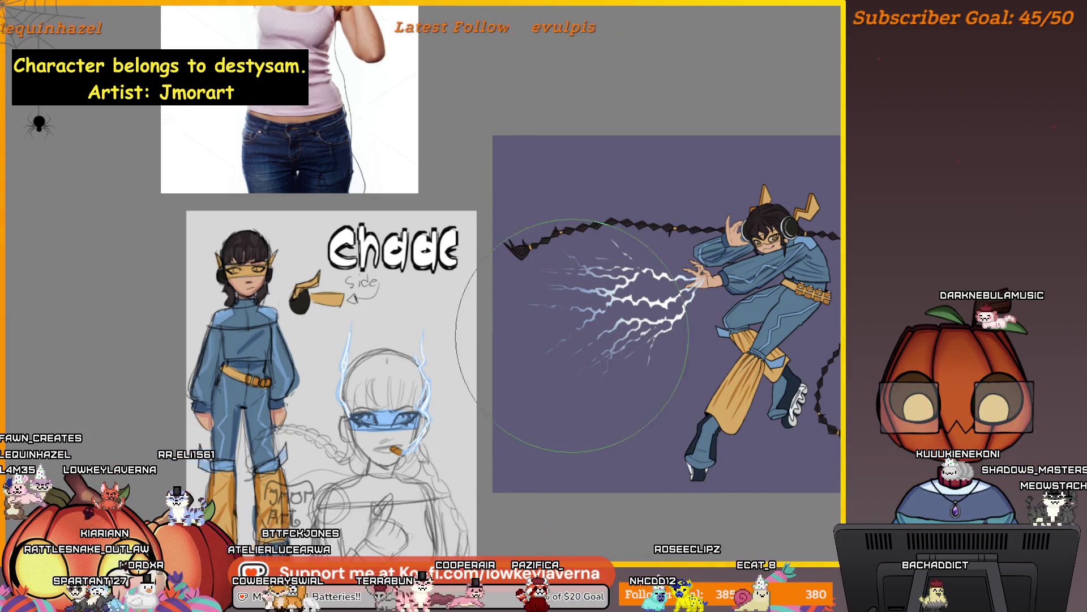
pyautogui.moveTo(775, 424); pyautogui.dragTo(741, 420)
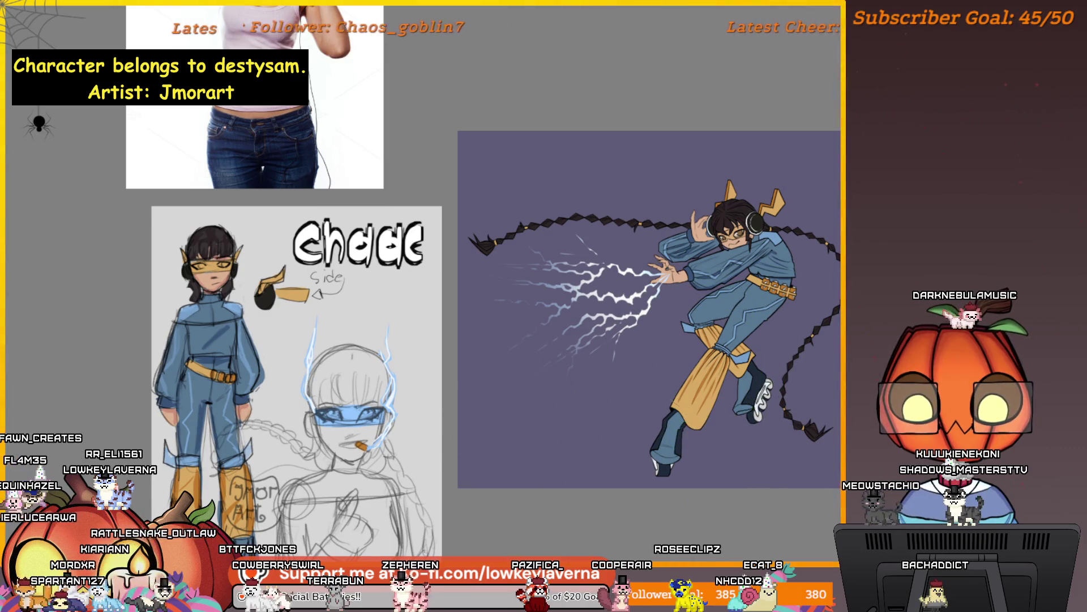
pyautogui.scroll(2, 652, 380)
pyautogui.moveTo(765, 407); pyautogui.dragTo(809, 384)
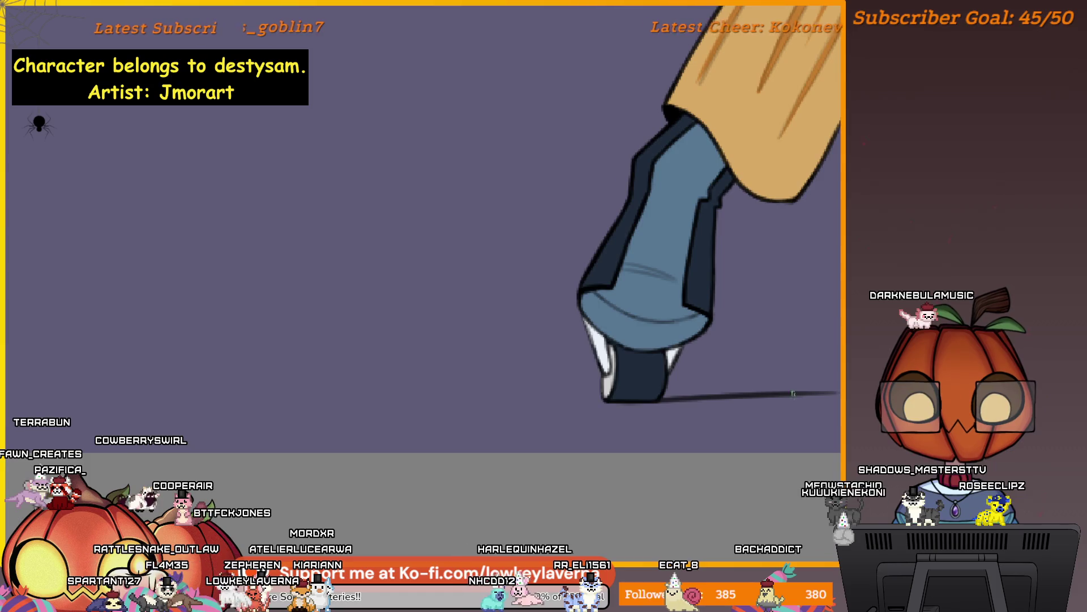
# Shrink the brush to a small size and zoom out to show the leg and foot area
pyautogui.moveTo(726, 408); pyautogui.dragTo(693, 377)
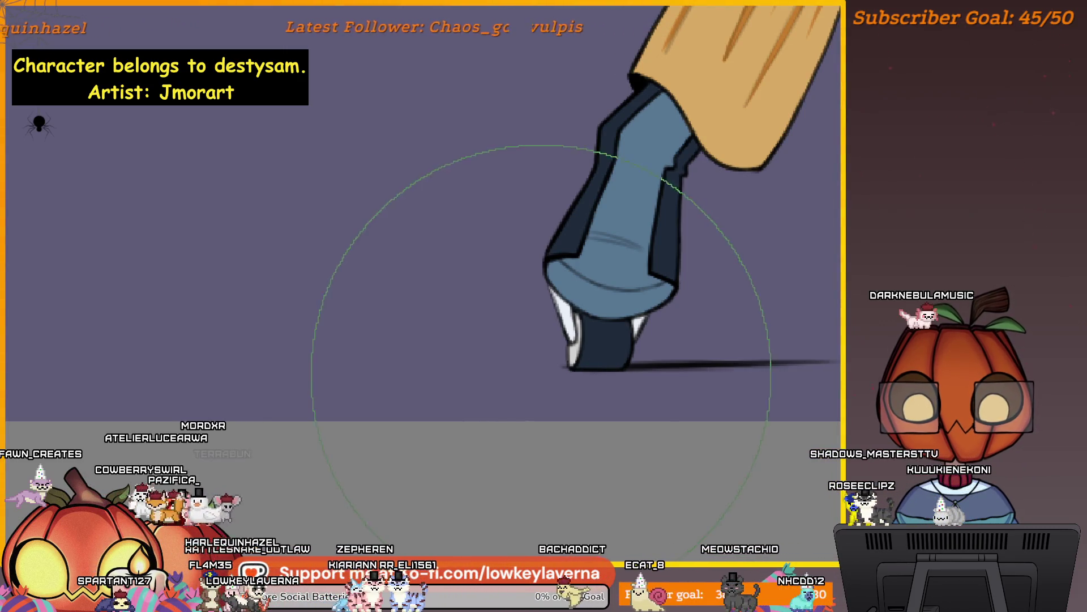
pyautogui.press('[')
pyautogui.press('[')
pyautogui.press('[')
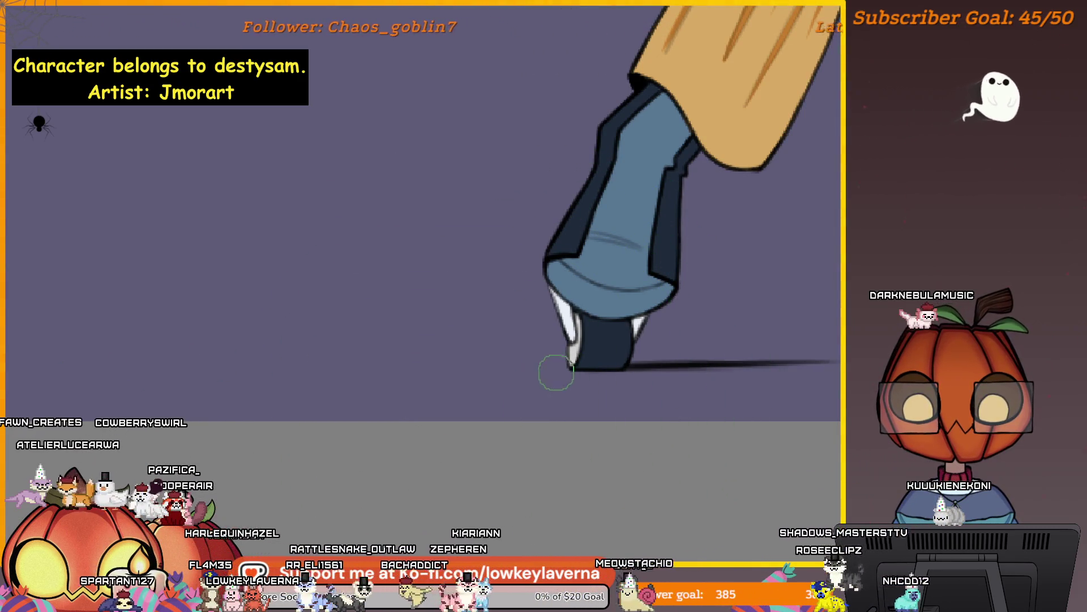
pyautogui.hotkey('ctrl', '-')
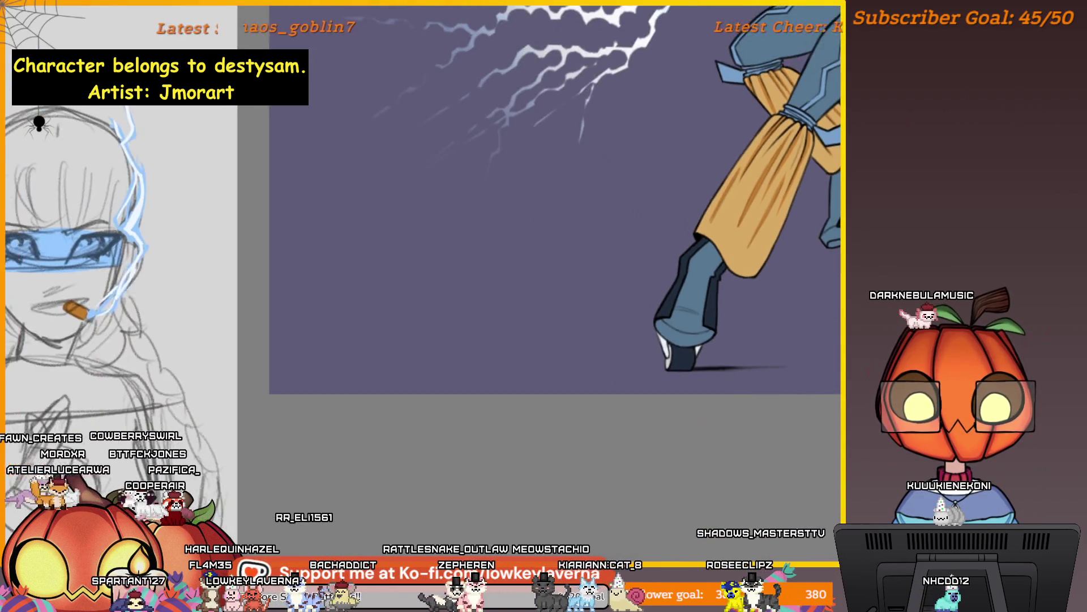
pyautogui.moveTo(755, 372); pyautogui.dragTo(691, 383)
pyautogui.hotkey('ctrl', '-')
pyautogui.hotkey('ctrl', '-')
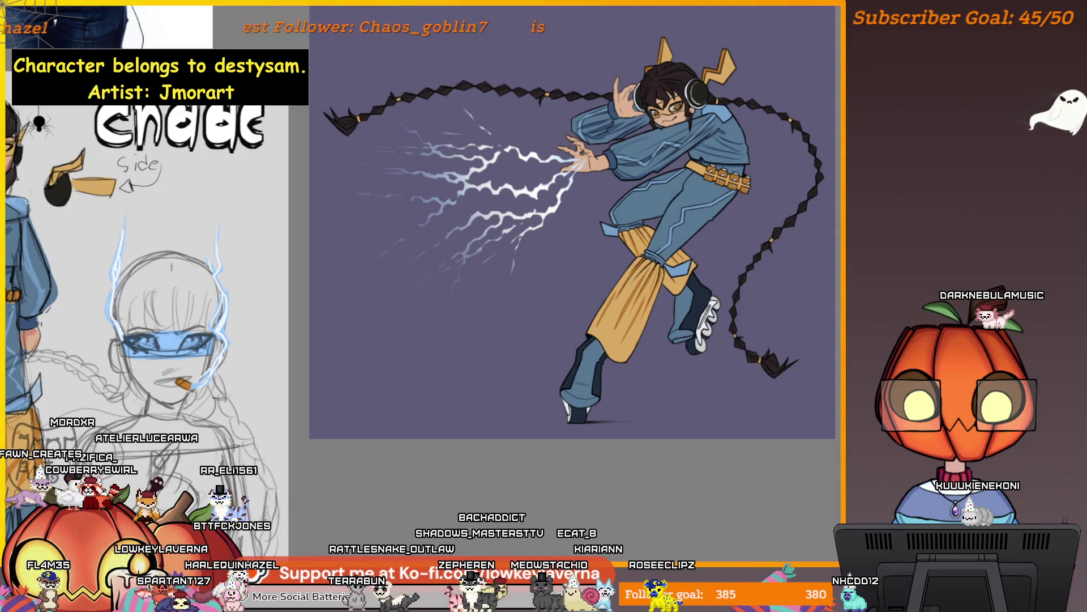
# Undo and redo repeatedly to compare the white and blue lightning versions
pyautogui.hotkey('ctrl', 'z')
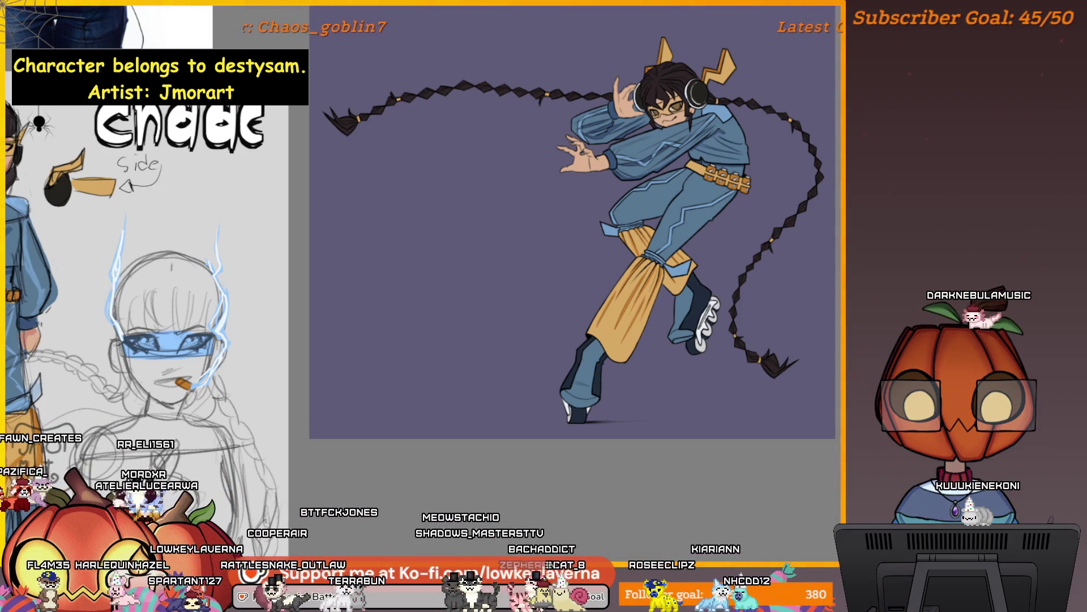
pyautogui.hotkey('ctrl', 'shift', 'z')
pyautogui.hotkey('ctrl', 'z')
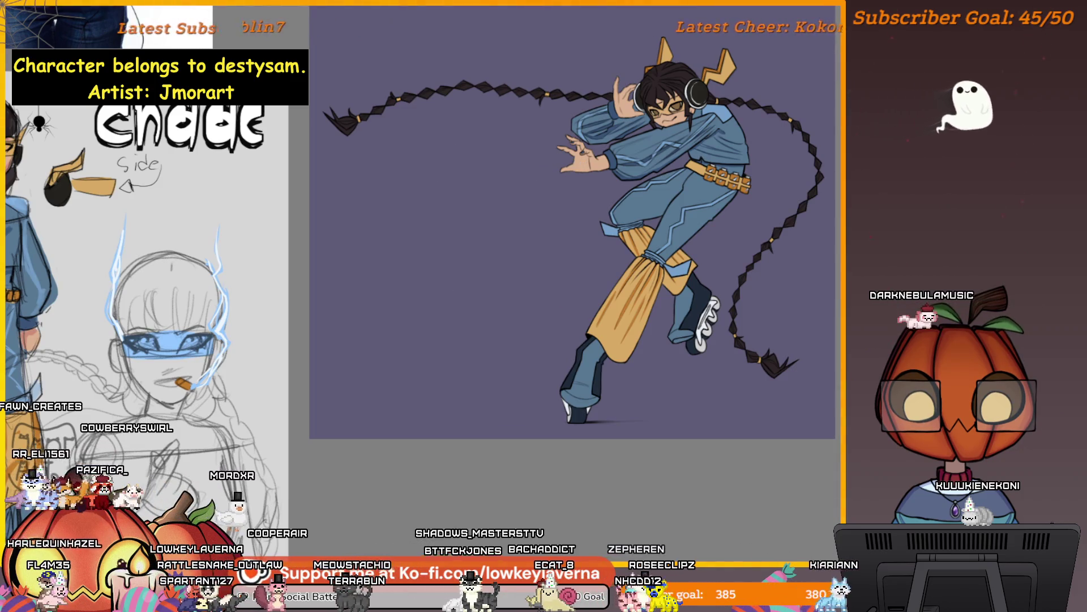
pyautogui.hotkey('ctrl', 'shift', 'z')
pyautogui.hotkey('ctrl', 'z')
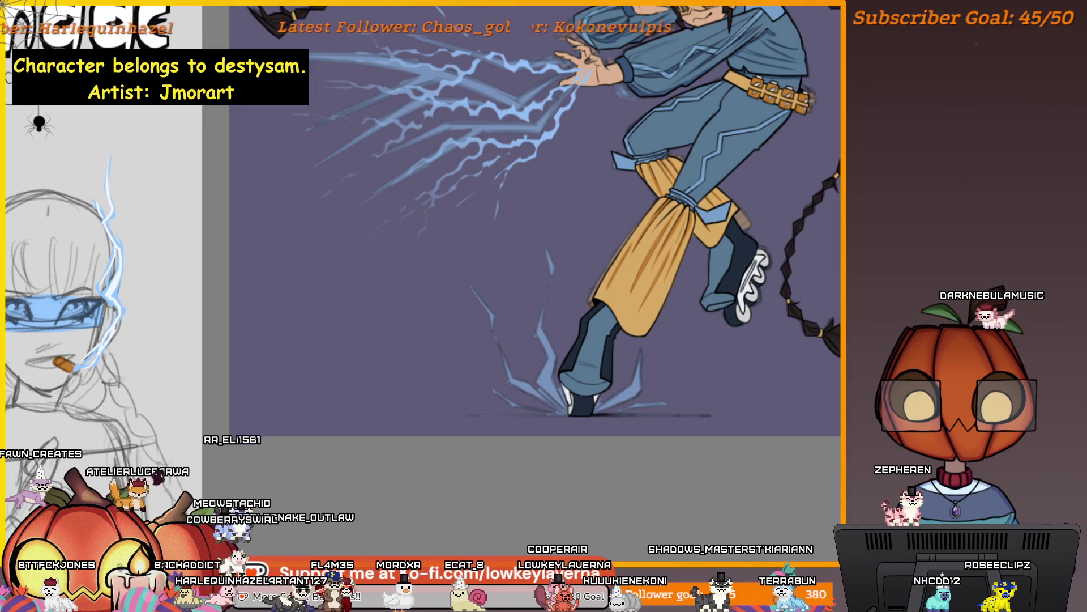
# Zoom in on the planted boot and fill a triangular light-blue spark beside it
pyautogui.moveTo(616, 386); pyautogui.dragTo(776, 253)
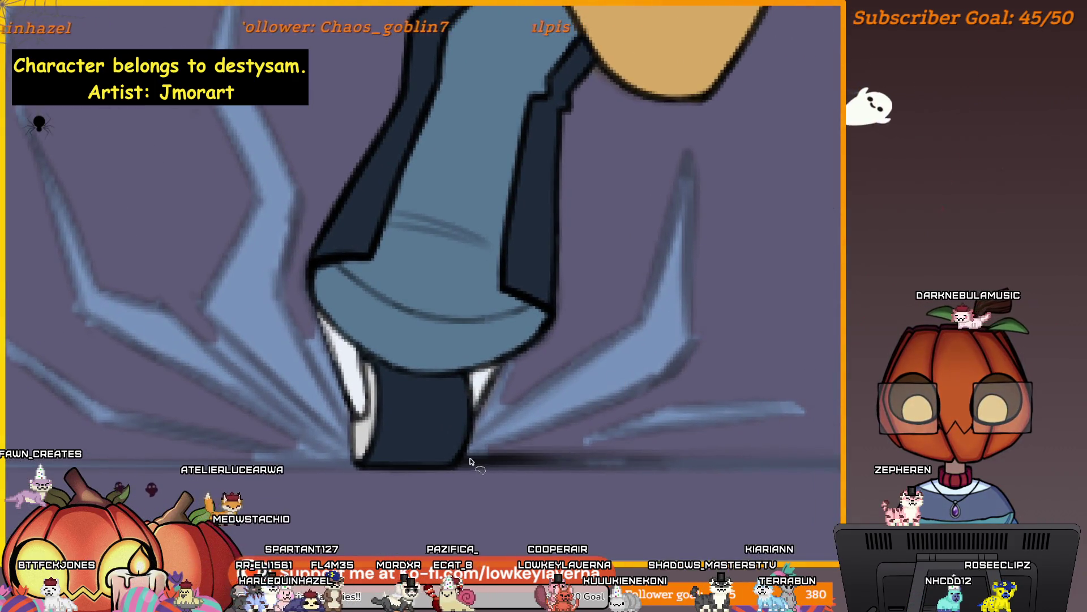
pyautogui.click(650, 328)
pyautogui.doubleClick(677, 354)
pyautogui.scroll(-2, 662, 347)
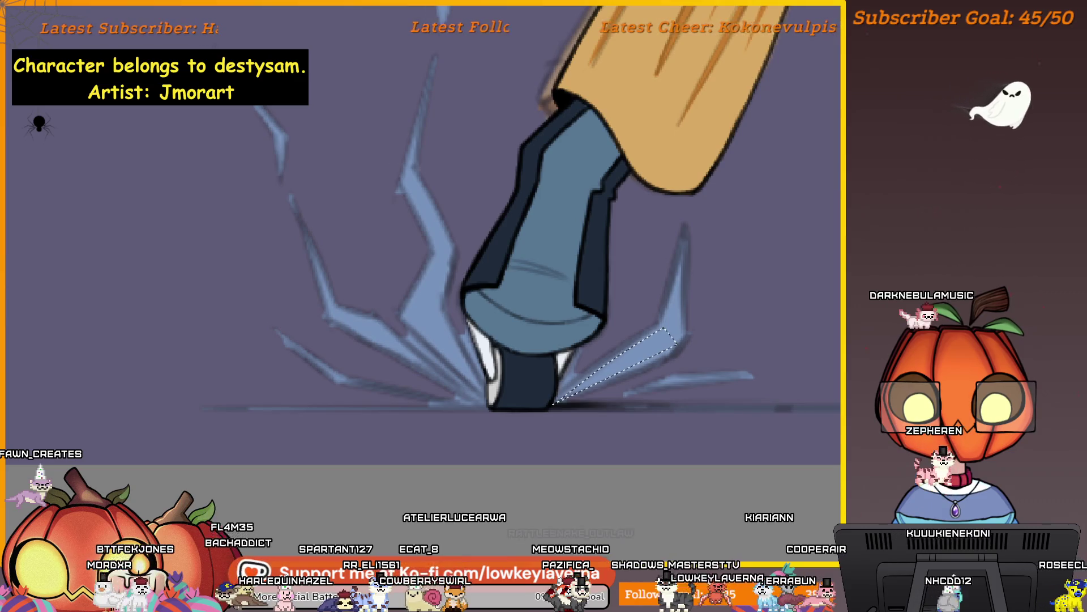
pyautogui.scroll(1, 733, 311)
pyautogui.click(643, 388)
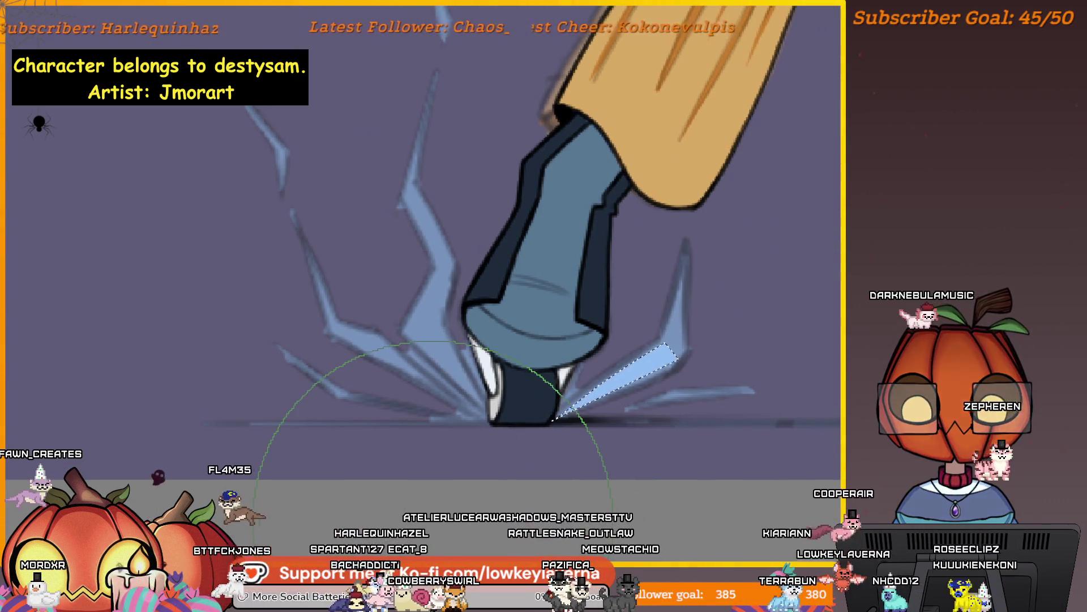
pyautogui.hotkey('ctrl', 'd')
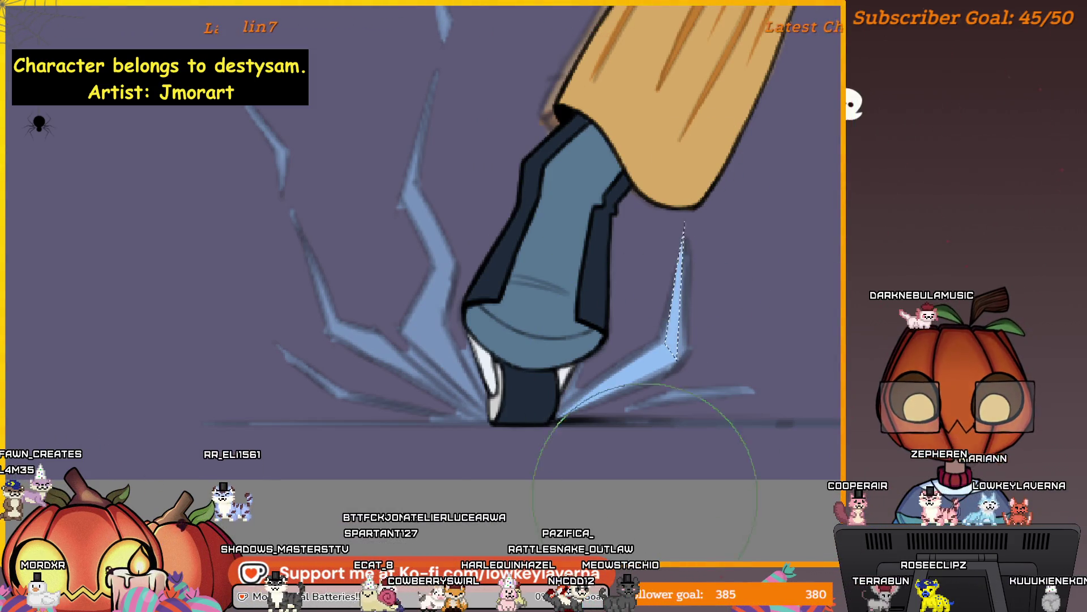
# Outline thin triangular spike selections at the base of the planted foot
pyautogui.moveTo(640, 421)
pyautogui.mouseDown()
pyautogui.moveTo(654, 372)
pyautogui.moveTo(655, 389)
pyautogui.mouseUp()
pyautogui.click(572, 388)
pyautogui.click(712, 353)
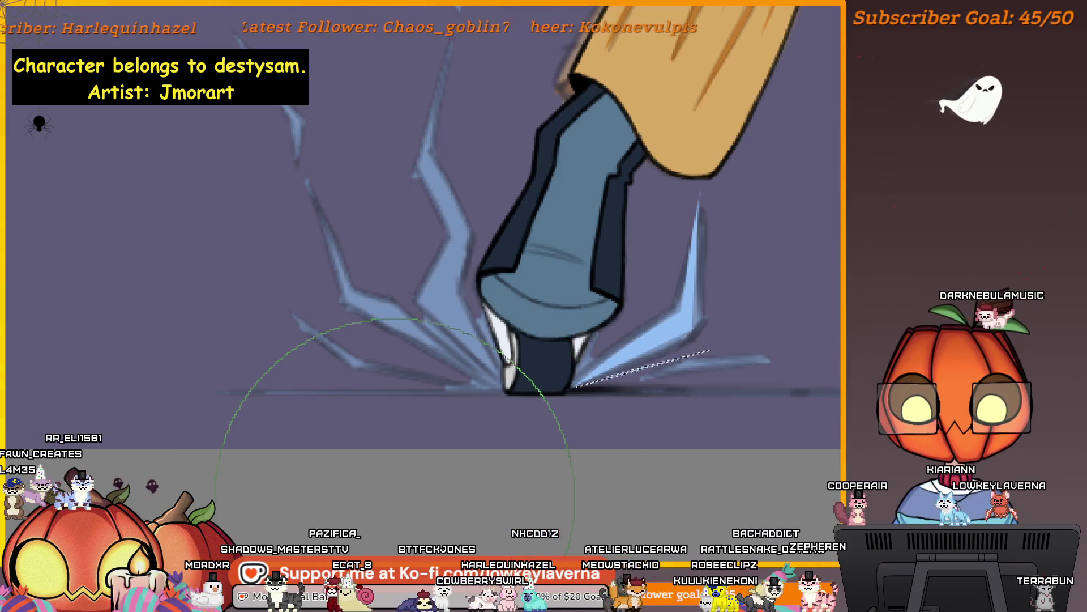
pyautogui.moveTo(687, 406)
pyautogui.mouseDown()
pyautogui.moveTo(667, 369)
pyautogui.moveTo(652, 369)
pyautogui.mouseUp()
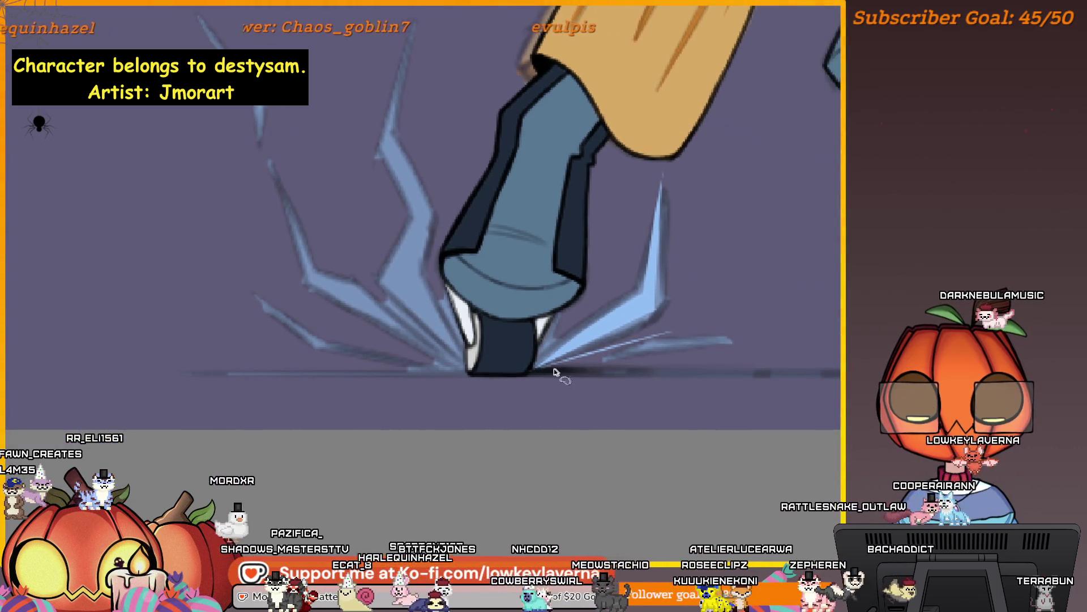
pyautogui.click(536, 371)
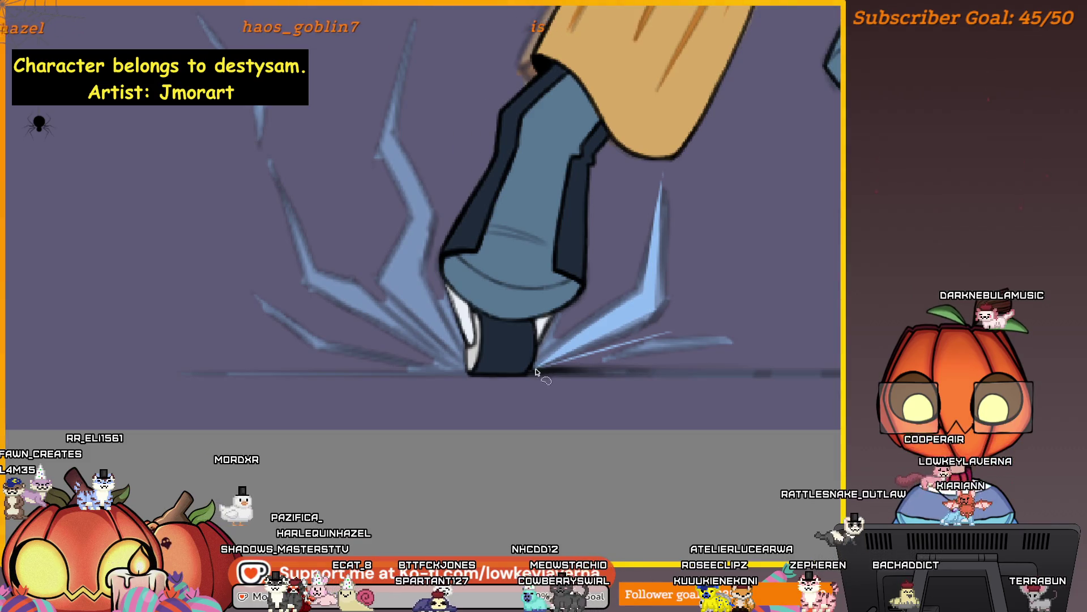
pyautogui.doubleClick(758, 328)
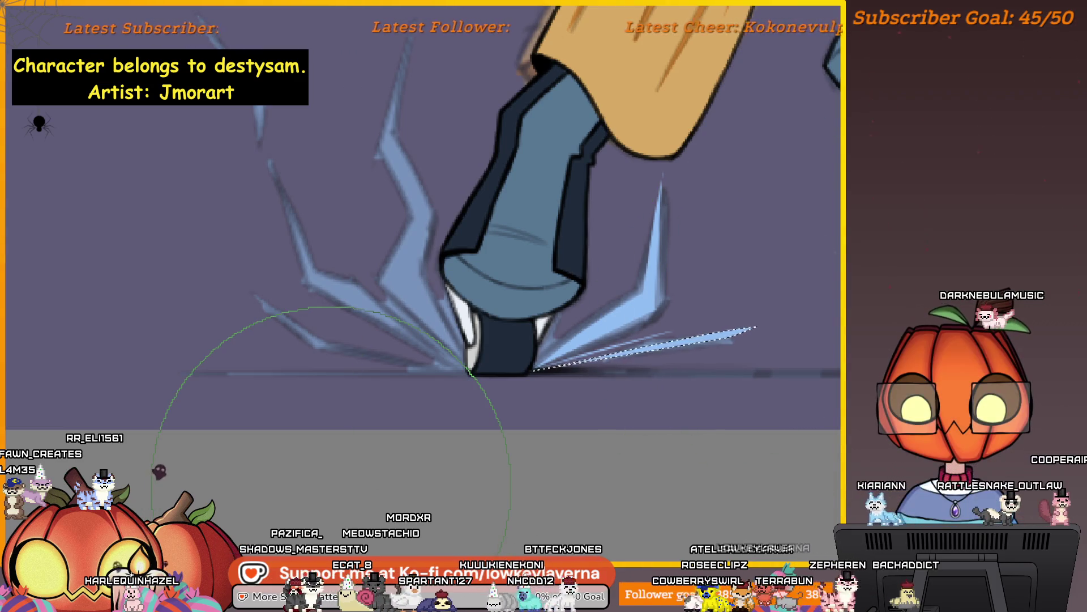
pyautogui.scroll(-3, 736, 351)
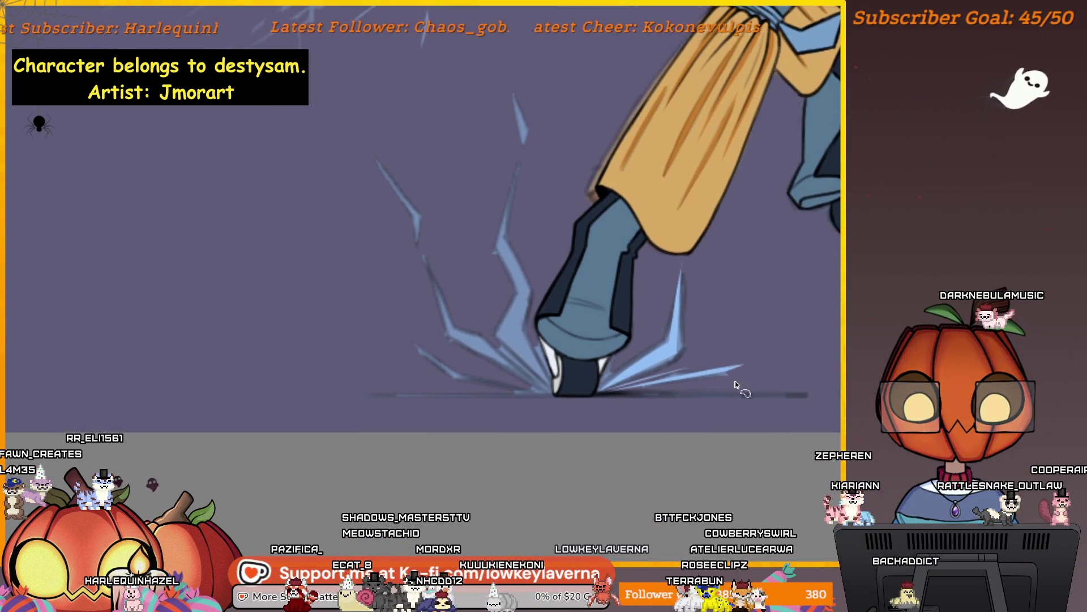
pyautogui.scroll(4, 731, 328)
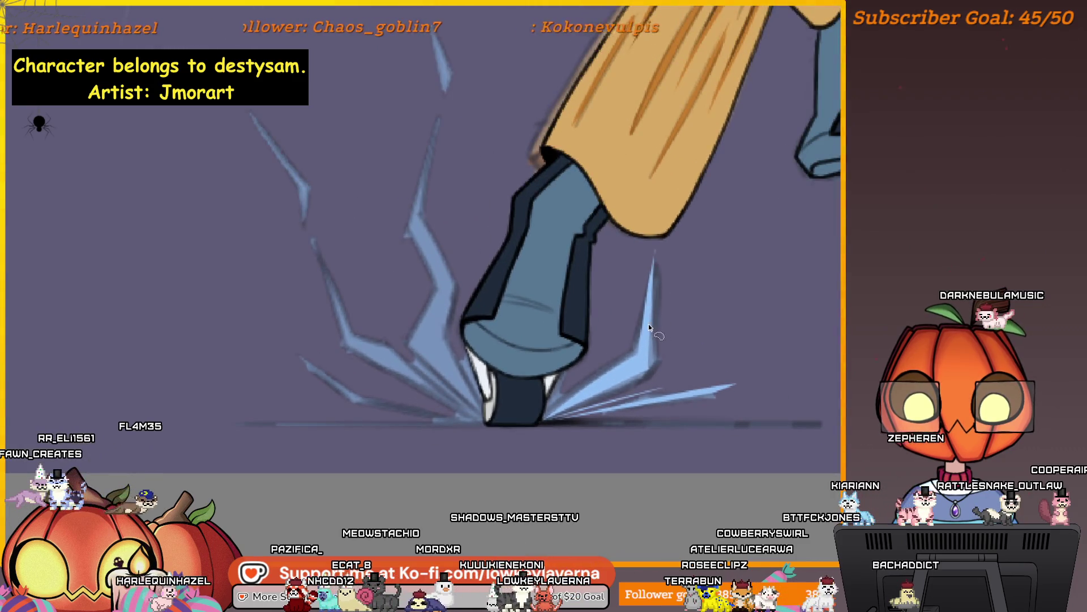
pyautogui.click(648, 335)
pyautogui.doubleClick(734, 247)
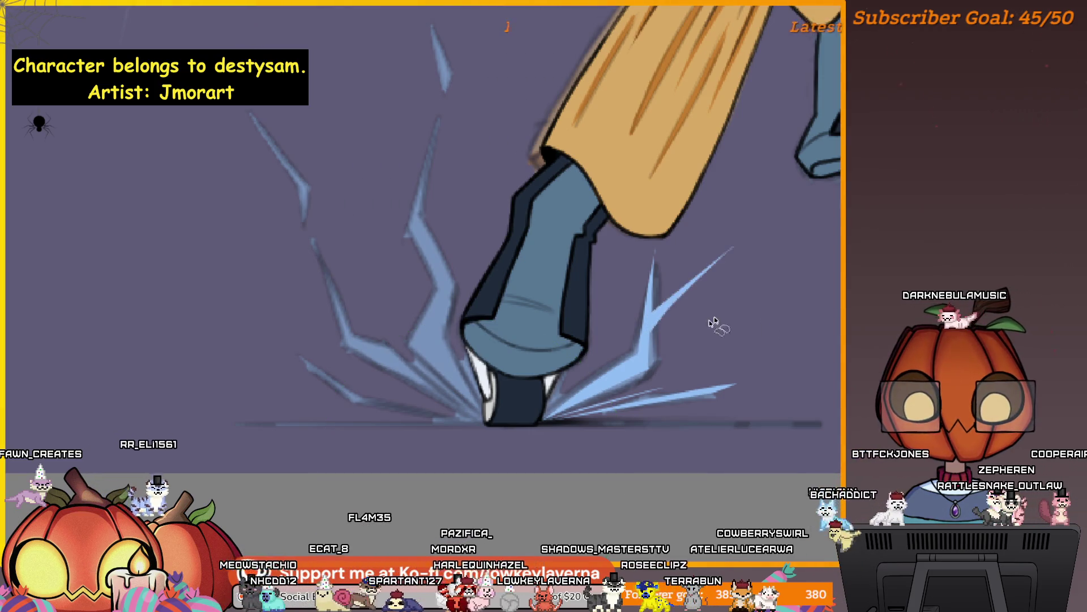
# Mirror the canvas view and fill a triangular spike from the foot's base light blue
pyautogui.moveTo(713, 322); pyautogui.dragTo(661, 376)
pyautogui.press('m')
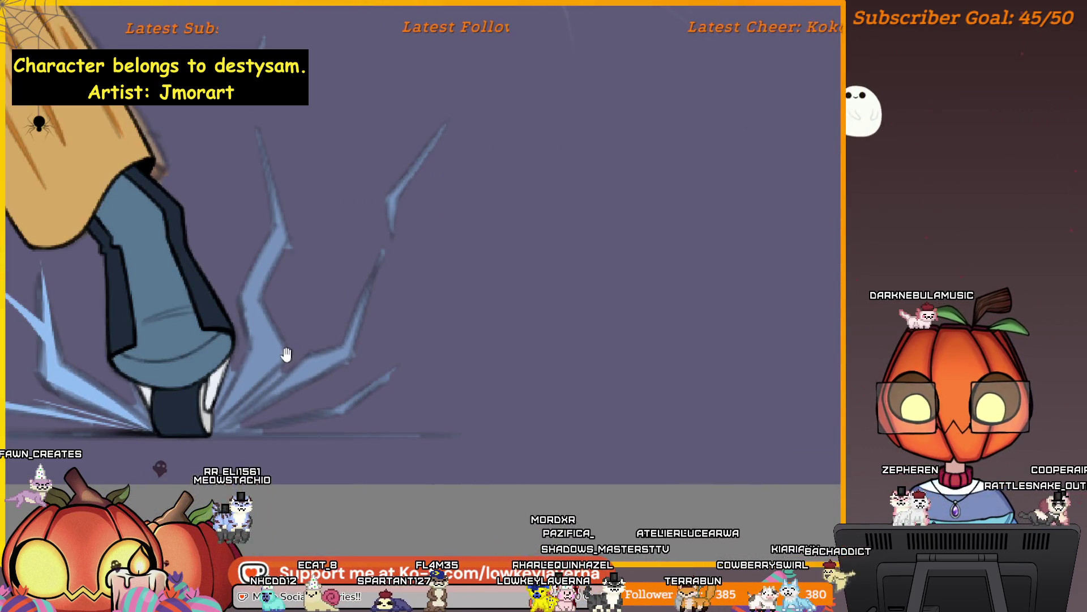
pyautogui.moveTo(286, 357); pyautogui.dragTo(529, 393)
pyautogui.click(494, 465)
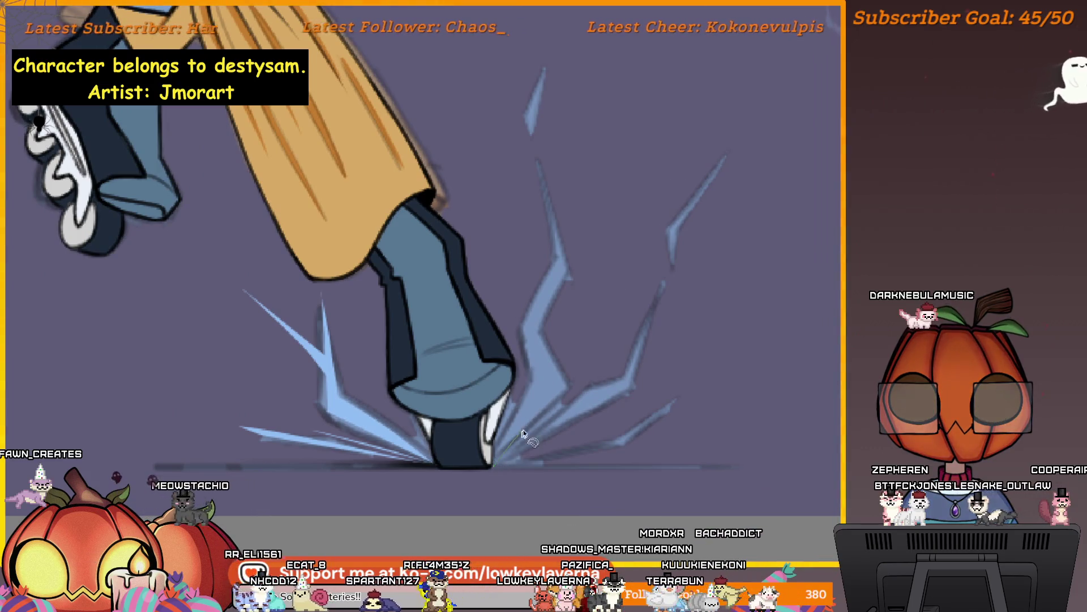
pyautogui.click(569, 383)
pyautogui.doubleClick(531, 384)
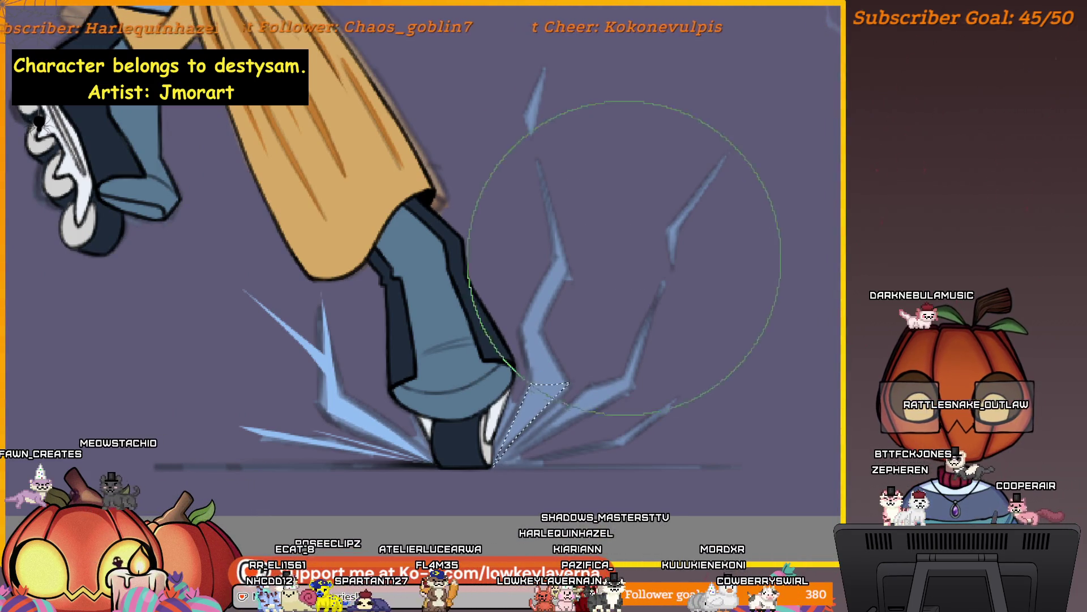
pyautogui.hotkey('shift', 'BackSpace')
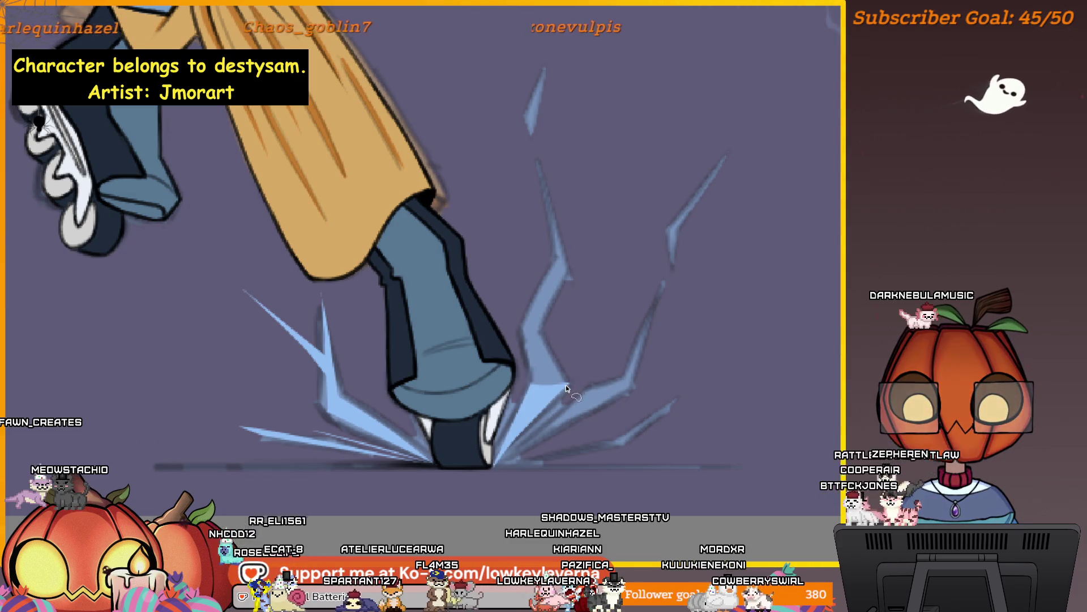
# Paint a quadrilateral shard solid light blue inside its selection
pyautogui.click(519, 327)
pyautogui.doubleClick(541, 328)
pyautogui.press('b')
pyautogui.moveTo(510, 281); pyautogui.dragTo(584, 425)
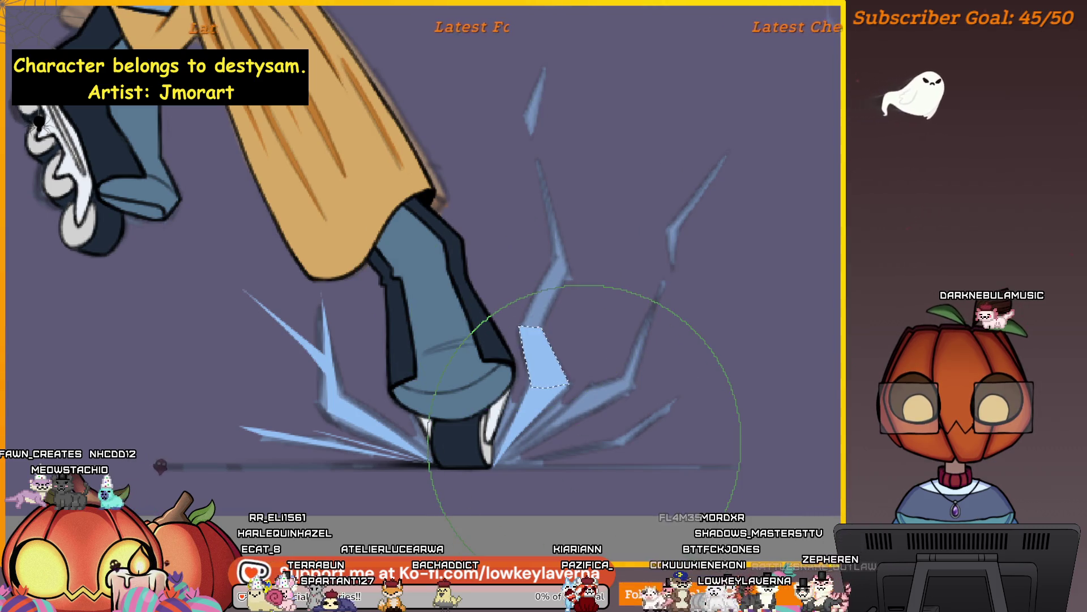
pyautogui.hotkey('ctrl', 'd')
pyautogui.press('l')
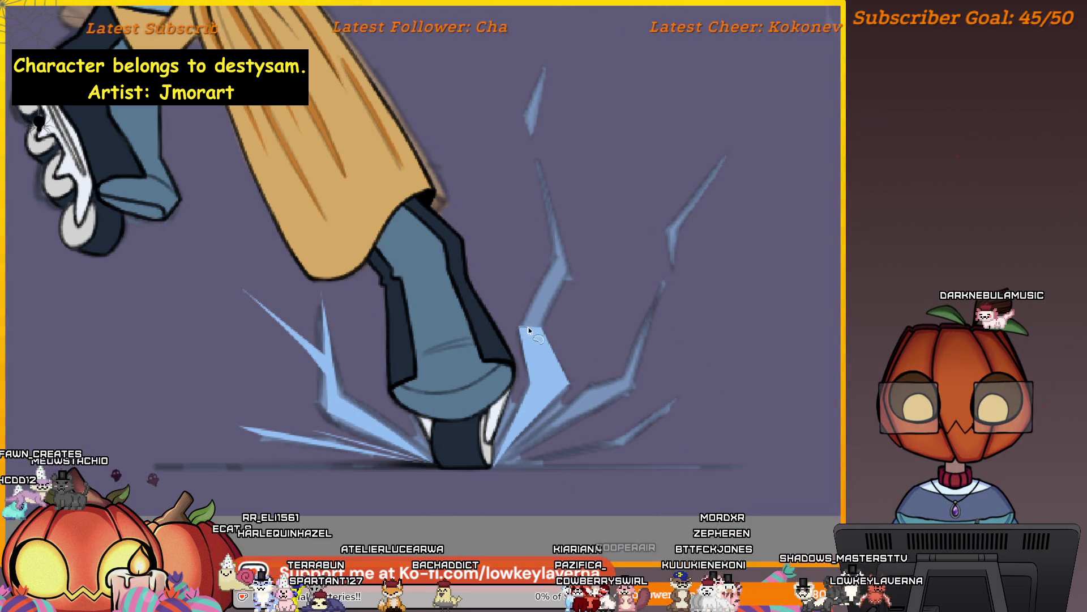
# Fill bolt pieces above the shard and a long bolt right of the foot light blue
pyautogui.press('b')
pyautogui.moveTo(582, 183); pyautogui.dragTo(499, 434)
pyautogui.hotkey('ctrl', 'd')
pyautogui.press('l')
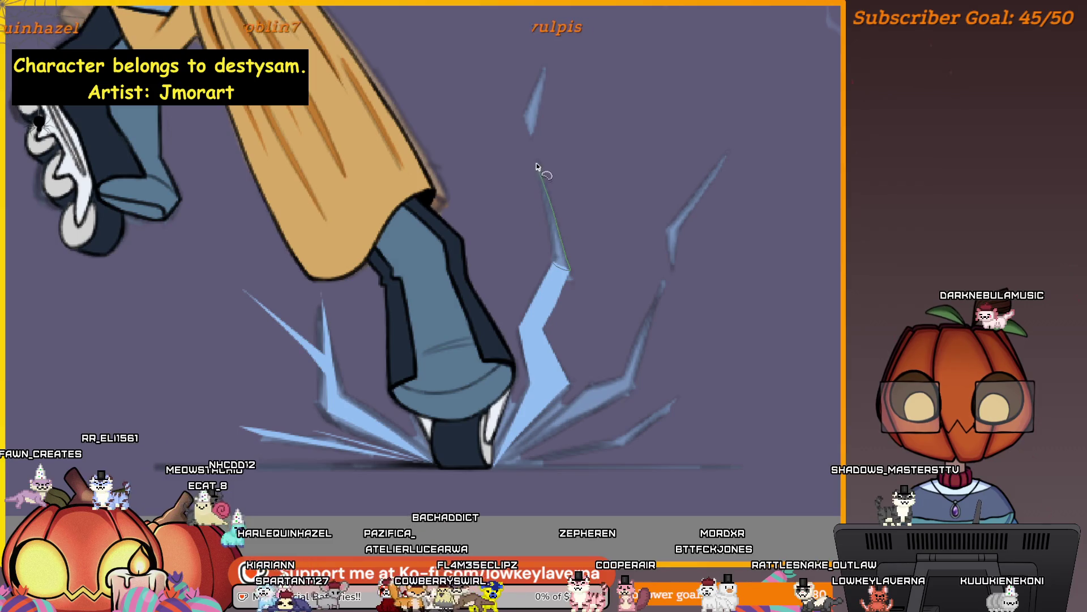
pyautogui.moveTo(533, 160); pyautogui.dragTo(533, 159)
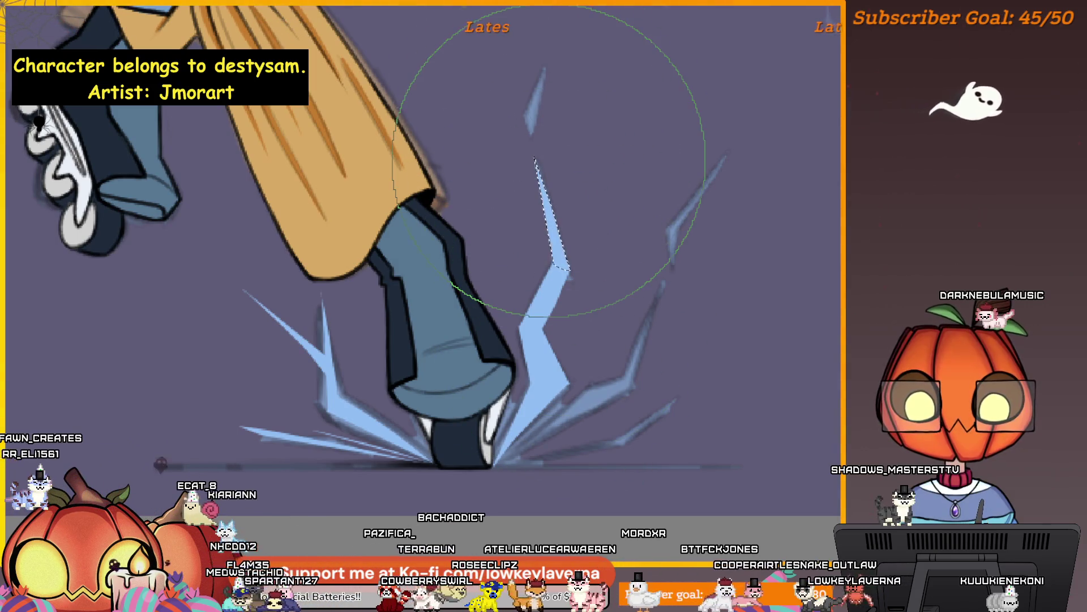
pyautogui.moveTo(622, 425); pyautogui.dragTo(585, 410)
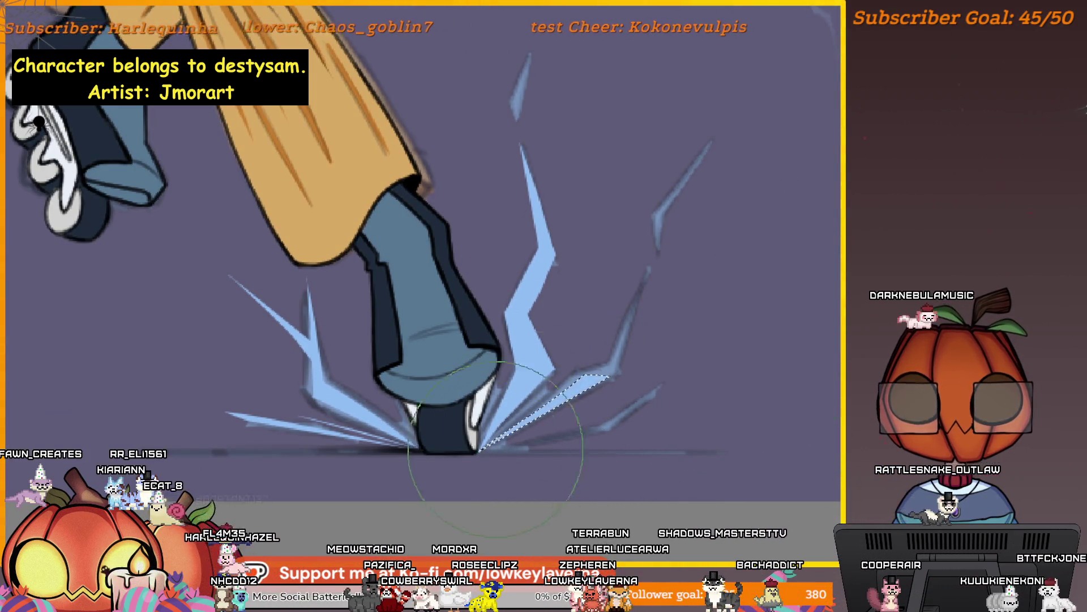
pyautogui.moveTo(586, 376)
pyautogui.mouseDown()
pyautogui.moveTo(609, 379)
pyautogui.moveTo(650, 267)
pyautogui.mouseUp()
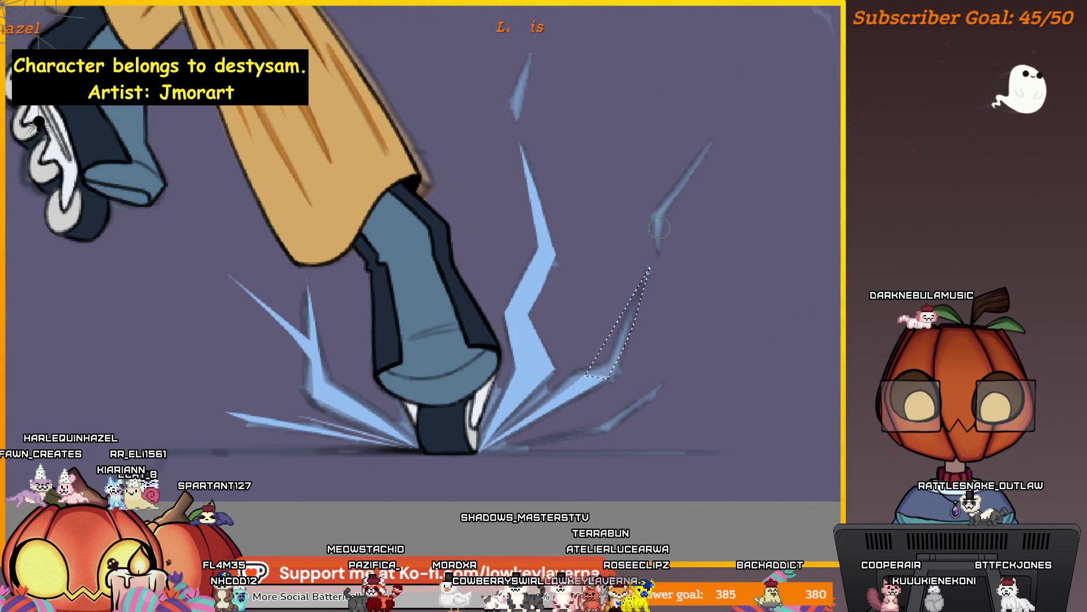
pyautogui.hotkey('alt', 'BackSpace')
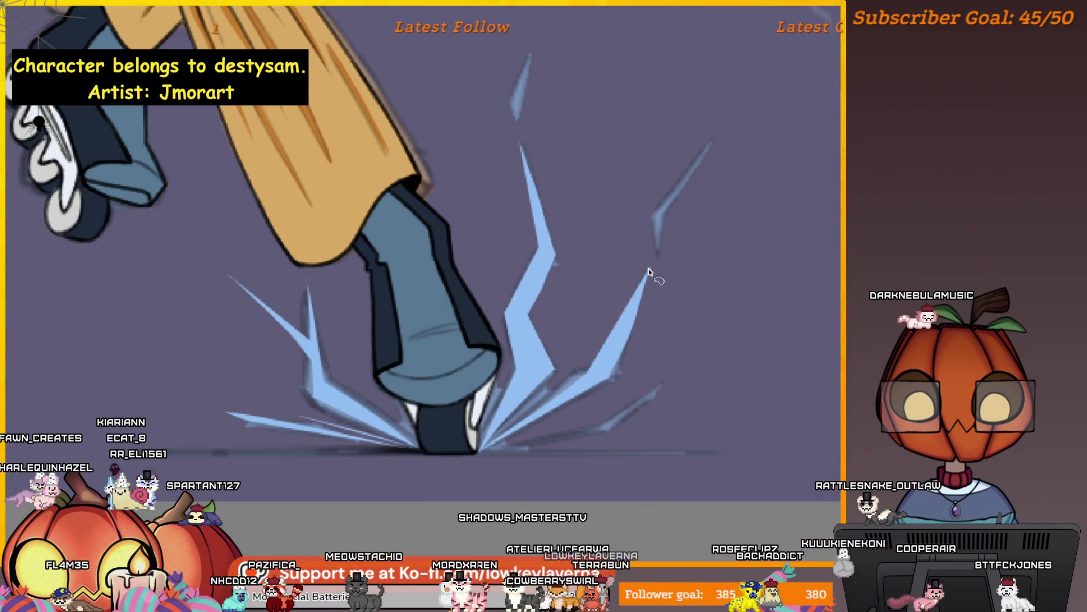
# Outline a low bolt running out to the right of the foot
pyautogui.moveTo(650, 271)
pyautogui.mouseDown()
pyautogui.moveTo(636, 316)
pyautogui.moveTo(699, 167)
pyautogui.moveTo(657, 250)
pyautogui.mouseUp()
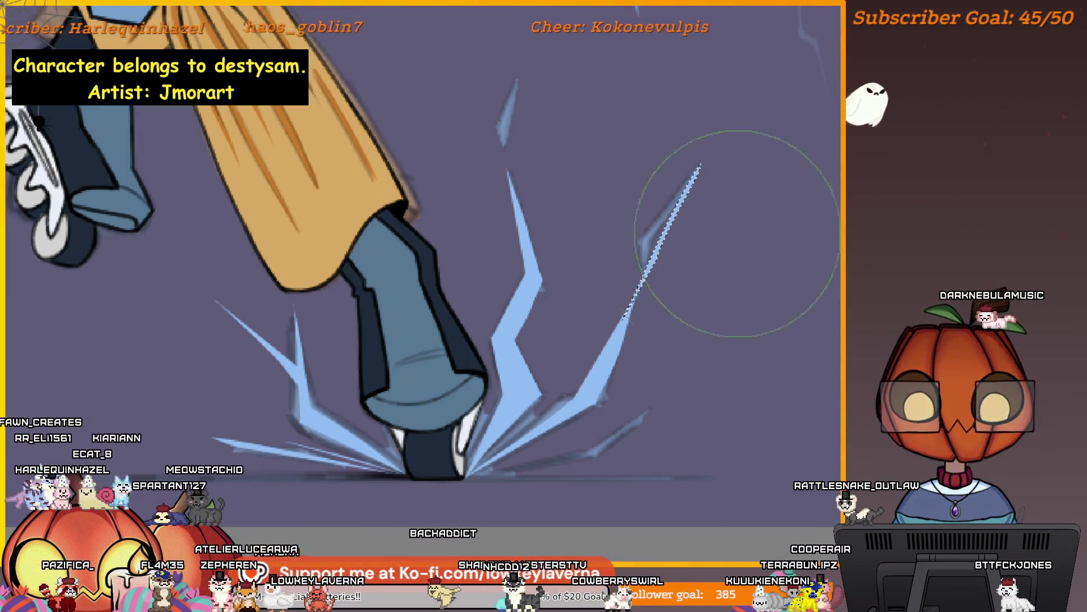
pyautogui.moveTo(699, 408); pyautogui.dragTo(723, 384)
pyautogui.moveTo(699, 425); pyautogui.dragTo(684, 396)
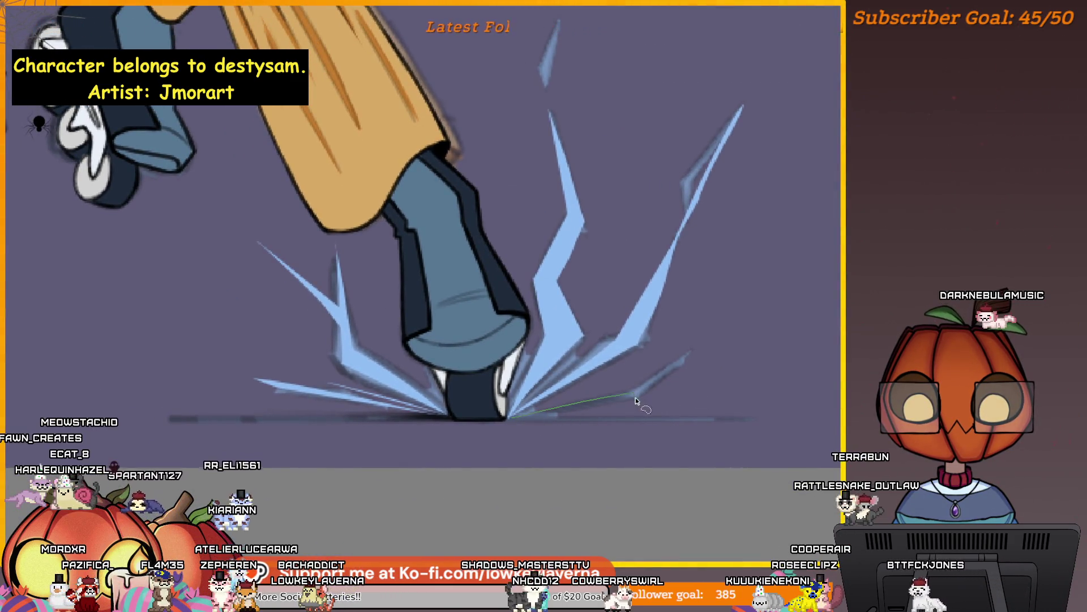
pyautogui.moveTo(631, 392); pyautogui.dragTo(685, 362)
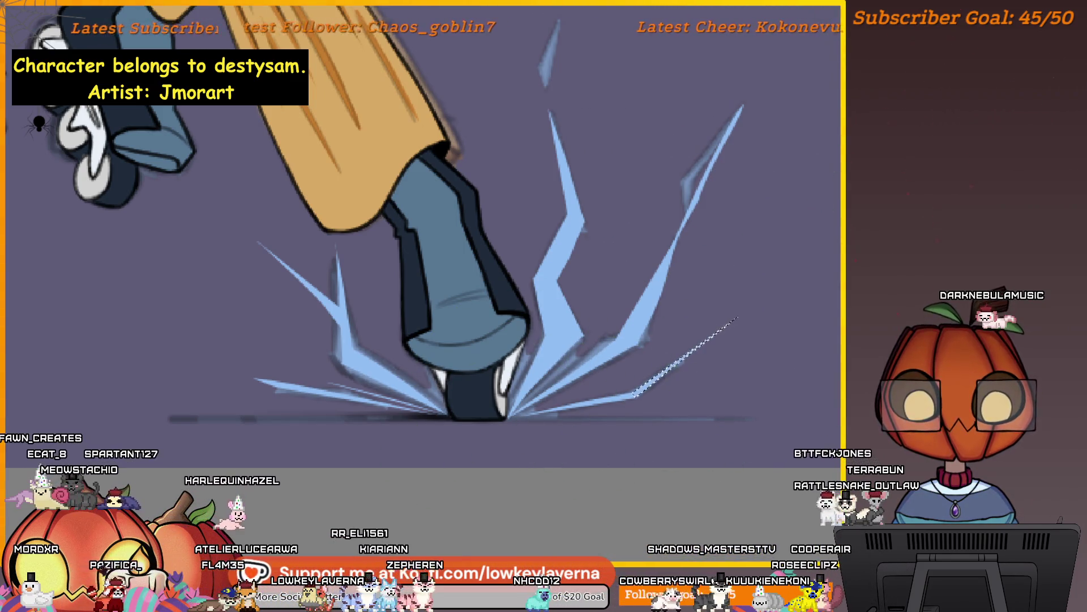
pyautogui.moveTo(660, 409); pyautogui.dragTo(725, 363)
pyautogui.moveTo(643, 355)
pyautogui.mouseDown()
pyautogui.moveTo(617, 355)
pyautogui.moveTo(592, 386)
pyautogui.mouseUp()
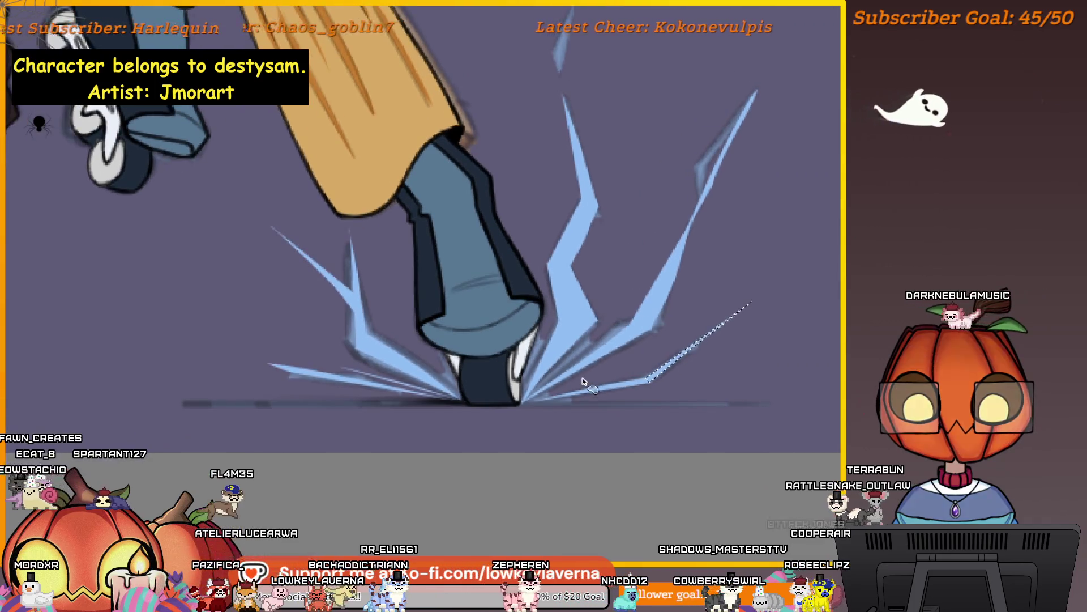
pyautogui.moveTo(665, 346); pyautogui.dragTo(663, 346)
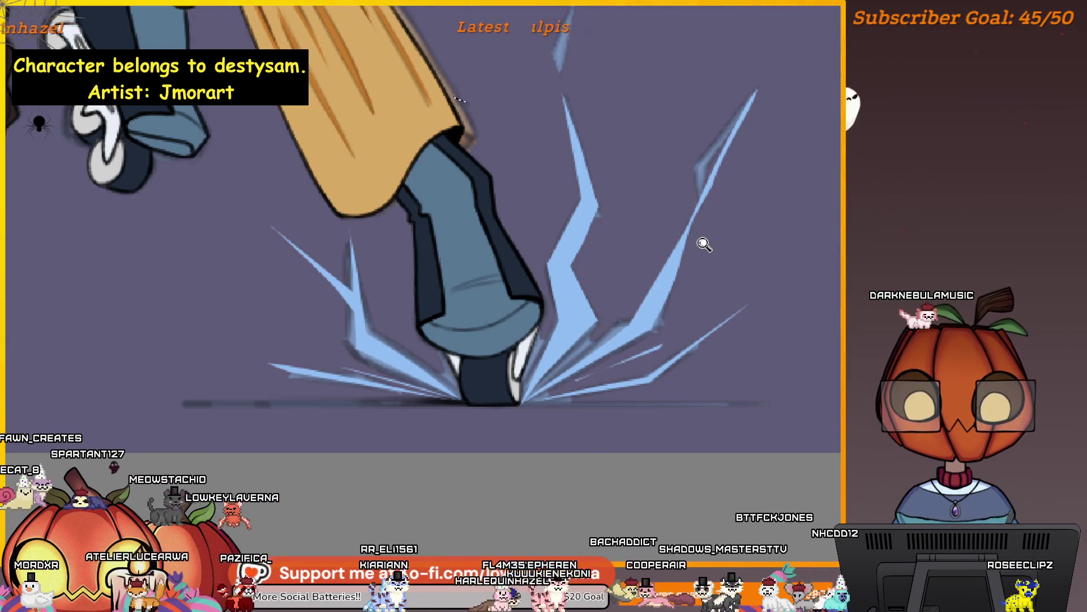
pyautogui.scroll(-3, 701, 240)
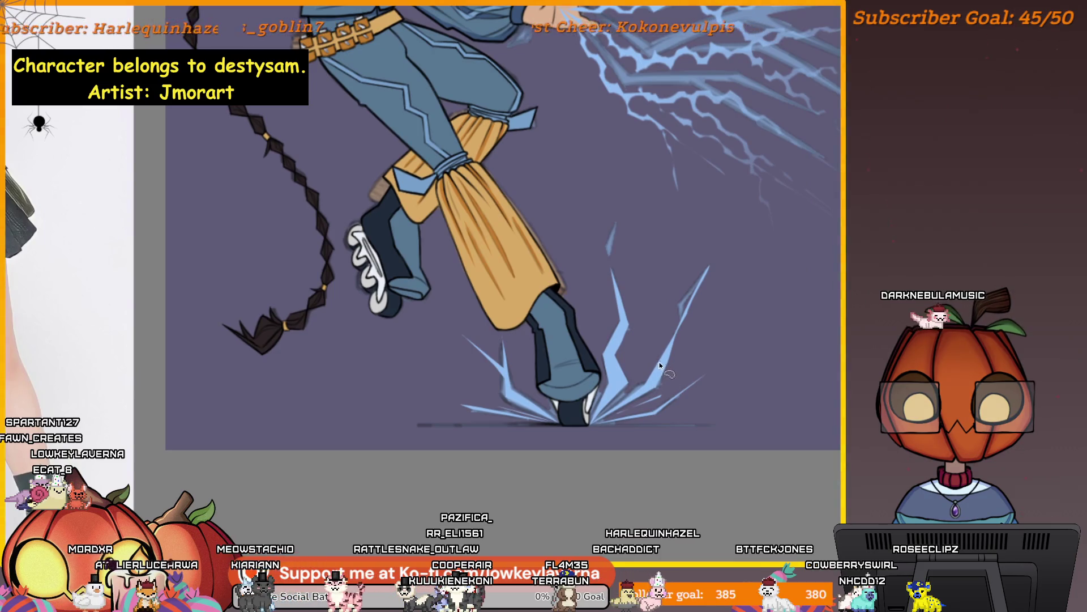
# Try small light-blue shards beside the foot's lightning and undo the ones that look wrong
pyautogui.moveTo(648, 339); pyautogui.dragTo(661, 352)
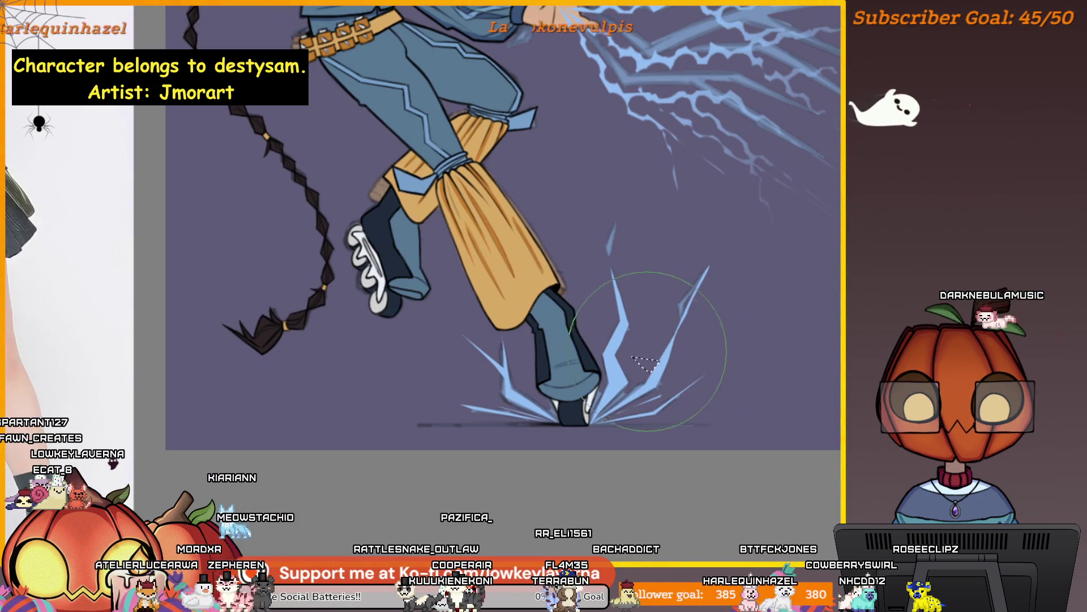
pyautogui.hotkey('ctrl', 'z')
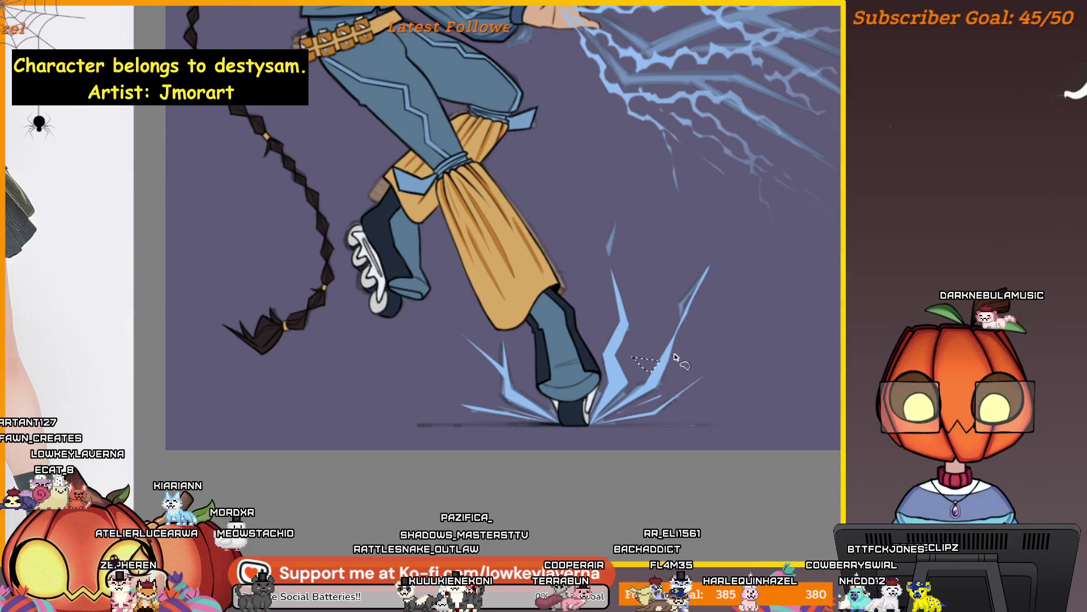
pyautogui.hotkey('ctrl', 'z')
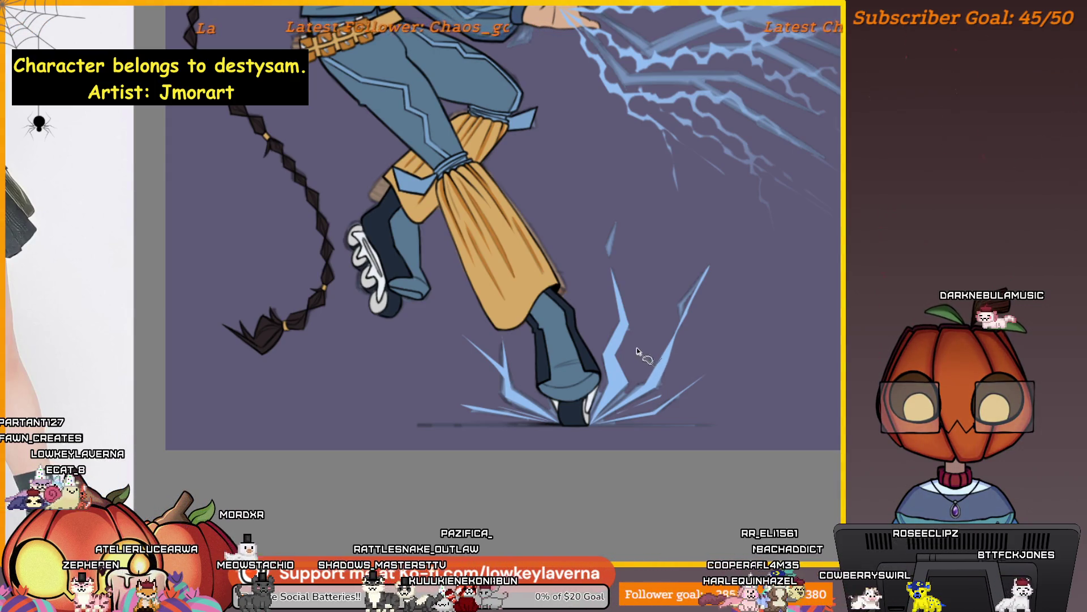
pyautogui.moveTo(636, 344); pyautogui.dragTo(658, 365)
pyautogui.hotkey('ctrl', 'z')
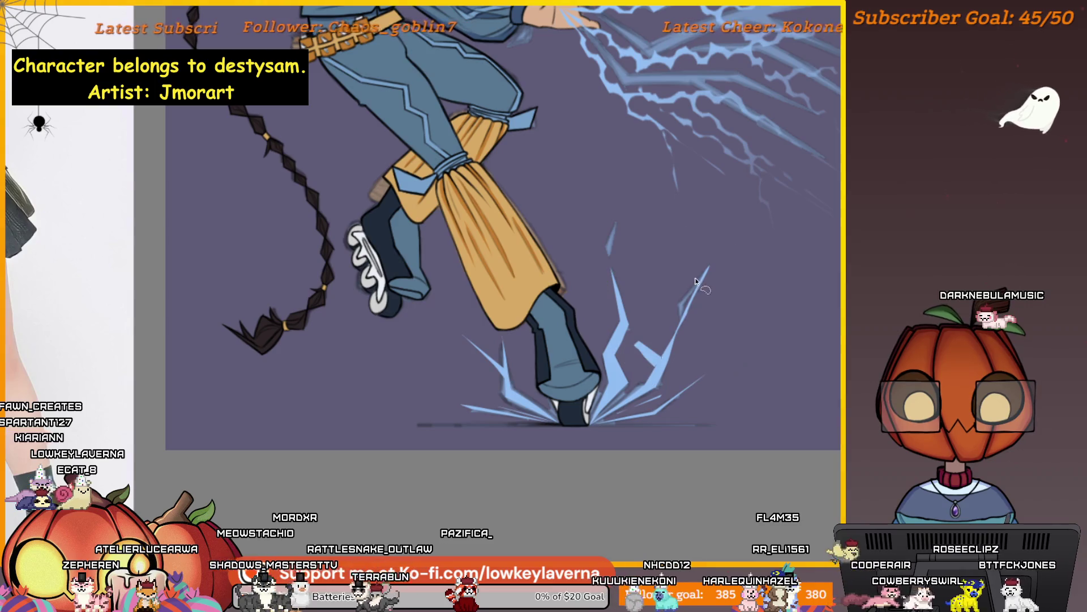
# Add a thin jagged bolt rising right of the foot, then deselect
pyautogui.moveTo(680, 267); pyautogui.dragTo(644, 339)
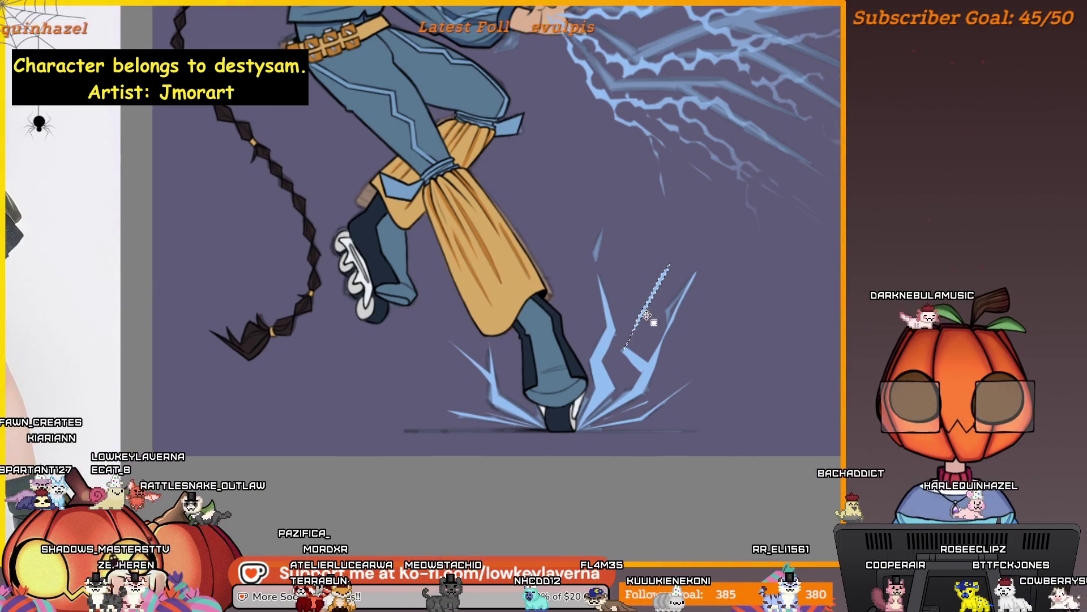
pyautogui.moveTo(670, 264); pyautogui.dragTo(630, 353)
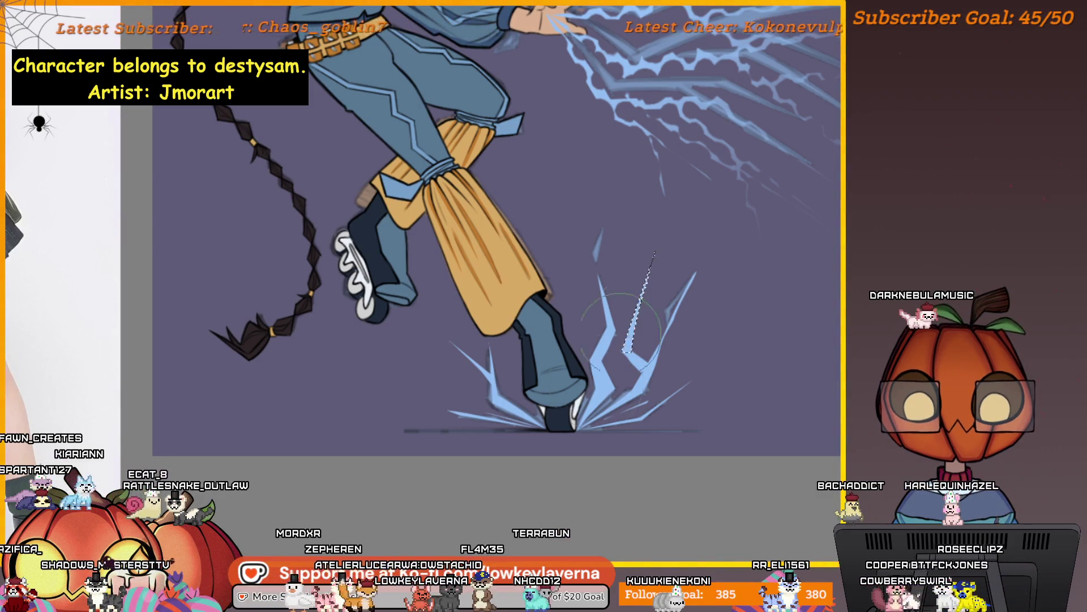
pyautogui.hotkey('ctrl', 'd')
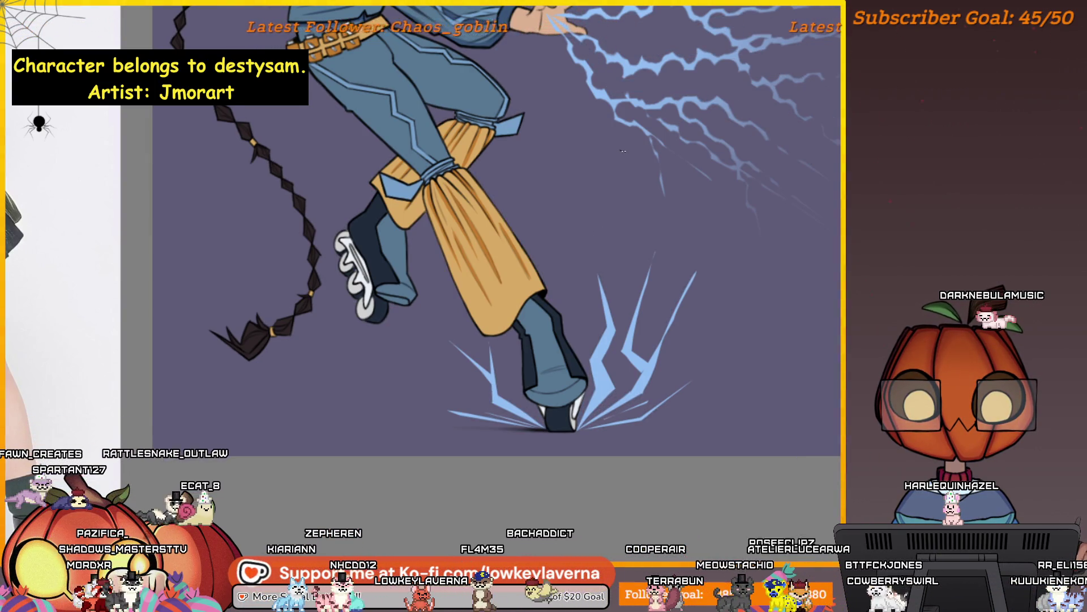
pyautogui.scroll(-5, 766, 285)
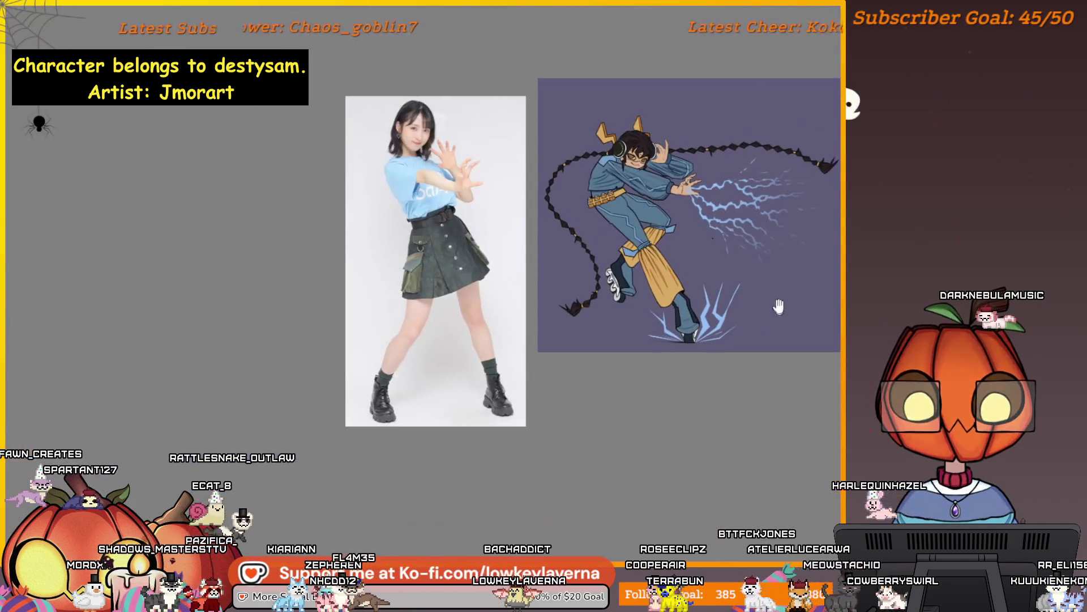
pyautogui.scroll(5, 761, 301)
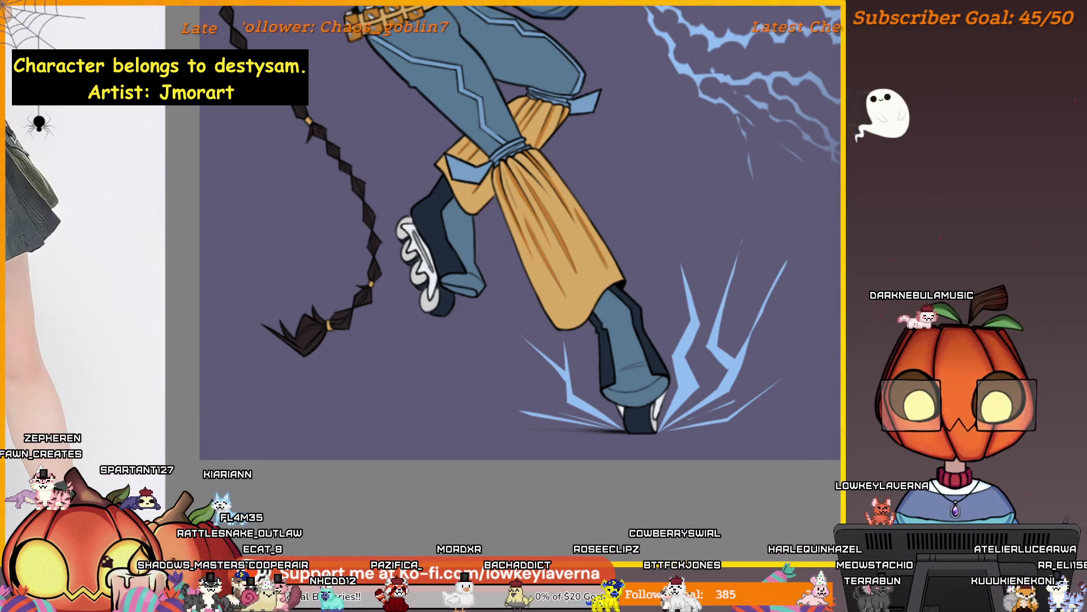
pyautogui.scroll(3, 779, 396)
# Frame the boot's toe and paint a thin crackle line rising upward beside the boot
pyautogui.moveTo(779, 397); pyautogui.dragTo(818, 385)
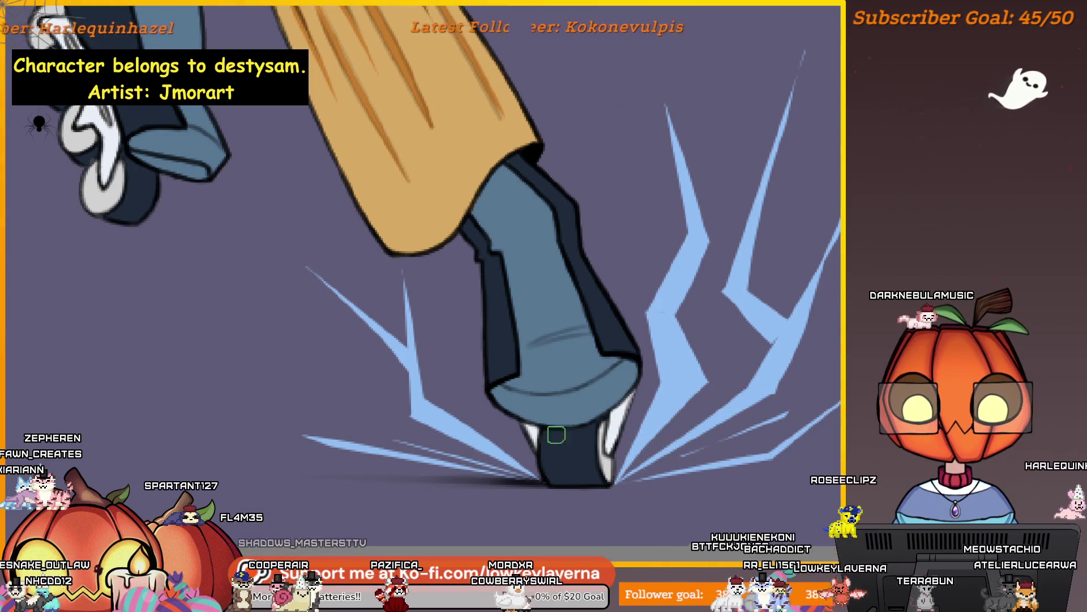
pyautogui.moveTo(623, 457); pyautogui.dragTo(612, 450)
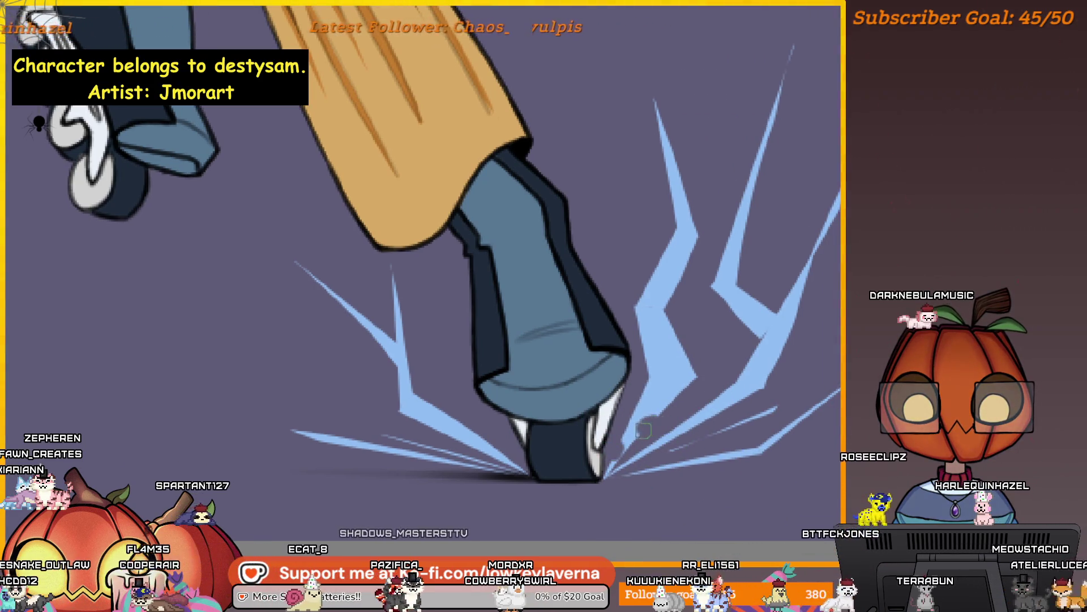
pyautogui.scroll(1, 646, 424)
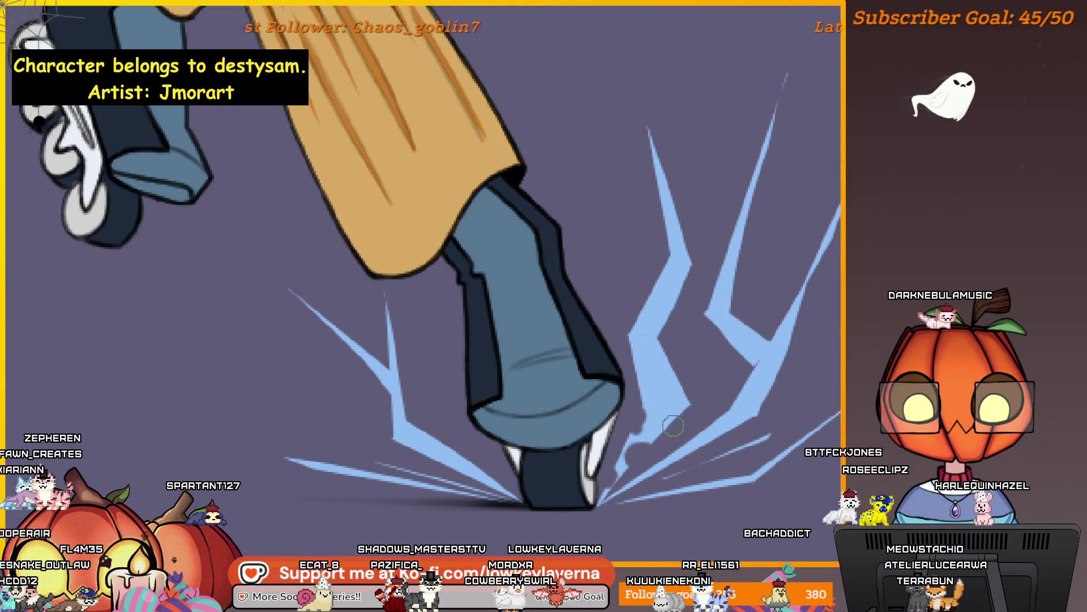
pyautogui.moveTo(713, 372); pyautogui.dragTo(706, 384)
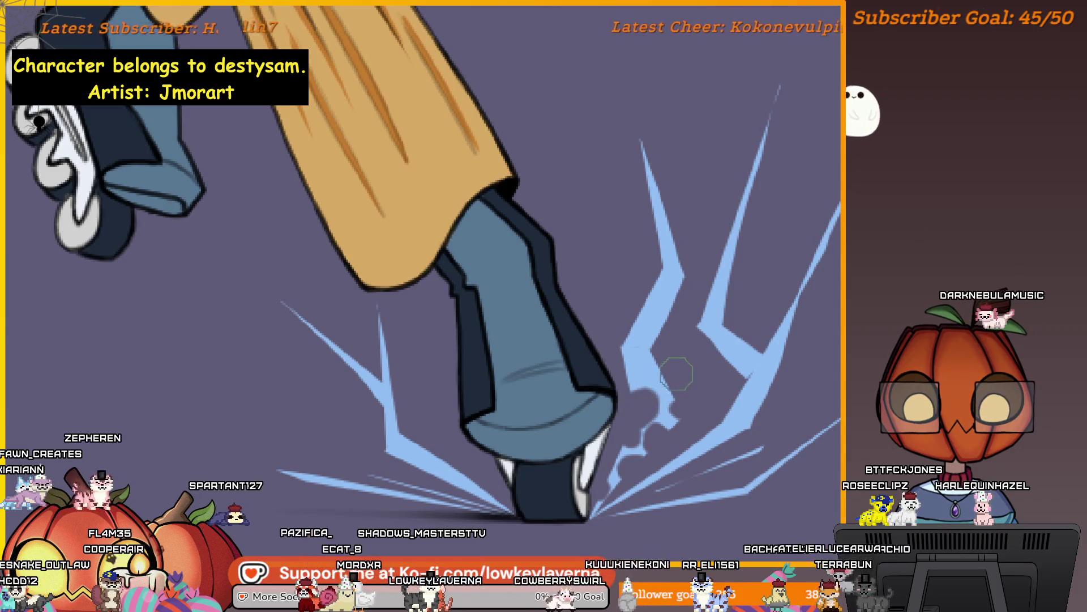
pyautogui.moveTo(675, 373); pyautogui.dragTo(684, 387)
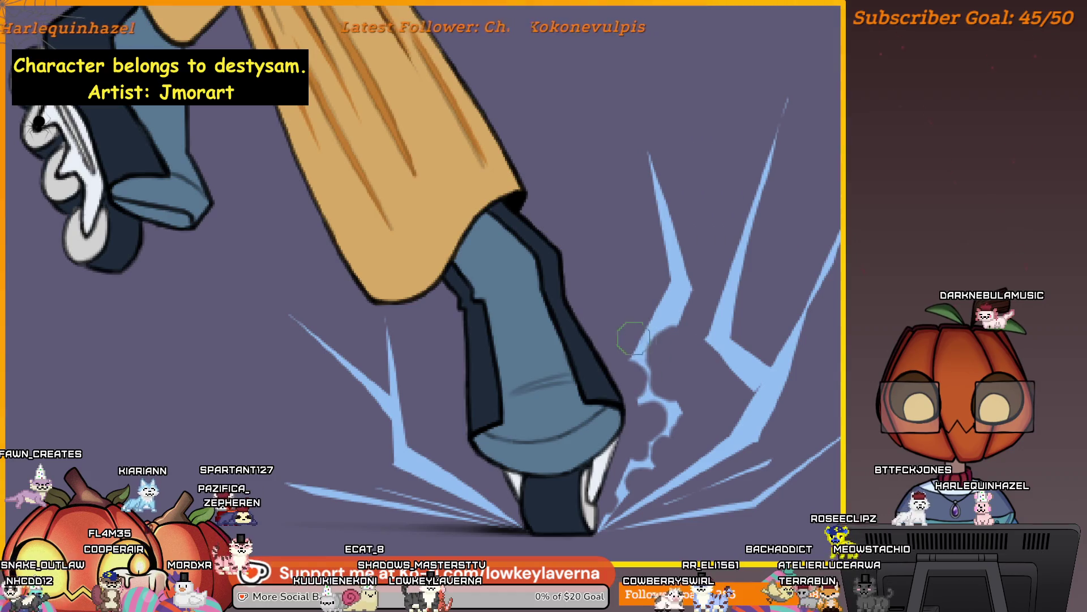
pyautogui.scroll(-3, 659, 331)
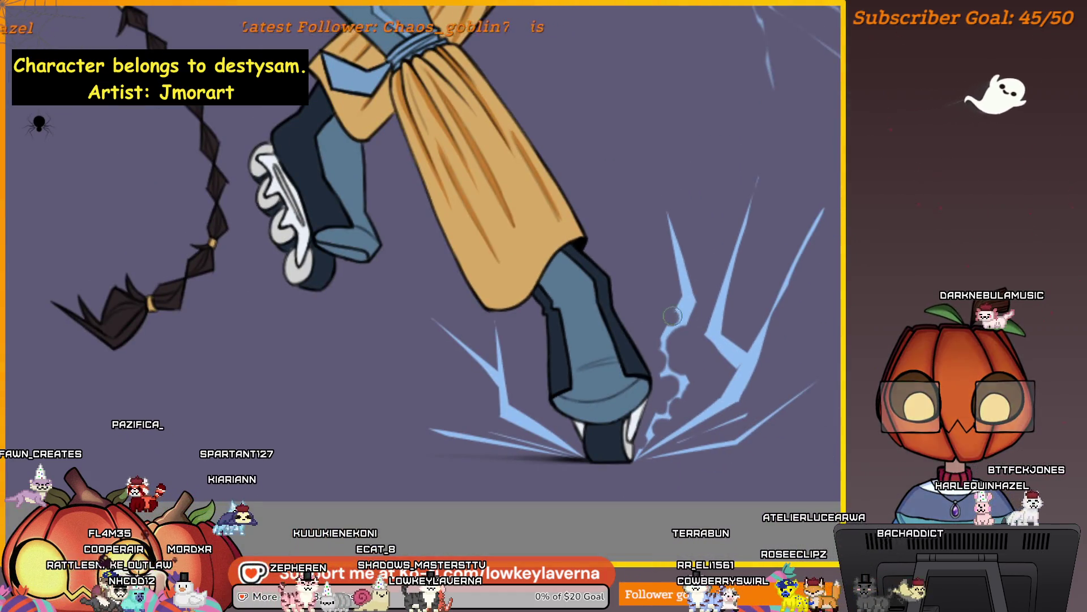
pyautogui.moveTo(698, 309); pyautogui.dragTo(695, 256)
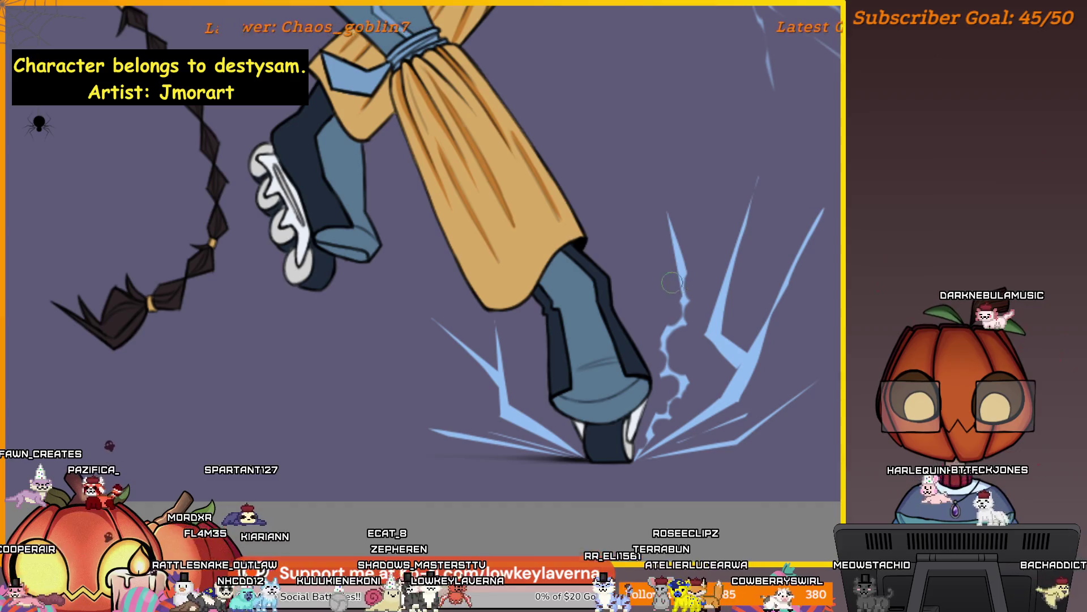
# Scroll around the boot to inspect the new crackle among the spikes
pyautogui.hscroll(3, 736, 253)
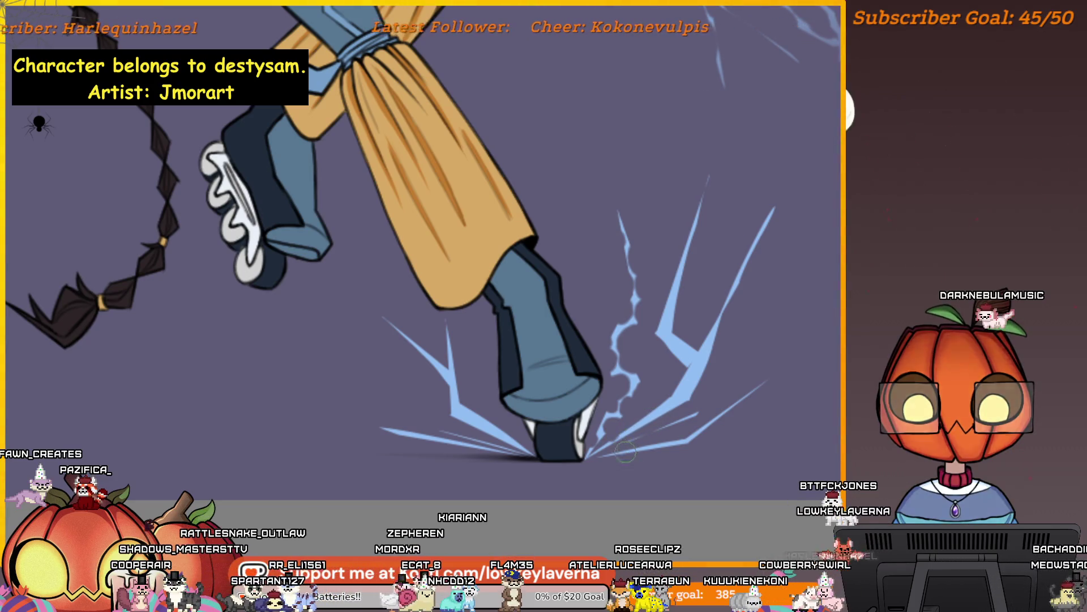
pyautogui.scroll(3, 625, 451)
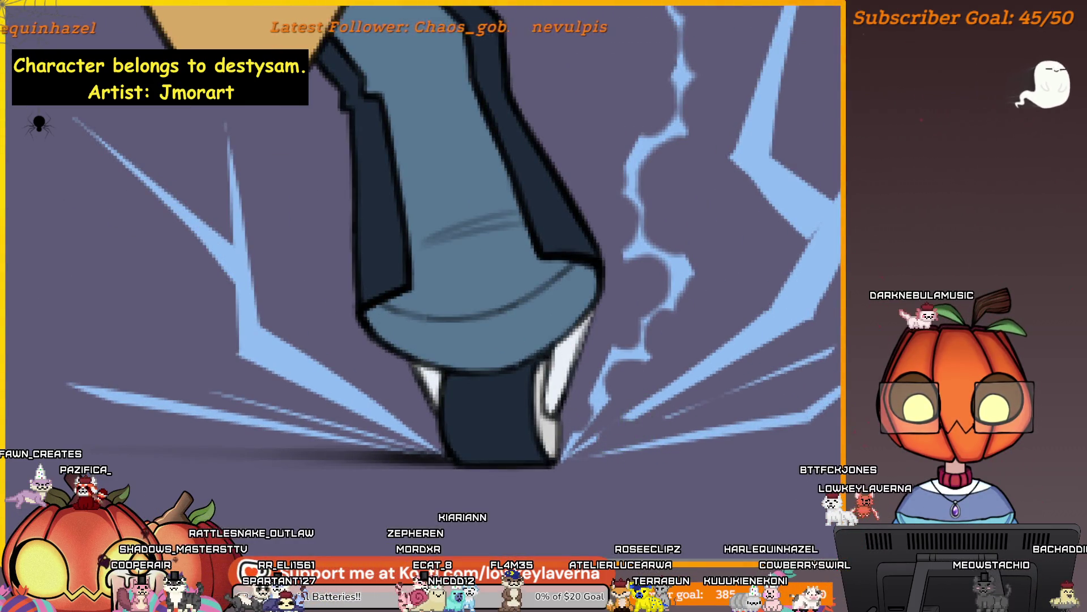
pyautogui.hscroll(2, 666, 378)
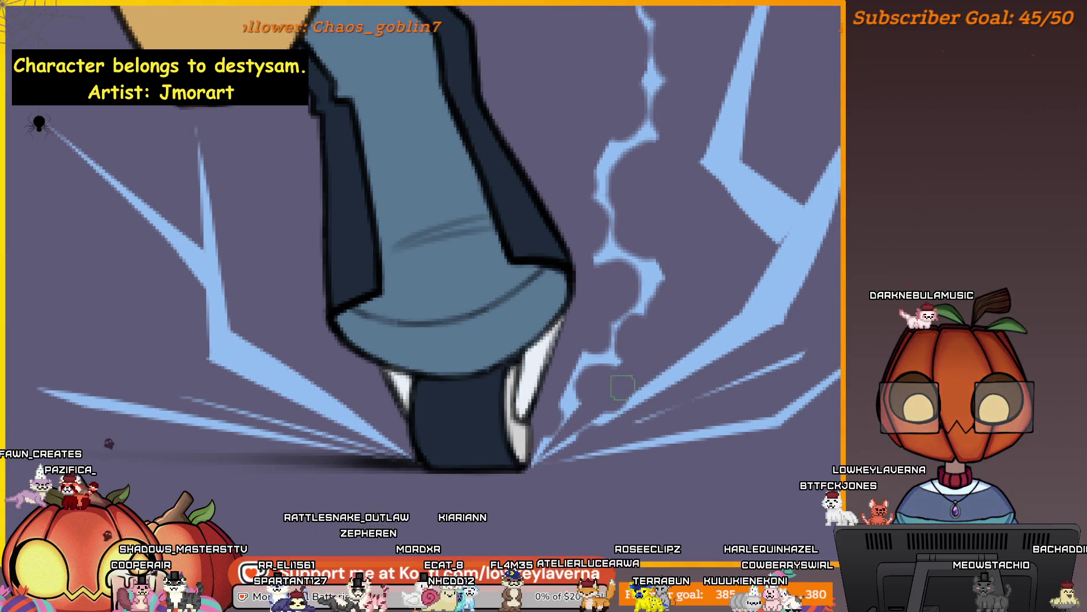
pyautogui.hscroll(2, 652, 382)
pyautogui.scroll(2, 737, 368)
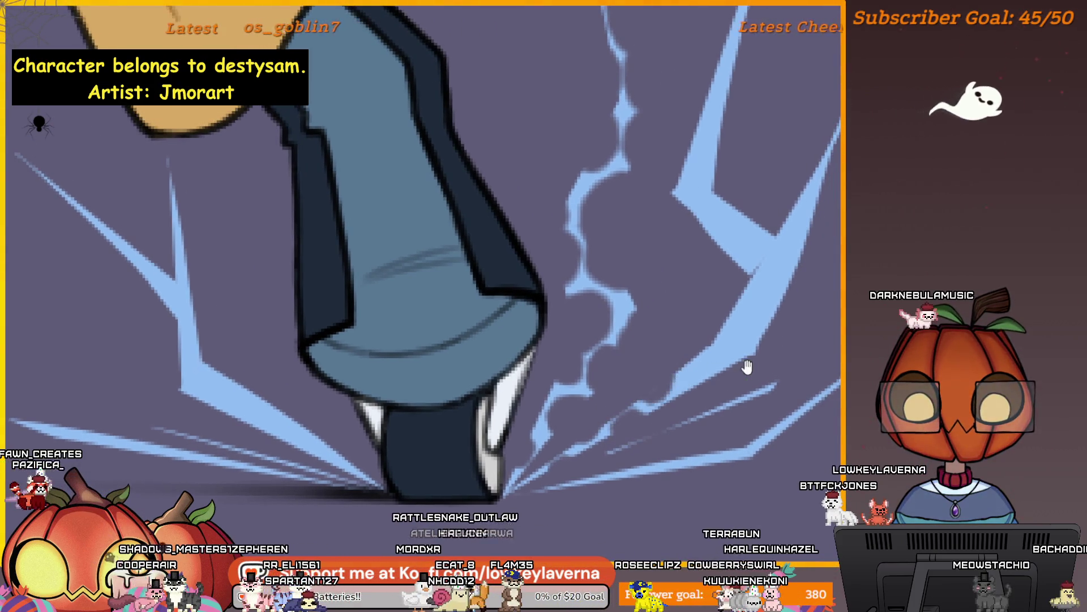
pyautogui.hscroll(2, 748, 367)
pyautogui.scroll(1, 748, 367)
pyautogui.hscroll(1, 721, 378)
pyautogui.scroll(1, 721, 378)
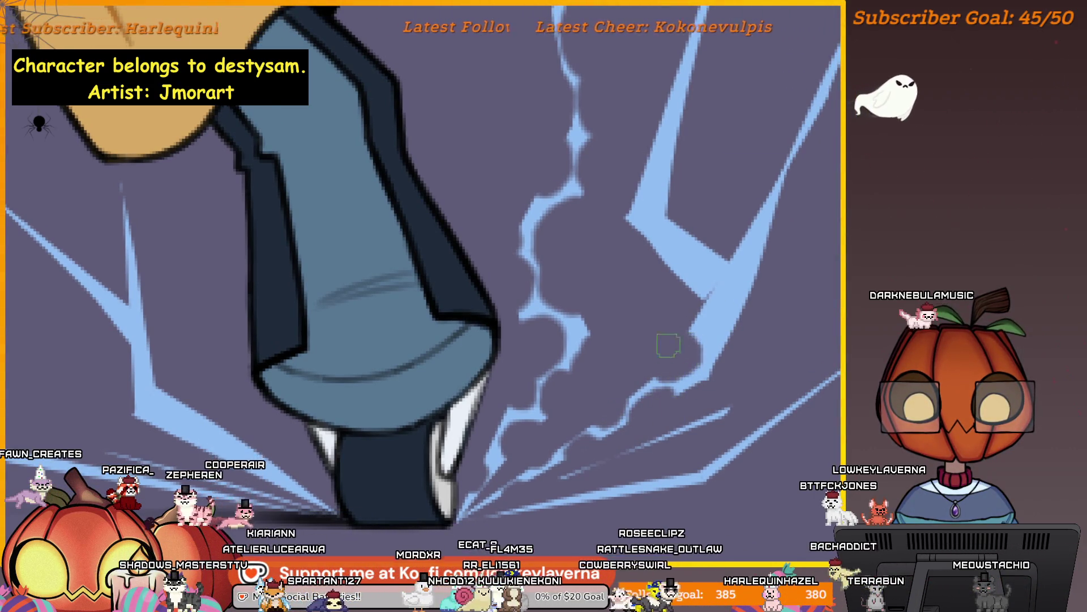
pyautogui.scroll(3, 725, 374)
pyautogui.hscroll(1, 725, 374)
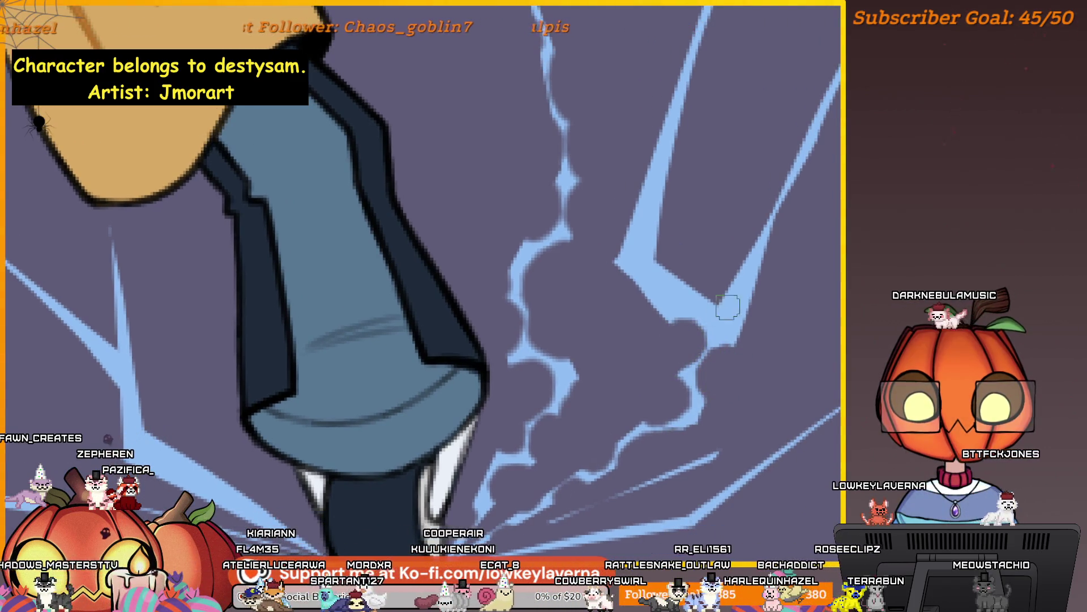
pyautogui.scroll(-3, 728, 307)
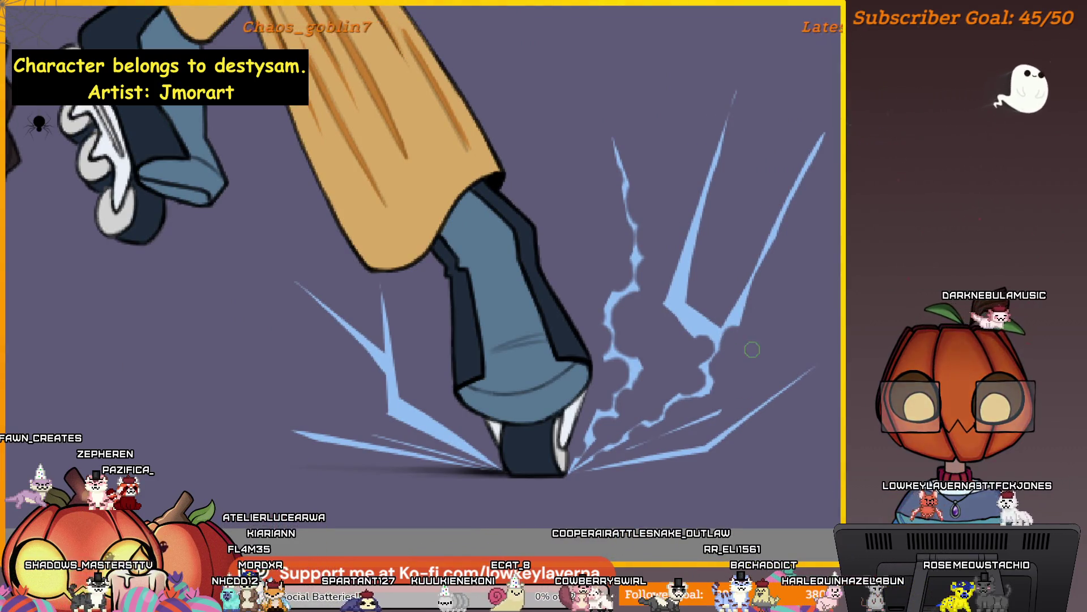
pyautogui.scroll(-2, 752, 350)
pyautogui.scroll(2, 770, 309)
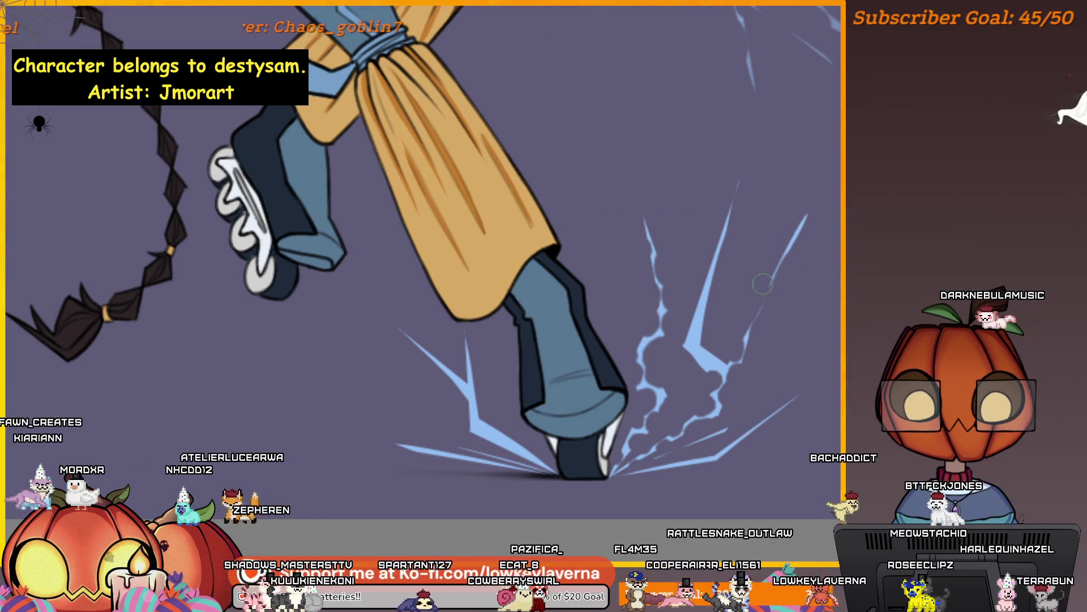
# Rotate and pan around the boot's lightning, enlarge the brush, zoom out and start a transform
pyautogui.moveTo(763, 283); pyautogui.dragTo(720, 353)
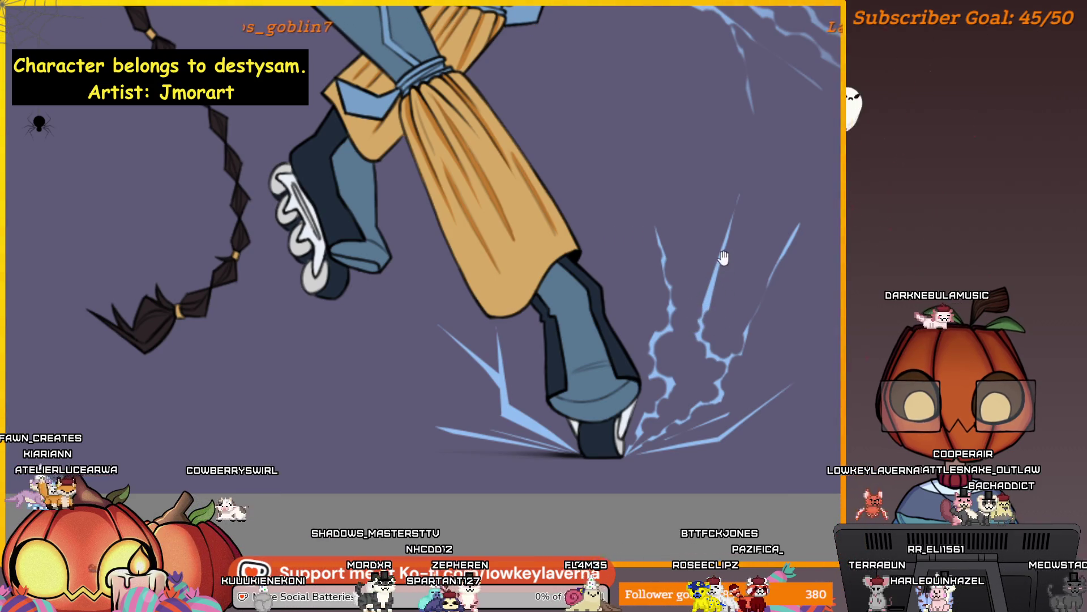
pyautogui.scroll(1, 718, 328)
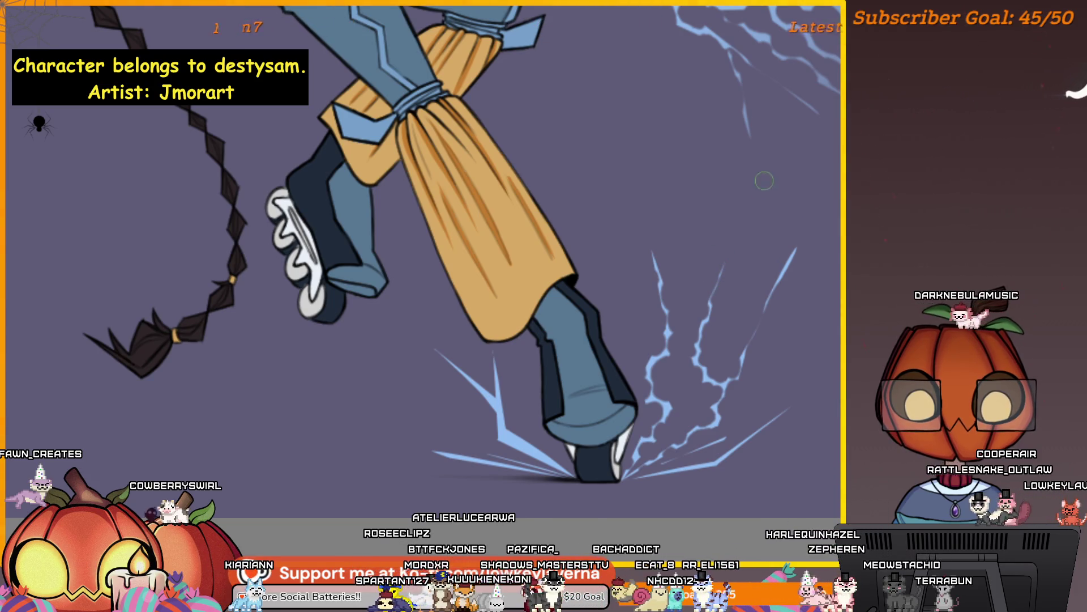
pyautogui.moveTo(796, 385)
pyautogui.mouseDown()
pyautogui.moveTo(790, 332)
pyautogui.moveTo(779, 345)
pyautogui.mouseUp()
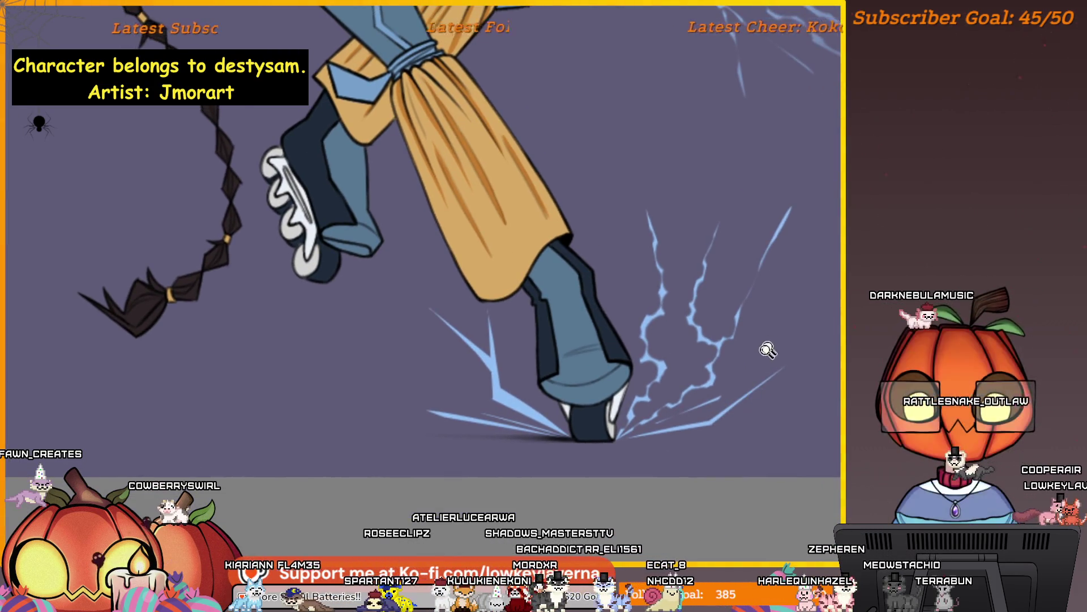
pyautogui.scroll(2, 767, 350)
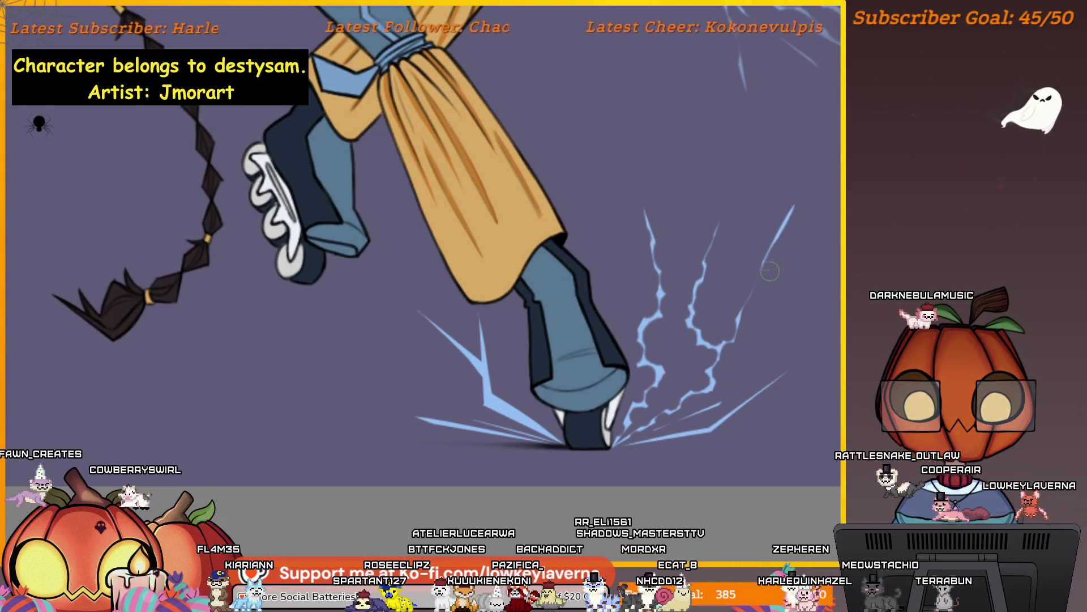
pyautogui.moveTo(763, 341); pyautogui.dragTo(780, 308)
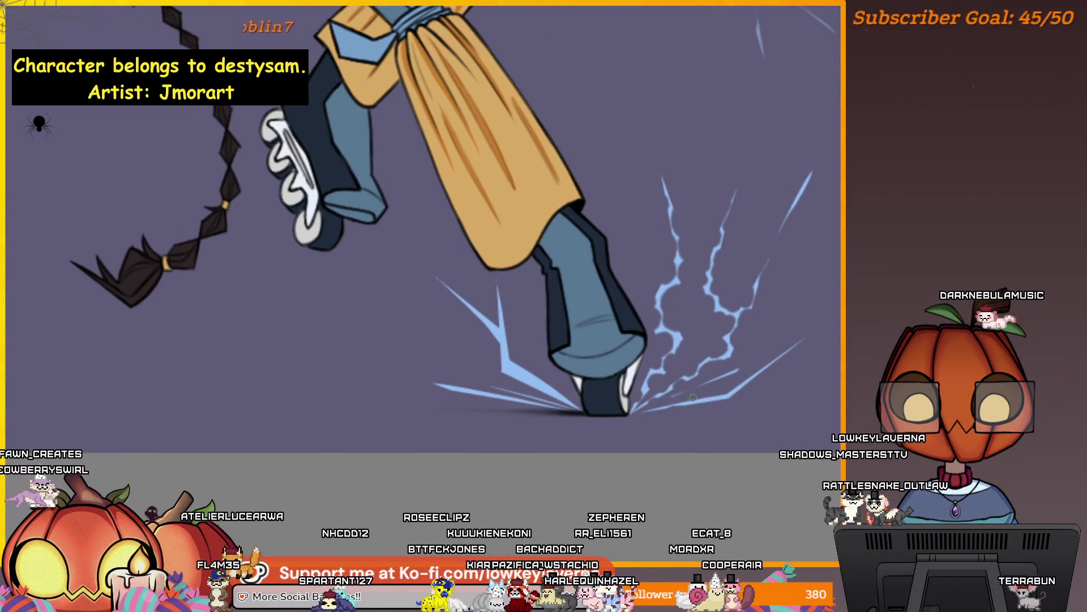
pyautogui.moveTo(716, 403)
pyautogui.mouseDown()
pyautogui.moveTo(695, 414)
pyautogui.moveTo(698, 424)
pyautogui.mouseUp()
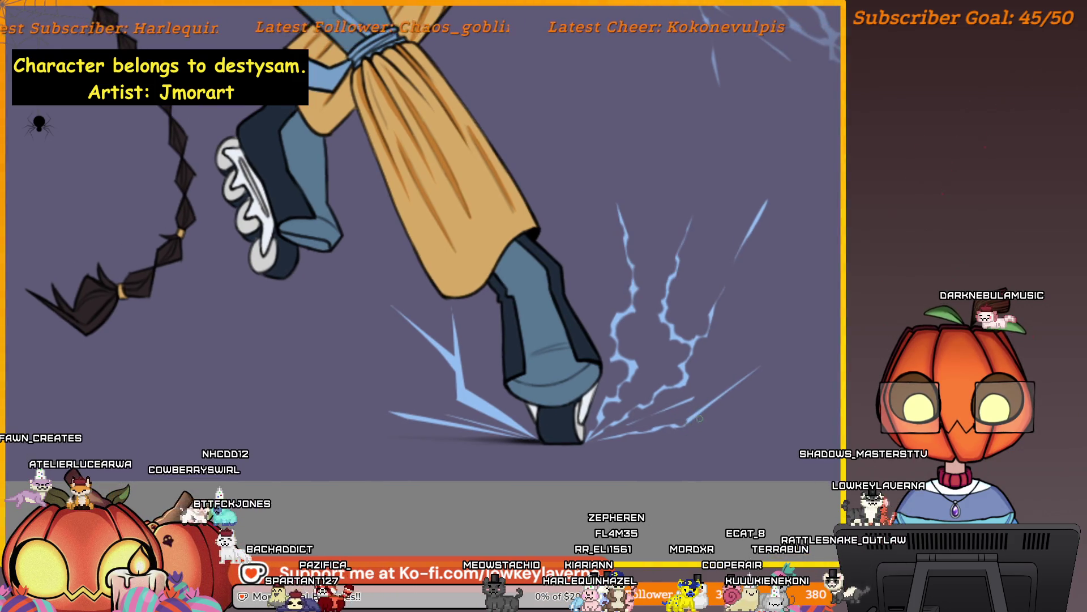
pyautogui.press(']')
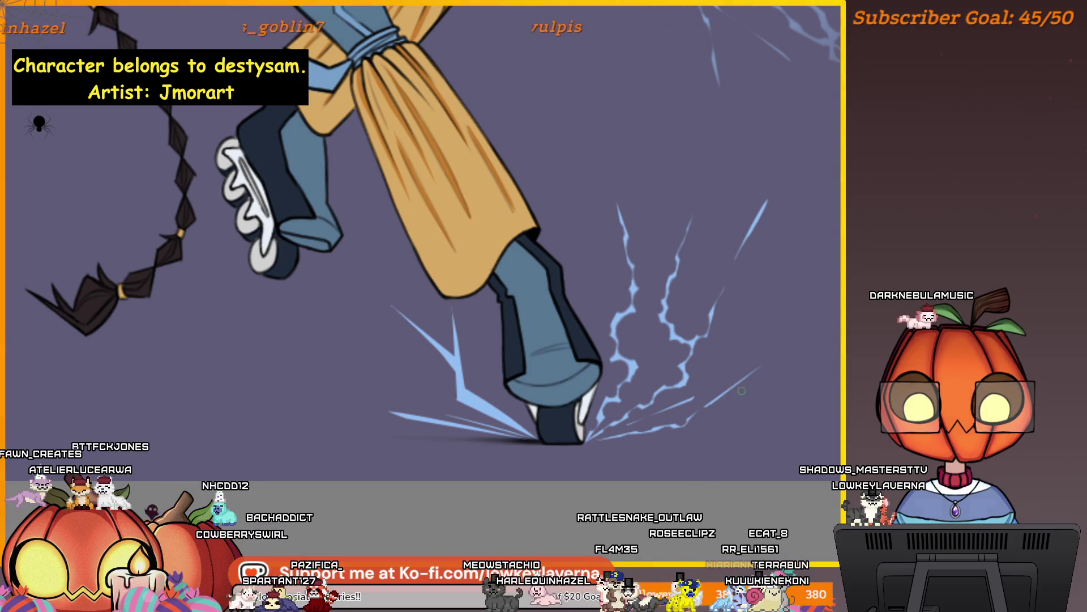
pyautogui.scroll(-5, 761, 380)
pyautogui.hotkey('ctrl', 't')
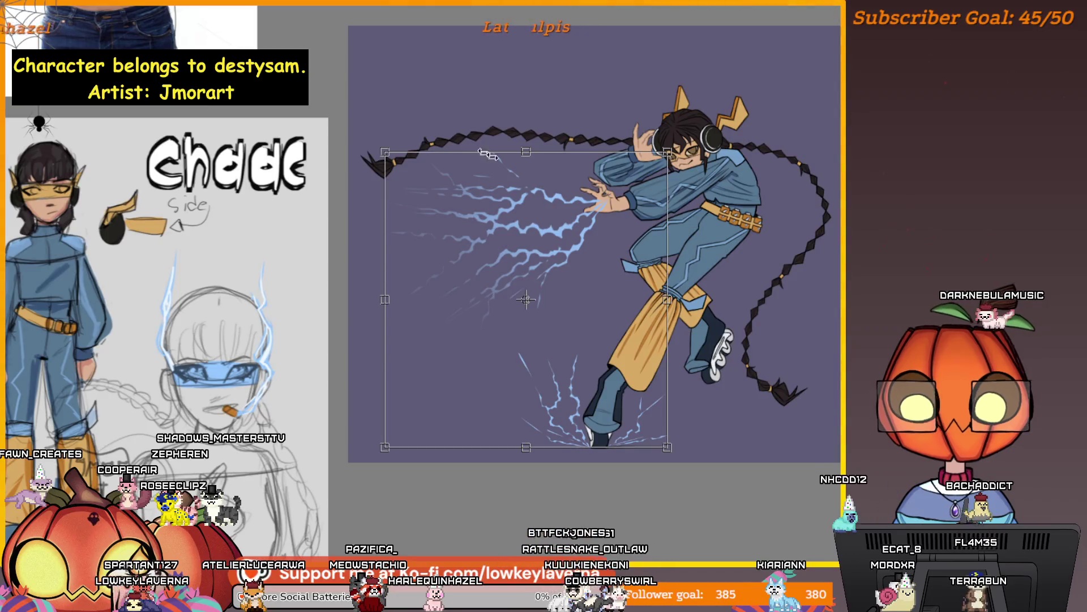
# Select the lightning around the feet, nudge it left and mirror it horizontally
pyautogui.press('Return')
pyautogui.moveTo(601, 314)
pyautogui.mouseDown()
pyautogui.moveTo(497, 461)
pyautogui.moveTo(702, 396)
pyautogui.moveTo(602, 334)
pyautogui.mouseUp()
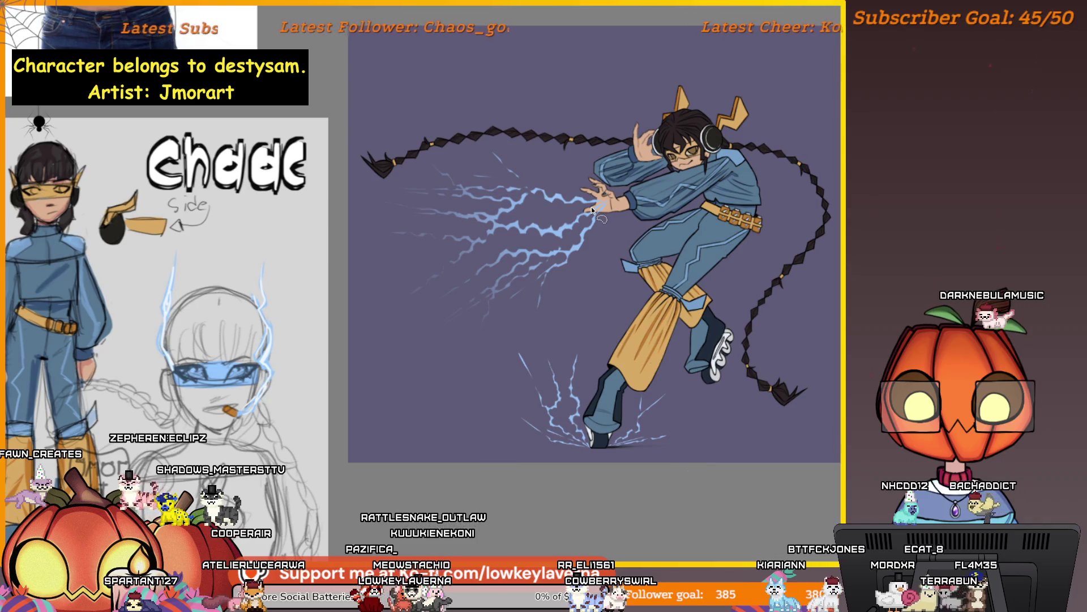
pyautogui.rightClick(619, 379)
pyautogui.click(688, 453)
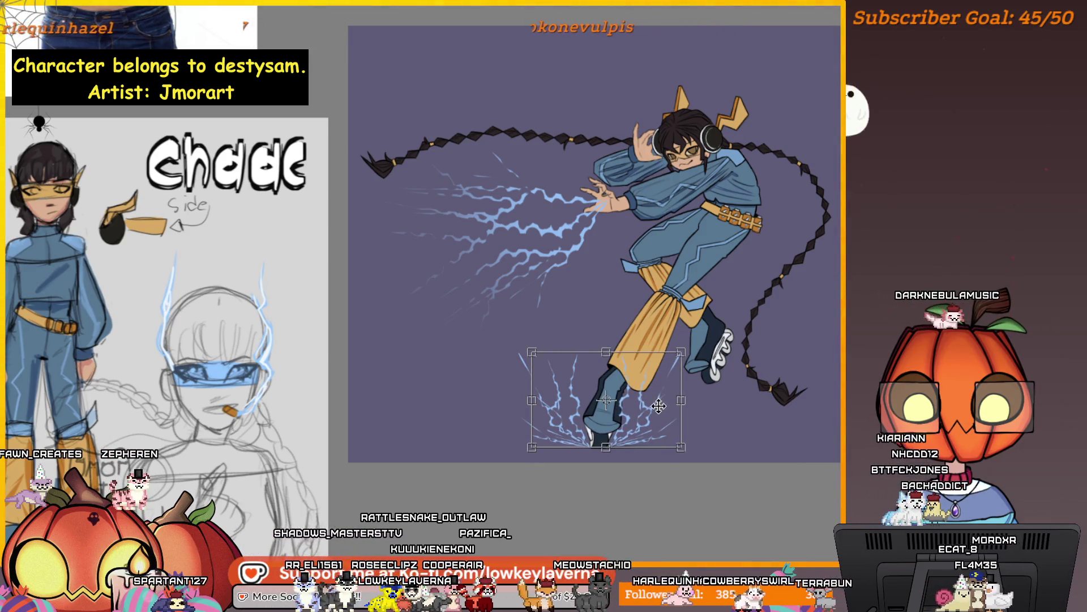
pyautogui.press('Left')
pyautogui.press('Left')
pyautogui.press('Left')
pyautogui.rightClick(666, 387)
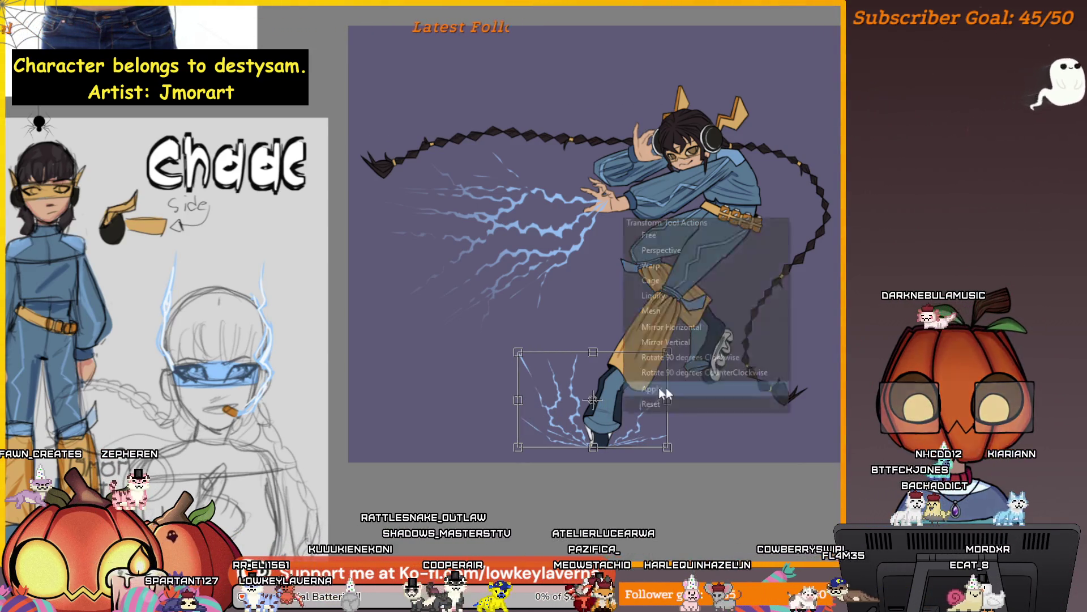
pyautogui.click(688, 340)
pyautogui.press('Return')
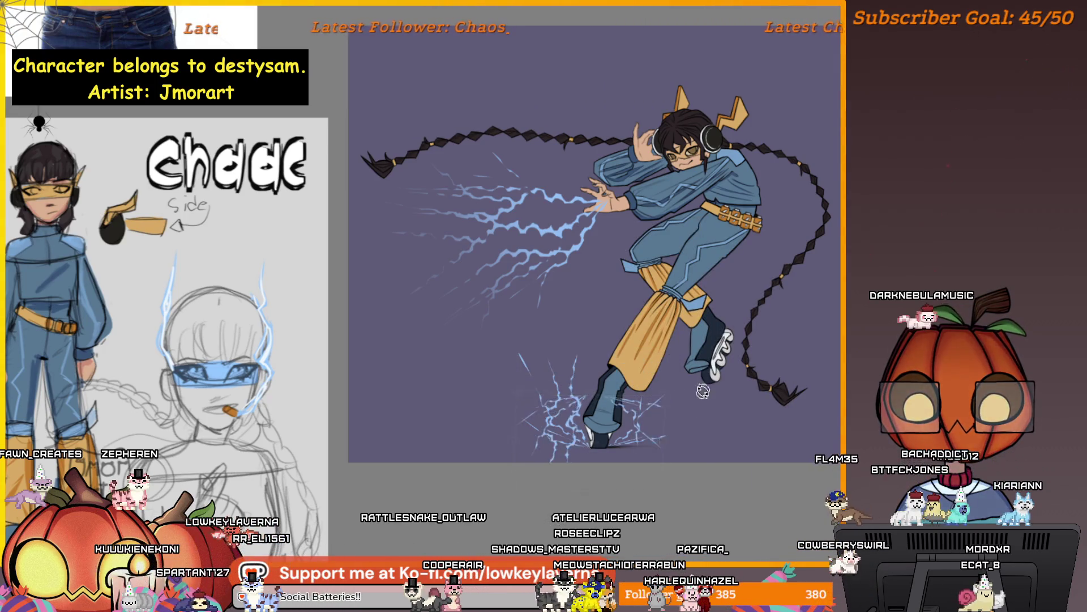
# Mirror the lower lightning again and stretch it wider and taller
pyautogui.hotkey('ctrl', 't')
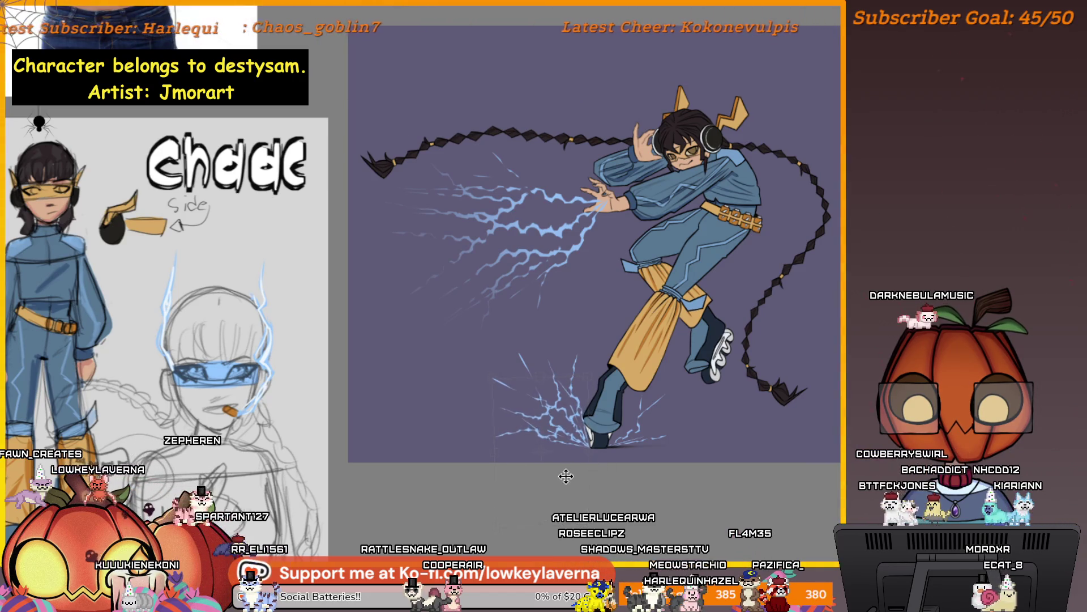
pyautogui.press('Return')
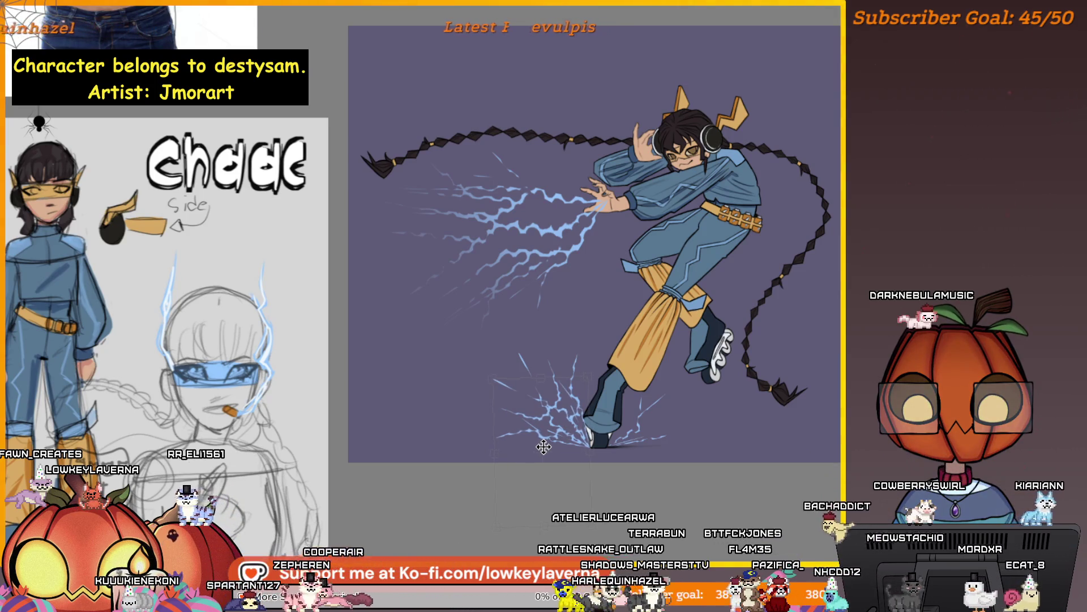
pyautogui.press('Return')
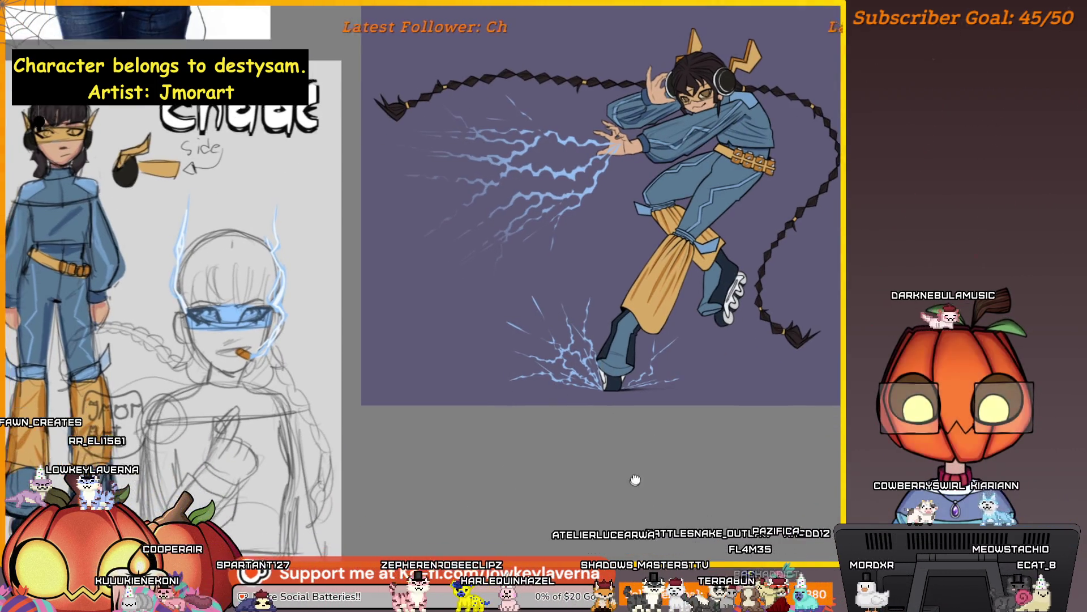
pyautogui.hotkey('ctrl', 't')
pyautogui.rightClick(657, 345)
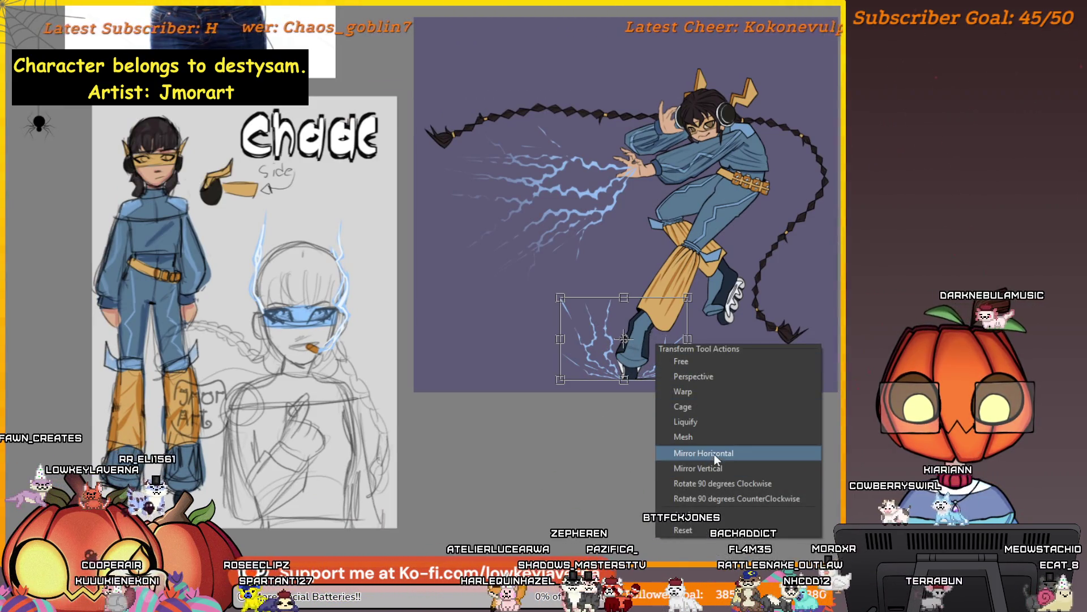
pyautogui.click(715, 453)
pyautogui.moveTo(688, 339)
pyautogui.mouseDown()
pyautogui.moveTo(744, 362)
pyautogui.moveTo(590, 412)
pyautogui.moveTo(606, 429)
pyautogui.mouseUp()
pyautogui.press('Return')
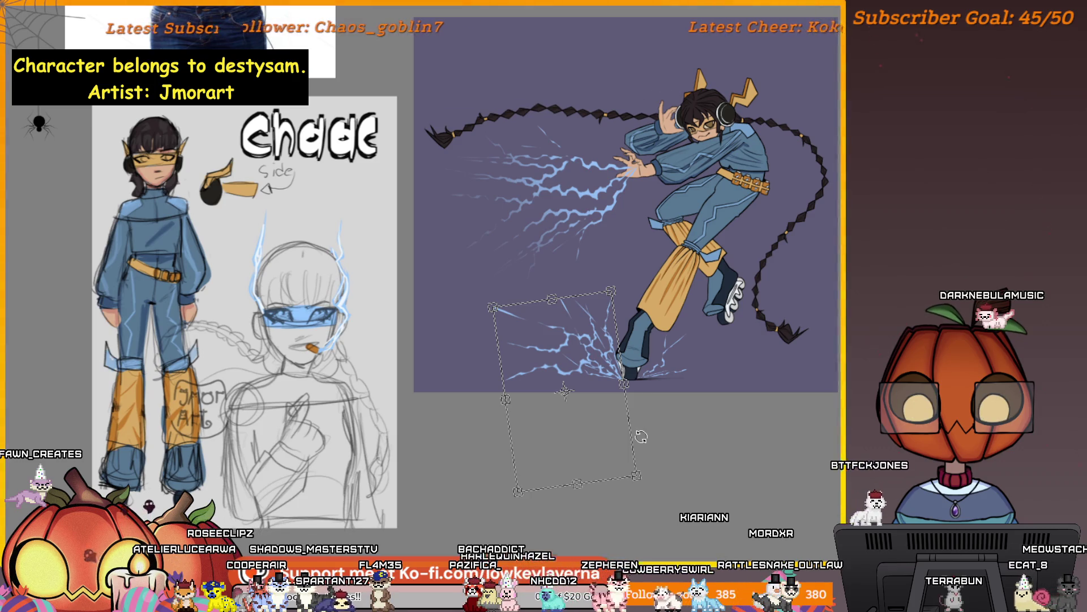
pyautogui.press('Return')
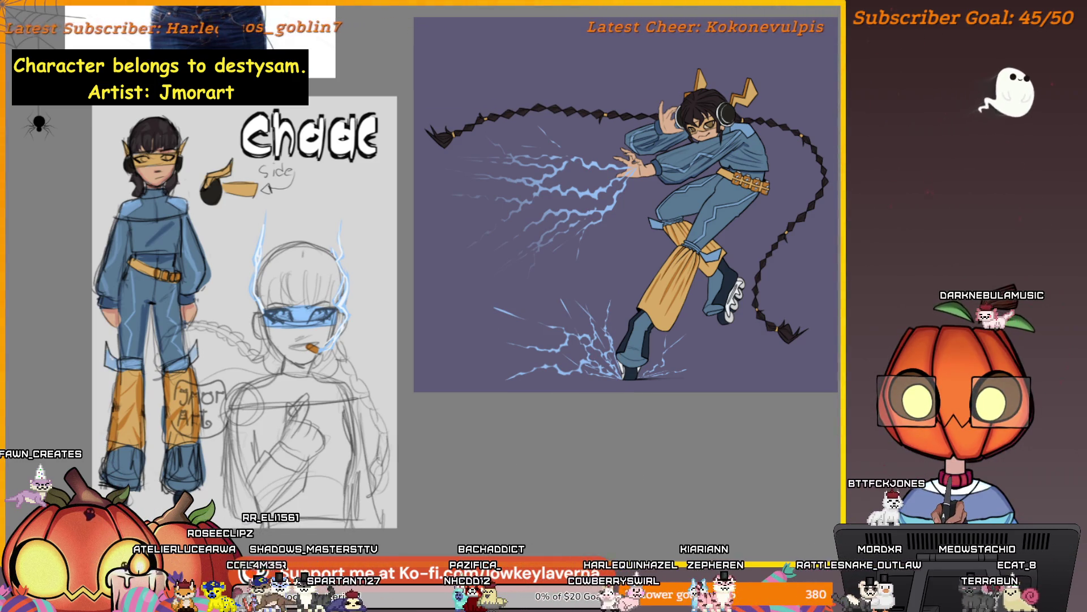
pyautogui.scroll(-3, 650, 451)
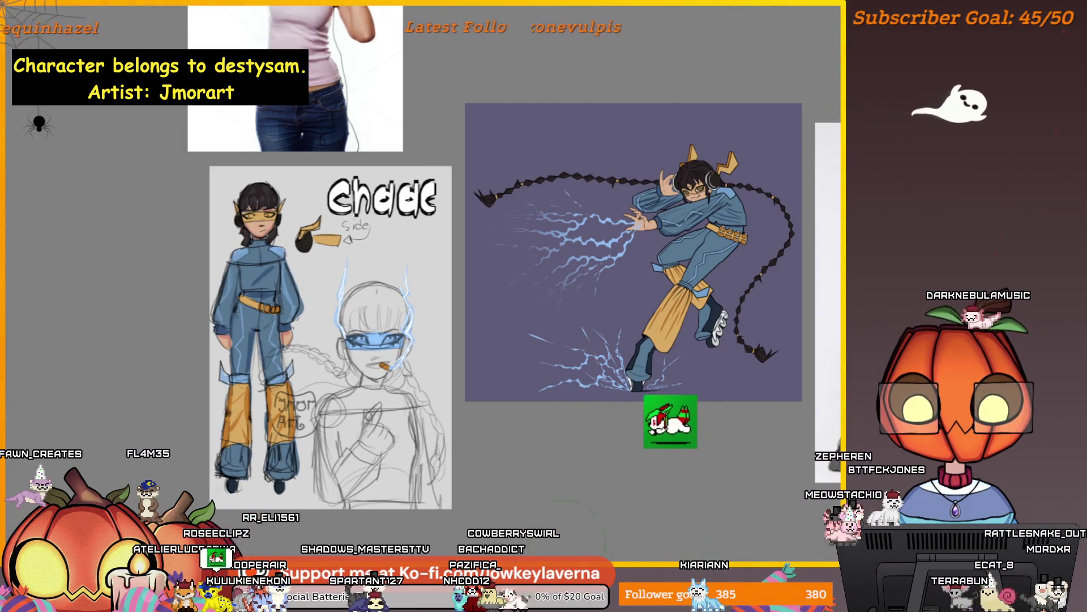
# Zoom out to the whole character and dab a soft glow onto the lower lightning
pyautogui.scroll(5, 708, 407)
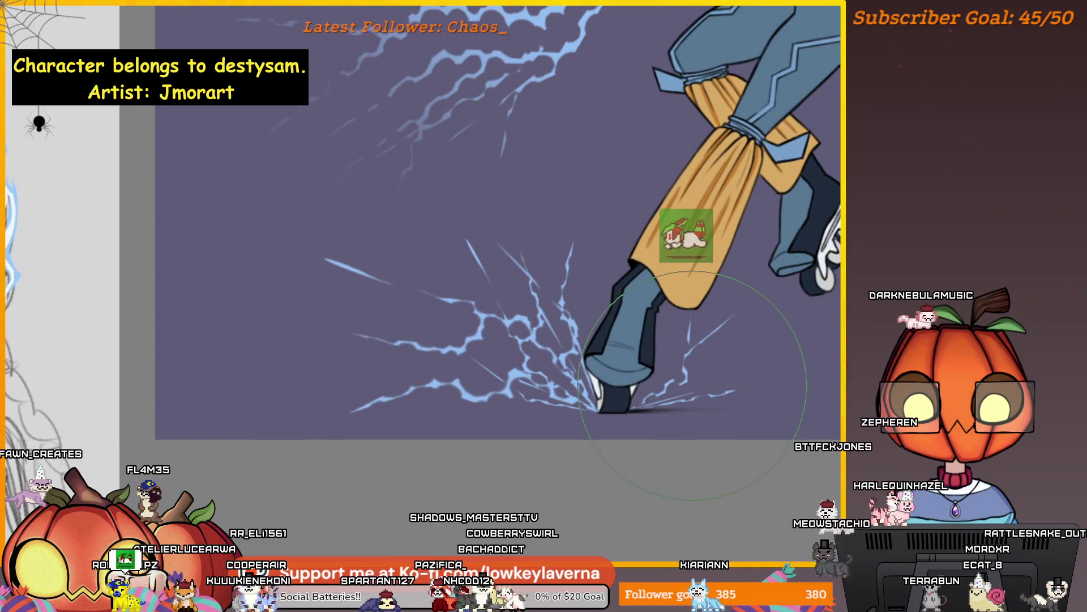
pyautogui.scroll(-2, 665, 414)
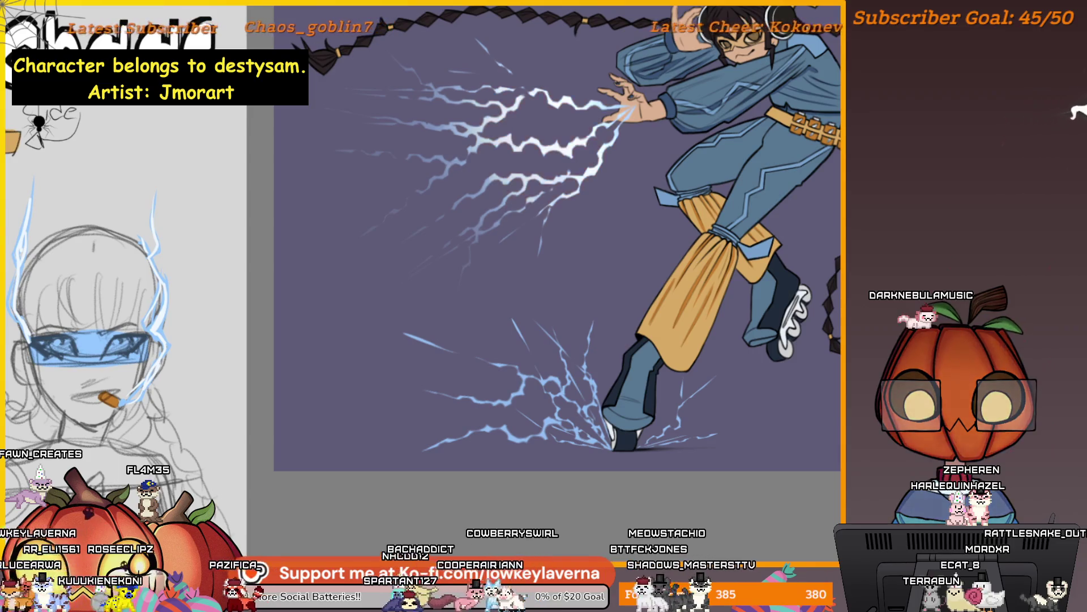
pyautogui.scroll(3, 558, 238)
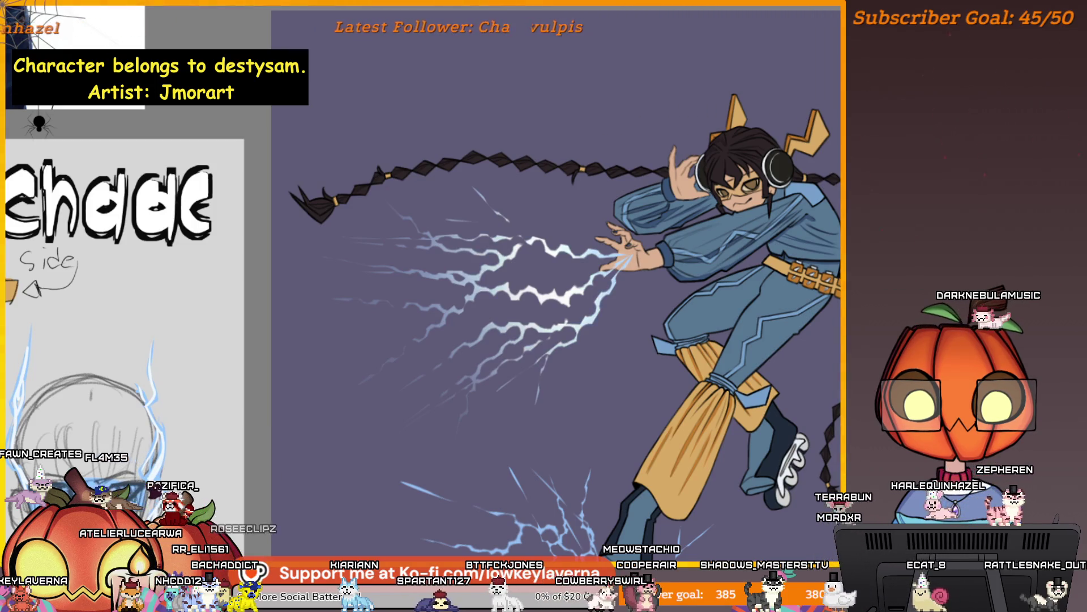
pyautogui.scroll(3, 572, 302)
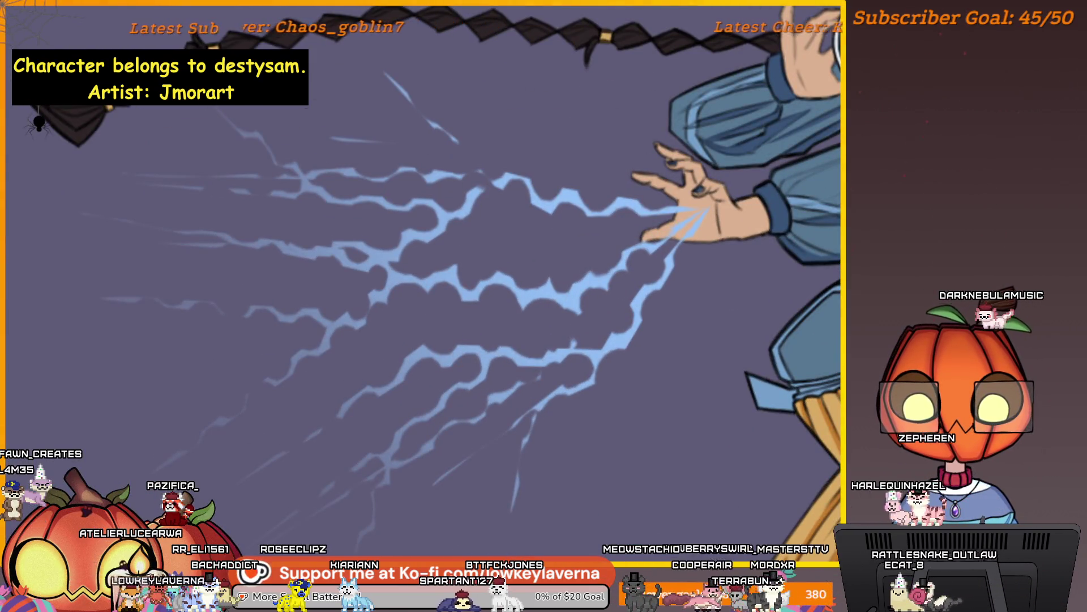
pyautogui.hotkey('ctrl', '0')
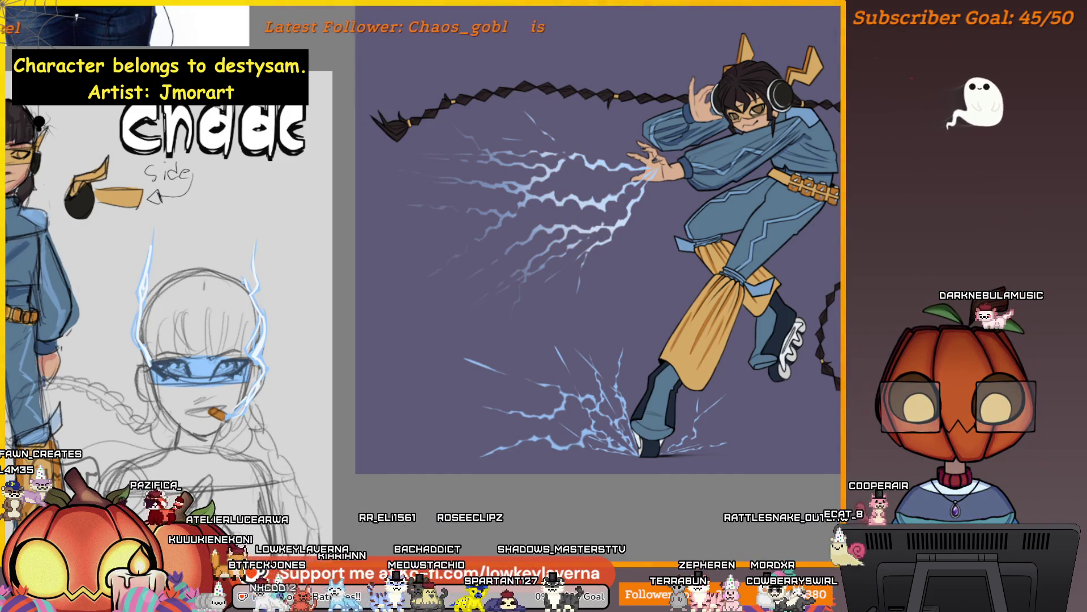
pyautogui.moveTo(679, 476); pyautogui.dragTo(712, 445)
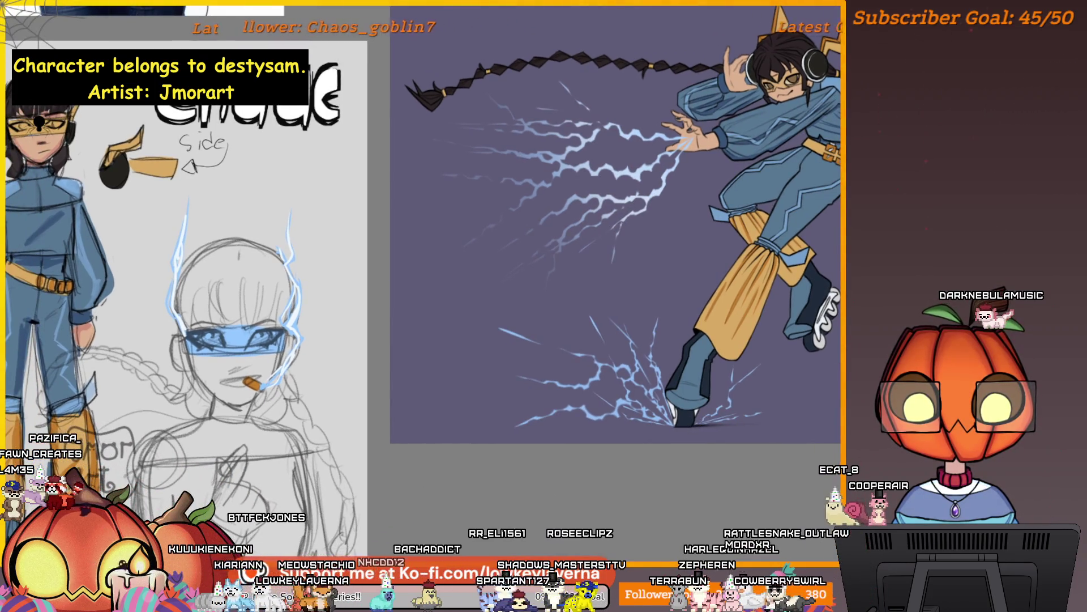
pyautogui.moveTo(570, 440); pyautogui.dragTo(558, 452)
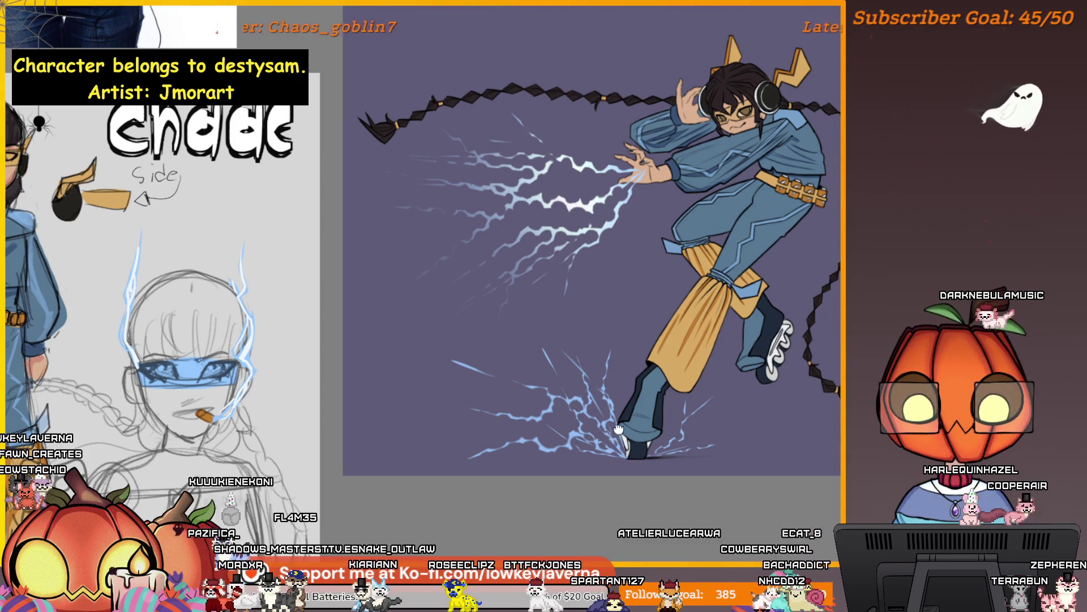
pyautogui.click(586, 400)
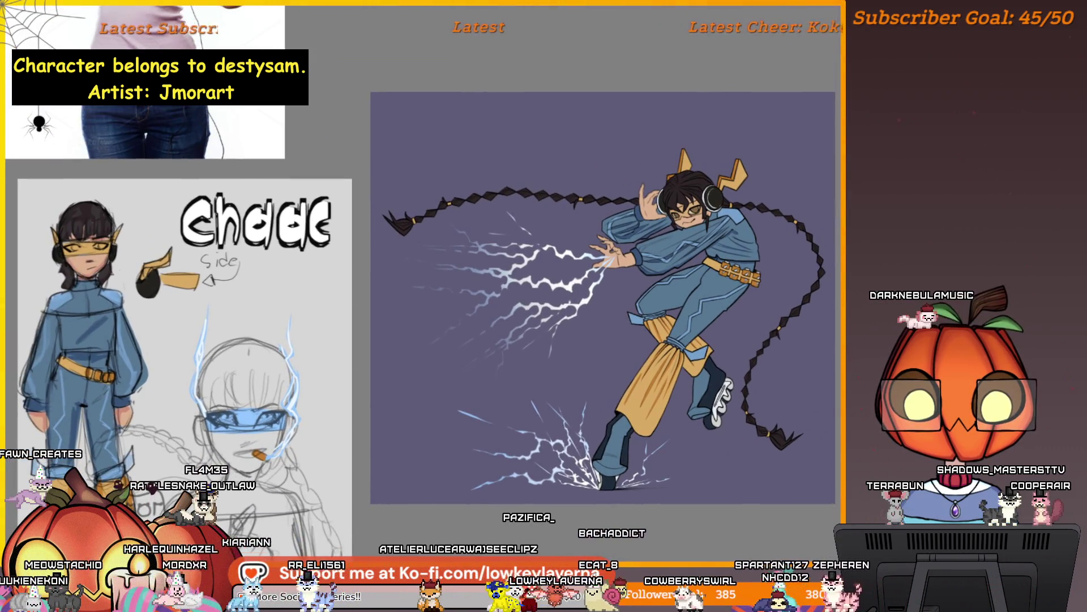
# Hide every lightning effect, then open and dismiss the File menu without choosing anything
pyautogui.hotkey('ctrl', 'z')
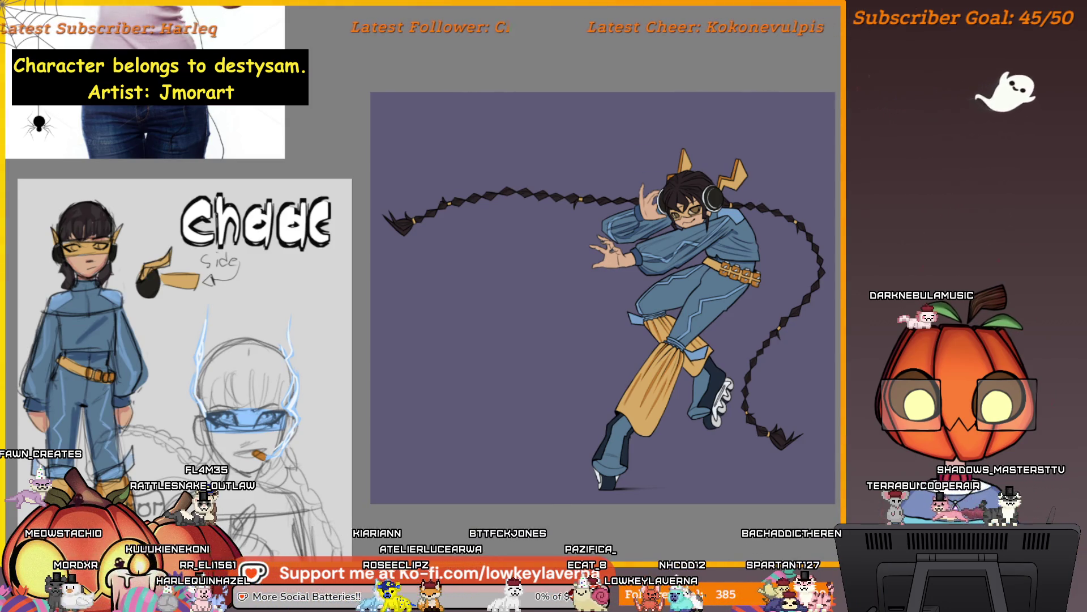
pyautogui.hotkey('alt', 'f')
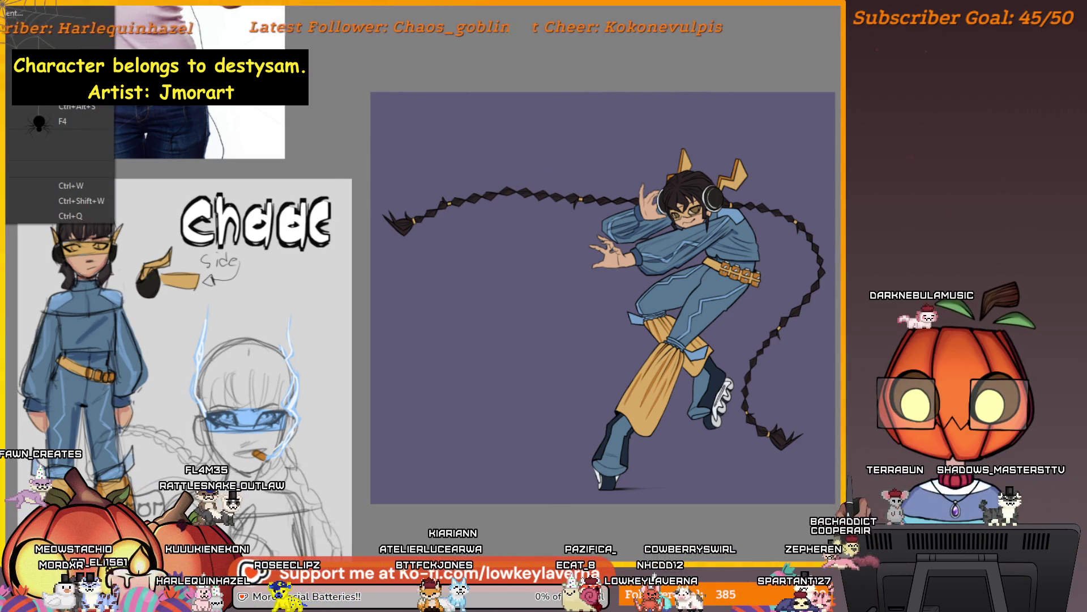
pyautogui.press('Escape')
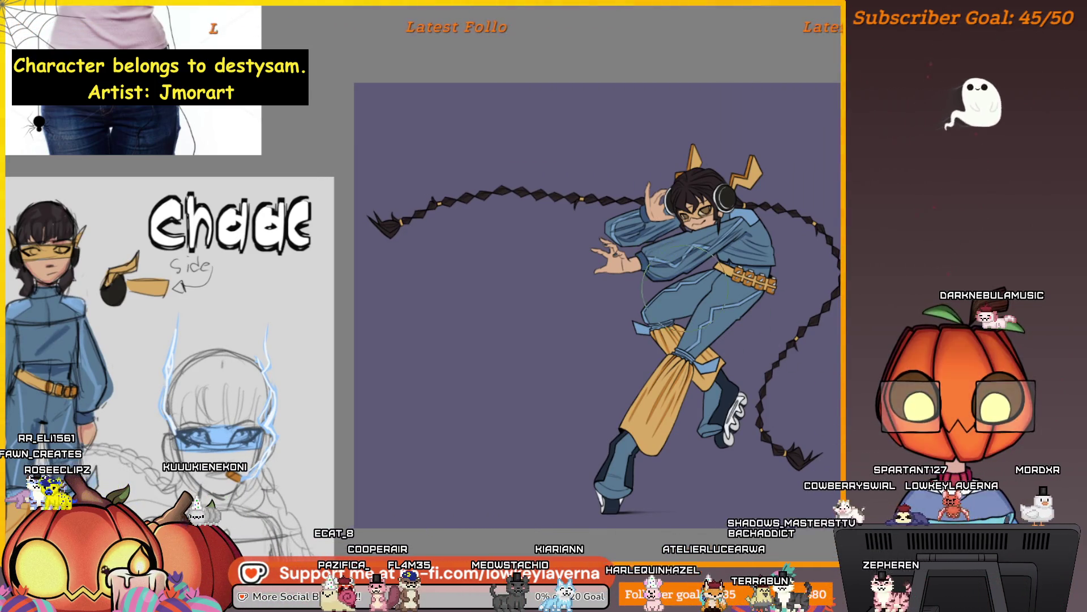
# Try white and light-blue glow strokes along the forearm, compare them, then undo them
pyautogui.moveTo(651, 252); pyautogui.dragTo(686, 245)
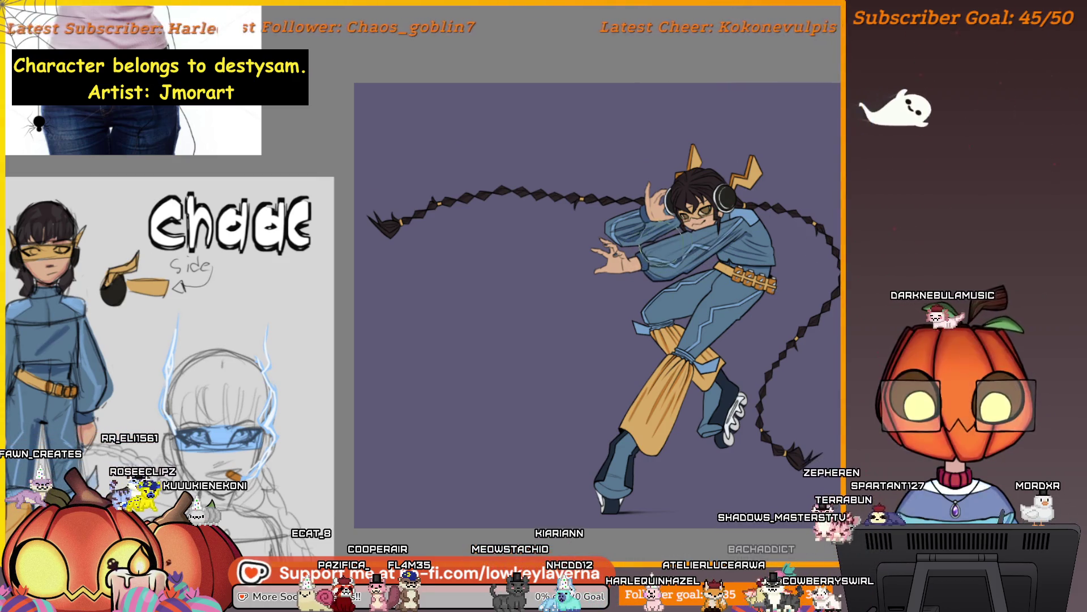
pyautogui.moveTo(637, 258); pyautogui.dragTo(674, 245)
pyautogui.hotkey('ctrl', 'z')
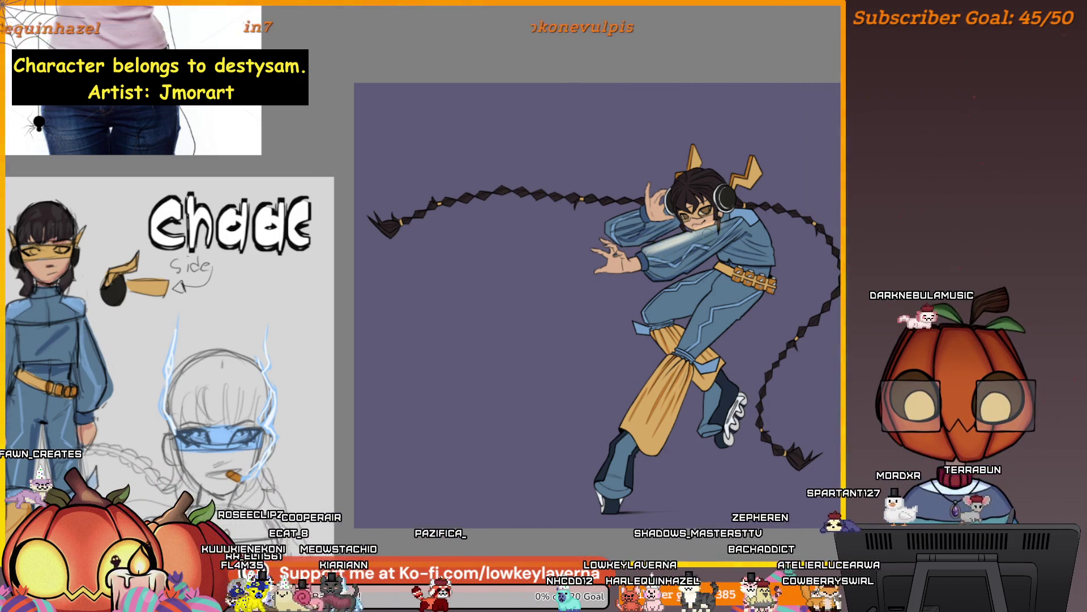
pyautogui.moveTo(651, 252); pyautogui.dragTo(717, 229)
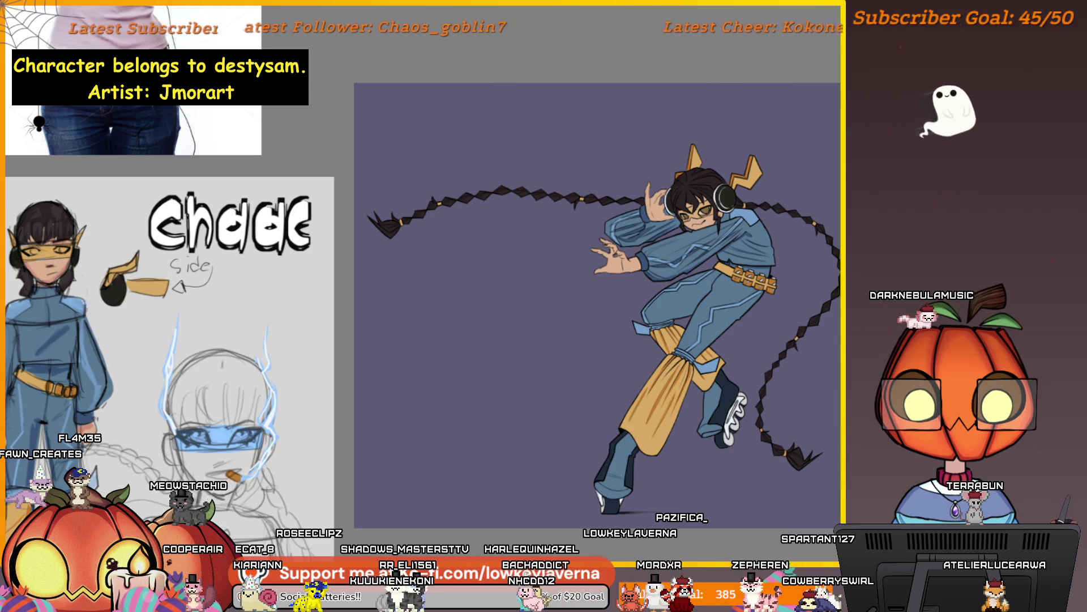
pyautogui.moveTo(647, 250); pyautogui.dragTo(683, 243)
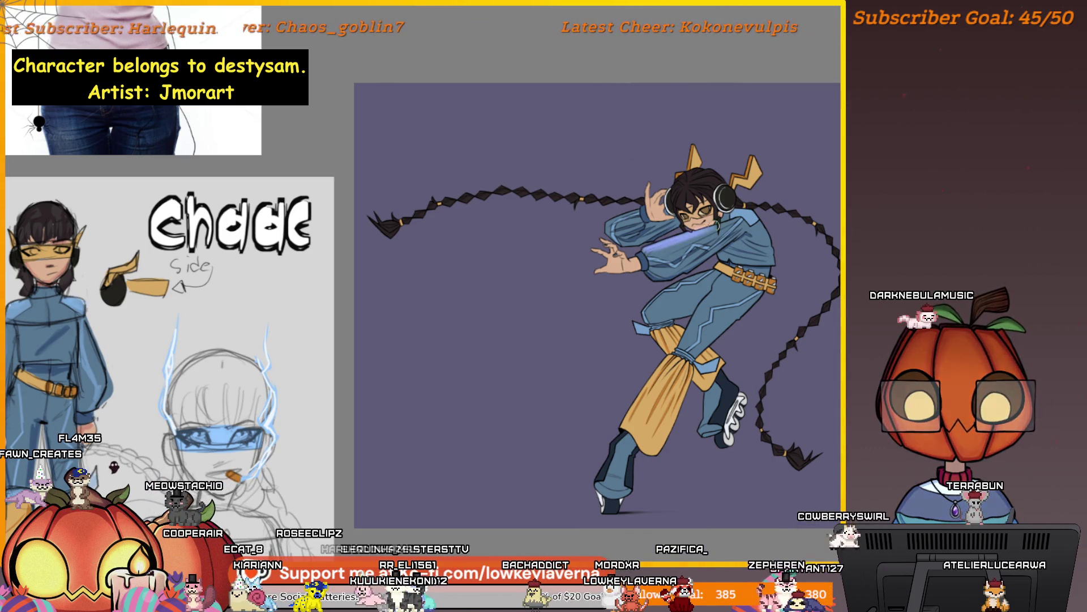
pyautogui.moveTo(668, 249); pyautogui.dragTo(705, 241)
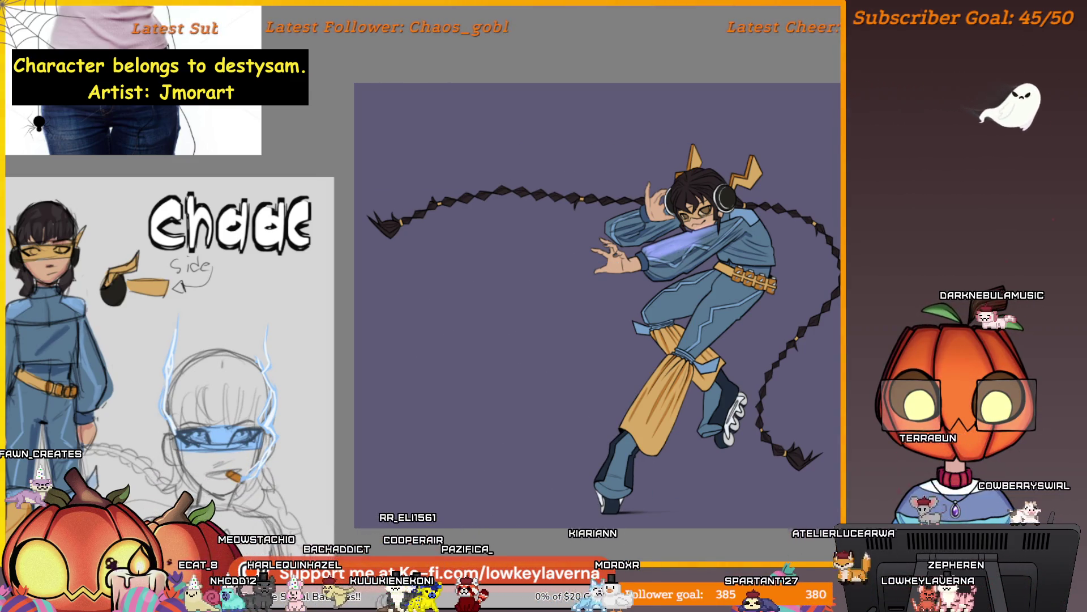
pyautogui.hotkey('ctrl', 'z')
pyautogui.hotkey('ctrl', 'y')
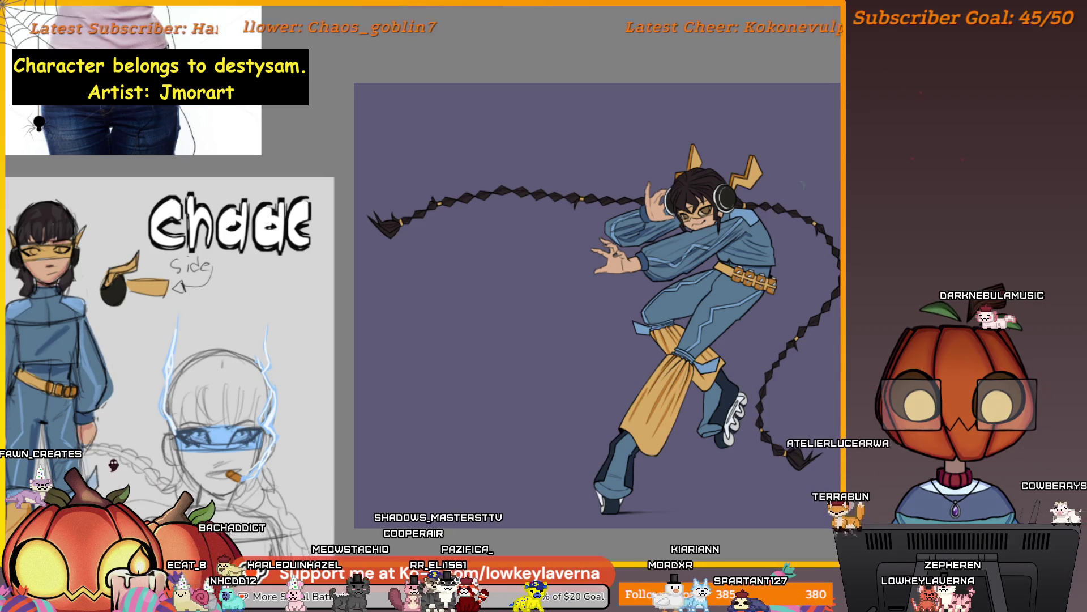
pyautogui.hotkey('ctrl', 'z')
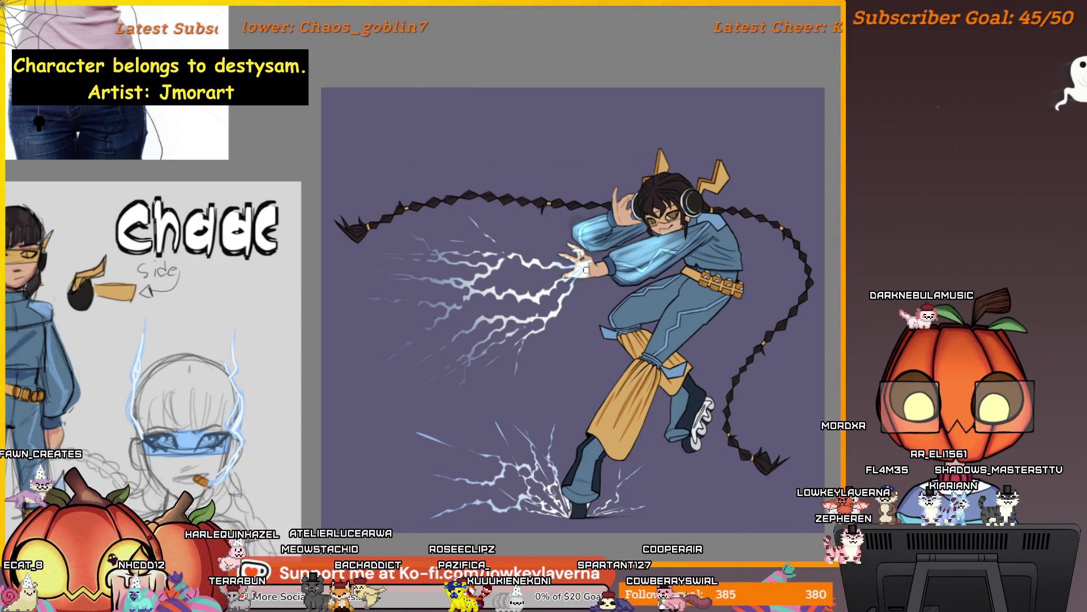
# Pan across the artwork and hide the green guide lines over the character's glasses
pyautogui.moveTo(652, 265); pyautogui.dragTo(632, 269)
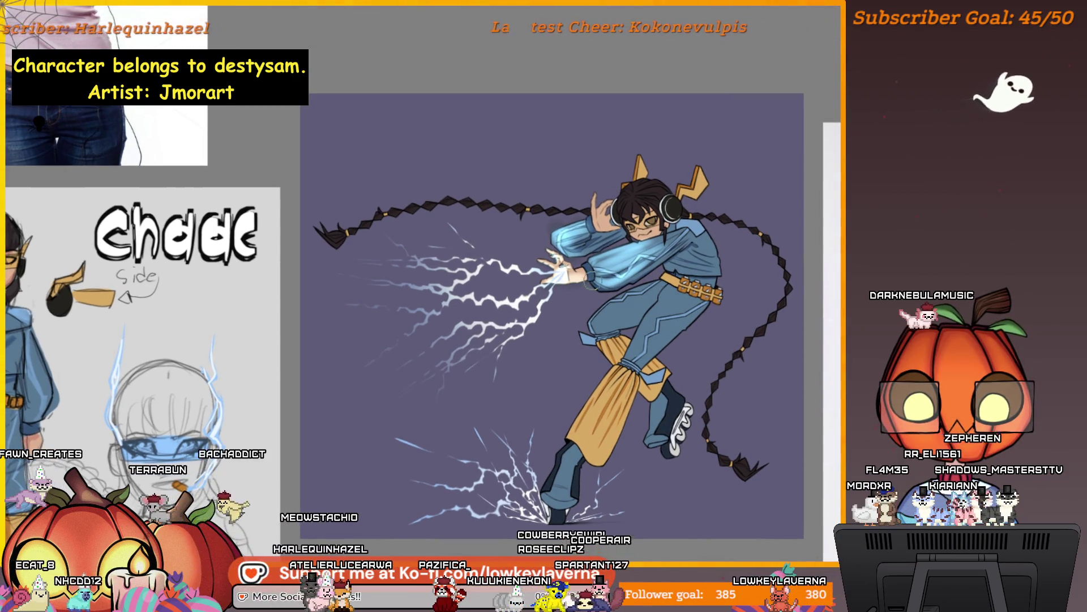
pyautogui.moveTo(632, 308); pyautogui.dragTo(634, 302)
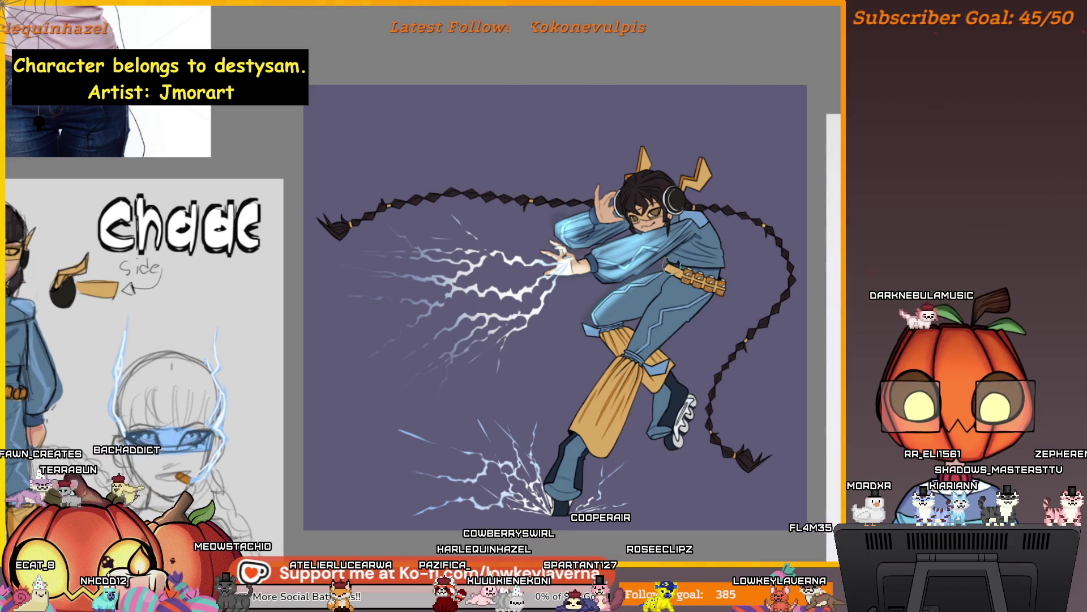
pyautogui.moveTo(704, 299); pyautogui.dragTo(652, 307)
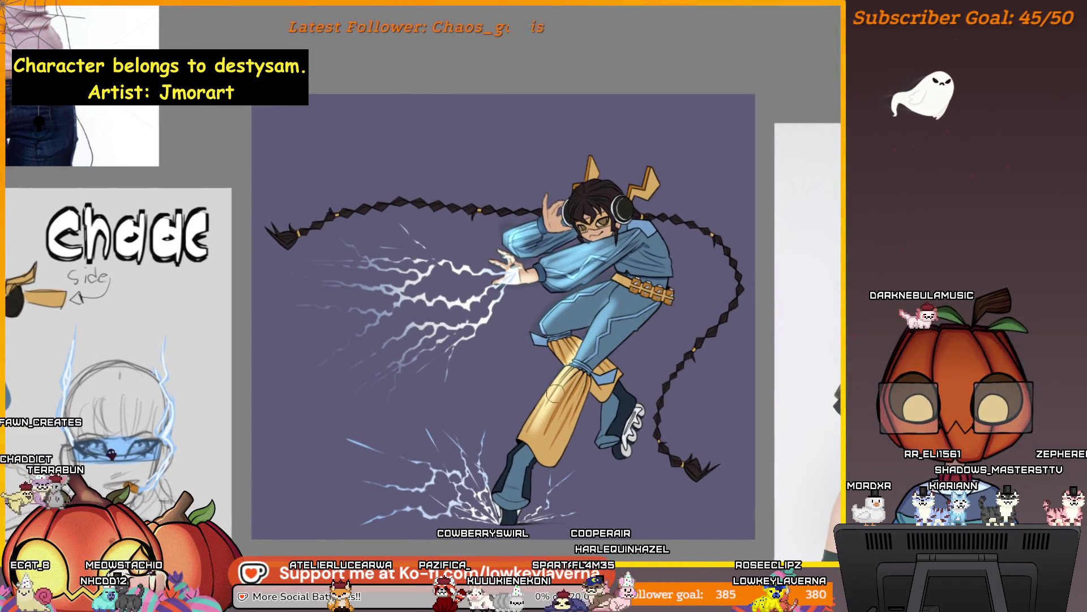
pyautogui.moveTo(547, 404); pyautogui.dragTo(561, 370)
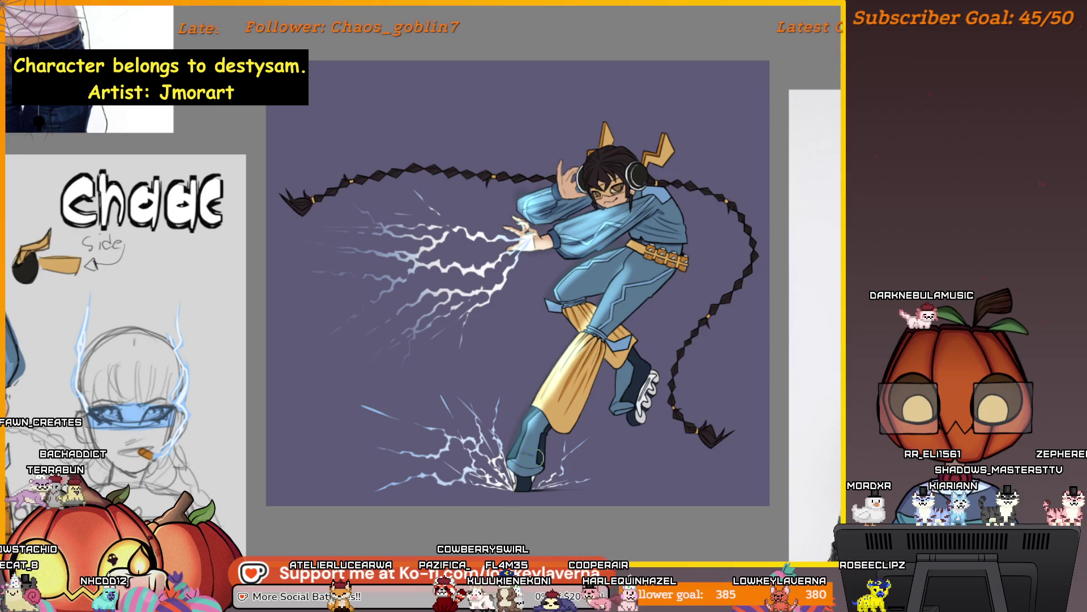
pyautogui.moveTo(540, 456); pyautogui.dragTo(541, 493)
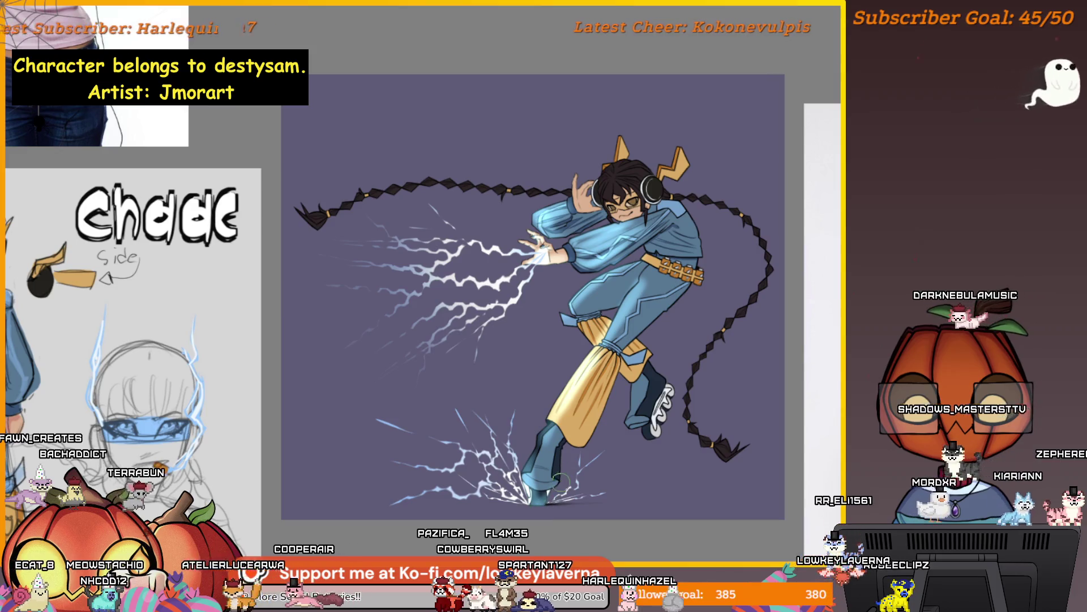
pyautogui.moveTo(589, 436); pyautogui.dragTo(564, 463)
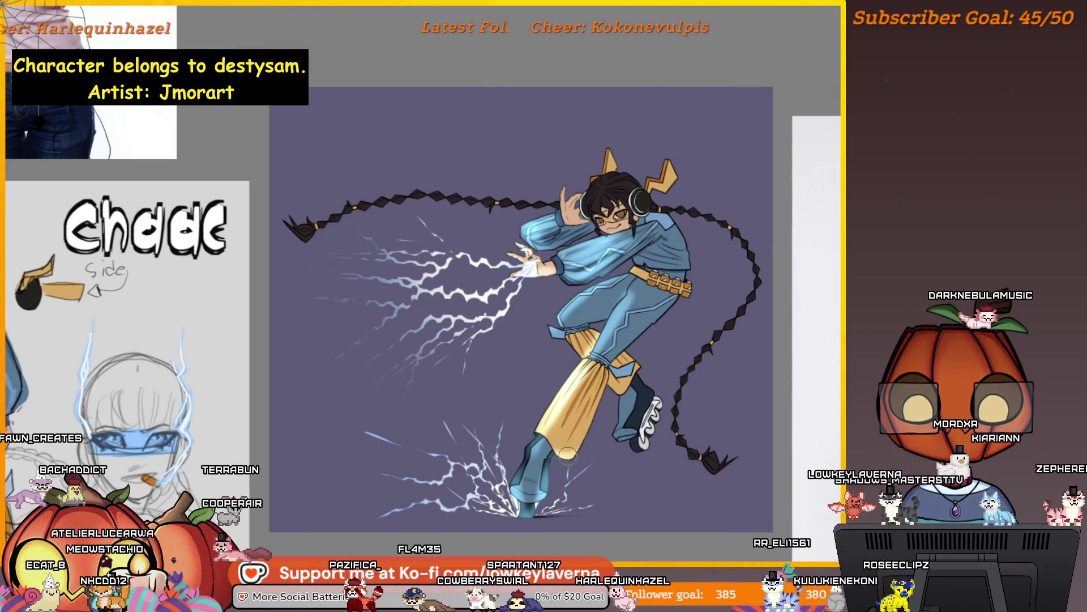
pyautogui.moveTo(521, 306); pyautogui.dragTo(526, 321)
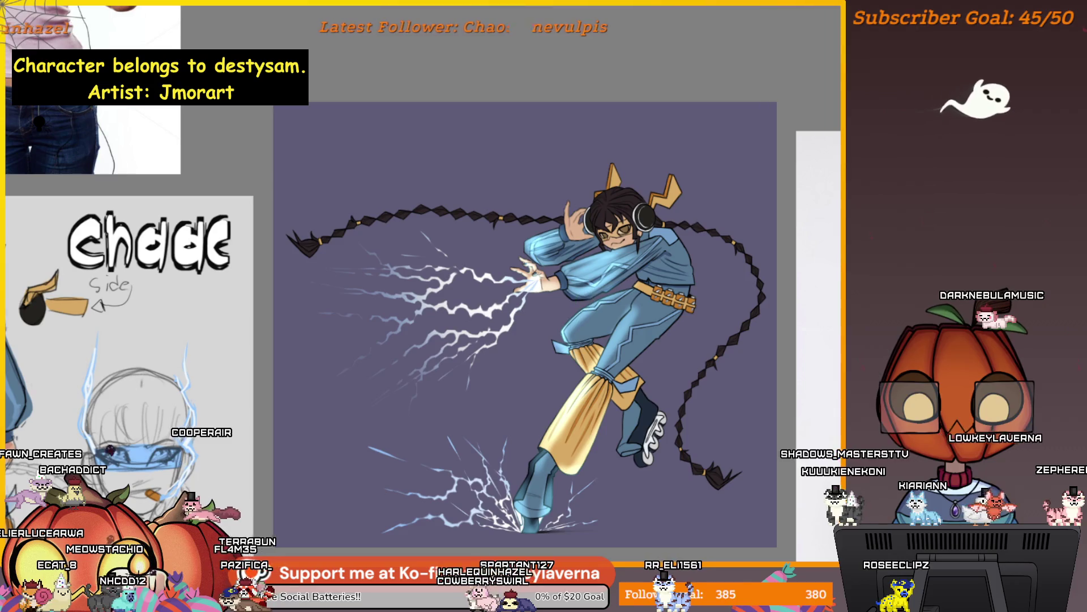
pyautogui.moveTo(725, 251)
pyautogui.mouseDown()
pyautogui.moveTo(717, 274)
pyautogui.moveTo(702, 270)
pyautogui.moveTo(711, 270)
pyautogui.mouseUp()
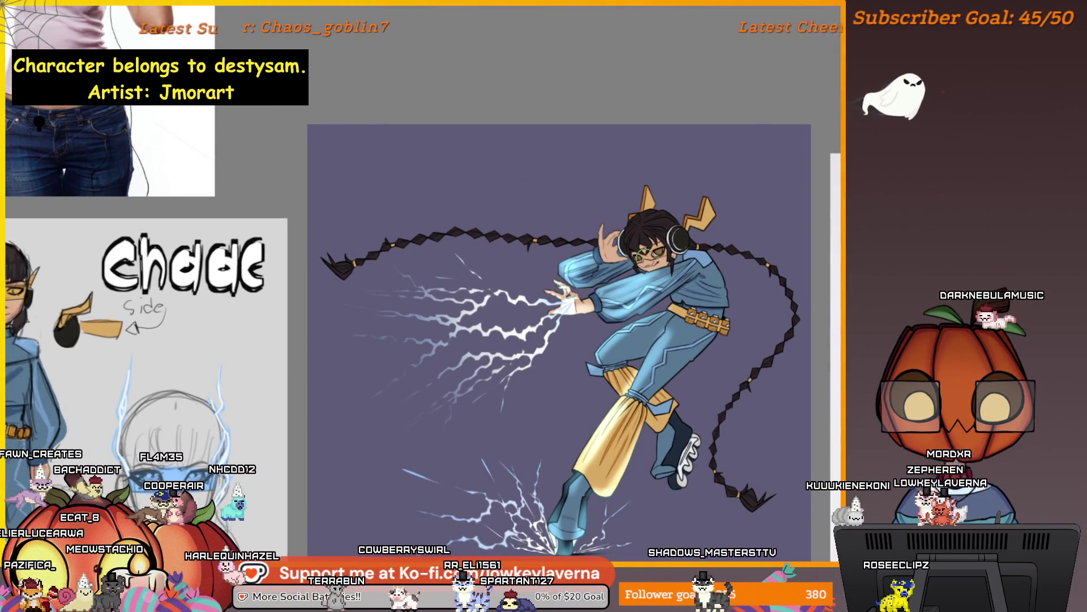
pyautogui.hotkey('ctrl', 'z')
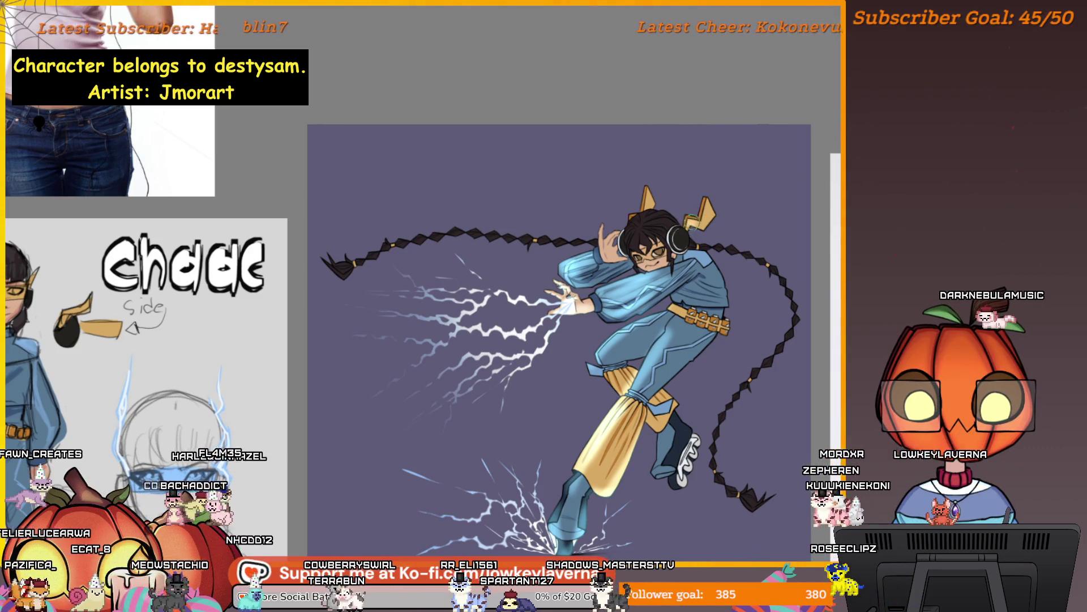
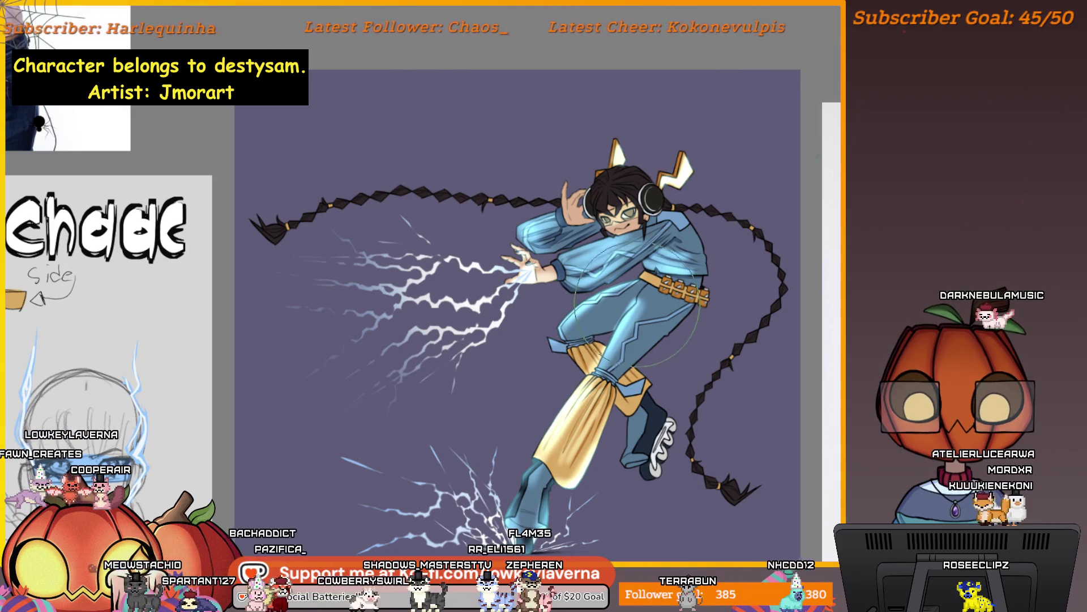
# Paint a darker shading stroke across the character's raised sleeve
pyautogui.scroll(5, 585, 351)
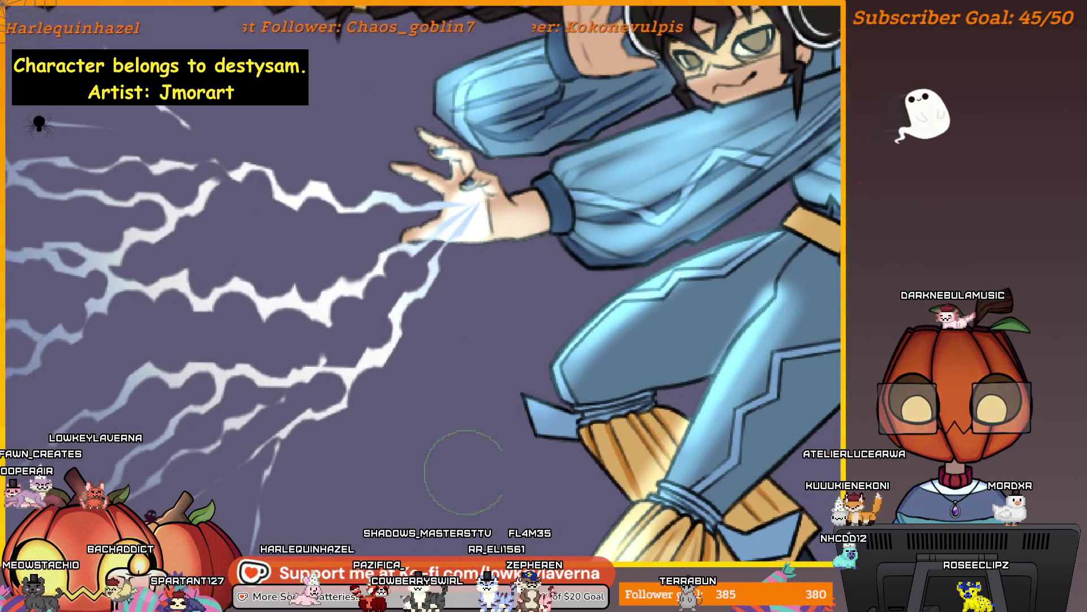
pyautogui.moveTo(573, 515); pyautogui.dragTo(559, 540)
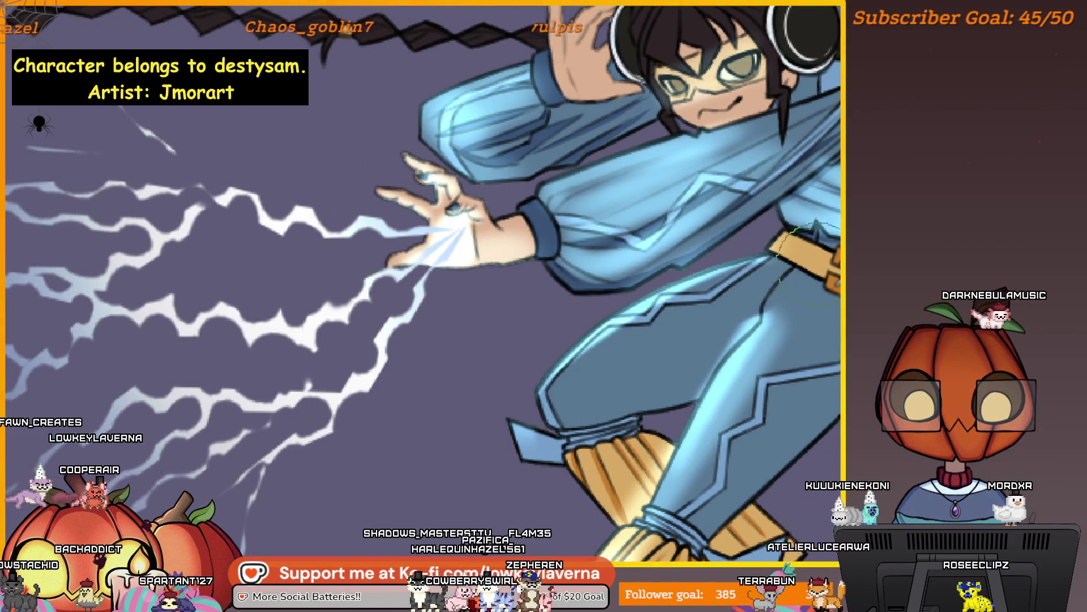
pyautogui.scroll(-3, 674, 340)
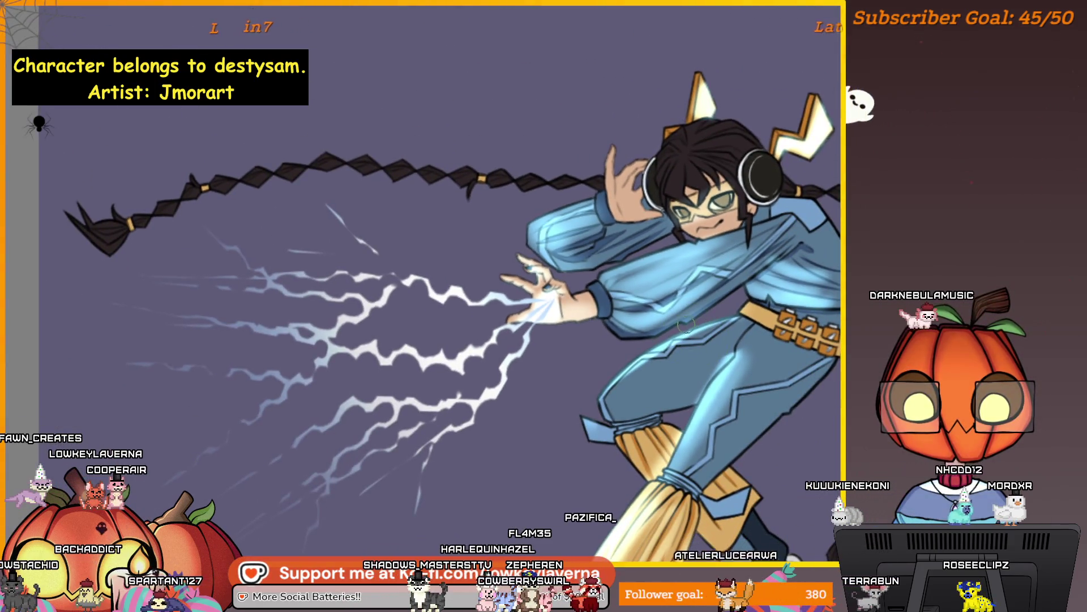
pyautogui.scroll(5, 686, 324)
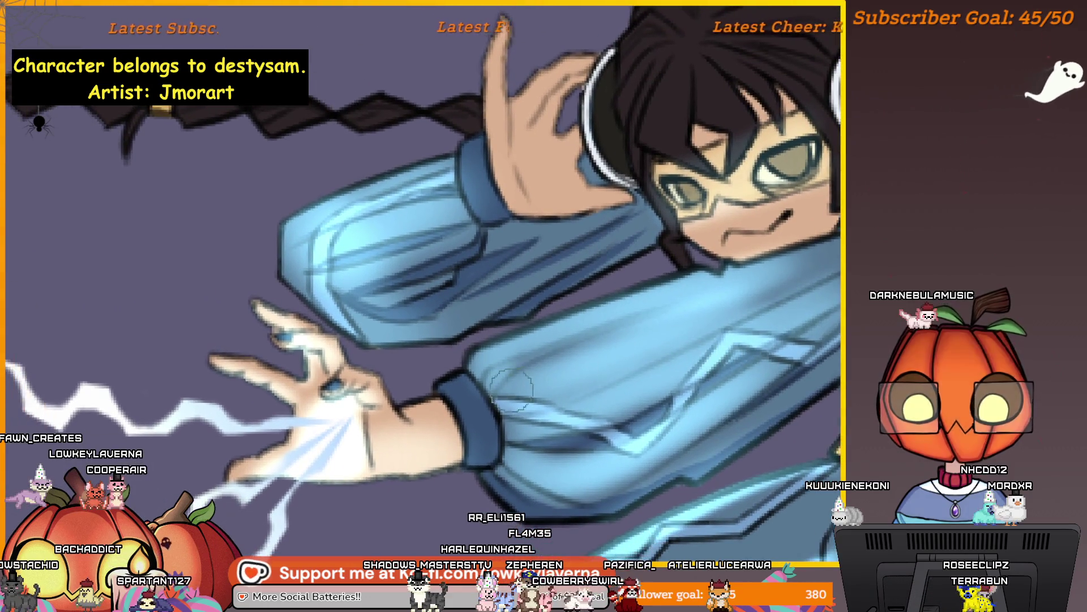
pyautogui.moveTo(500, 371); pyautogui.dragTo(537, 356)
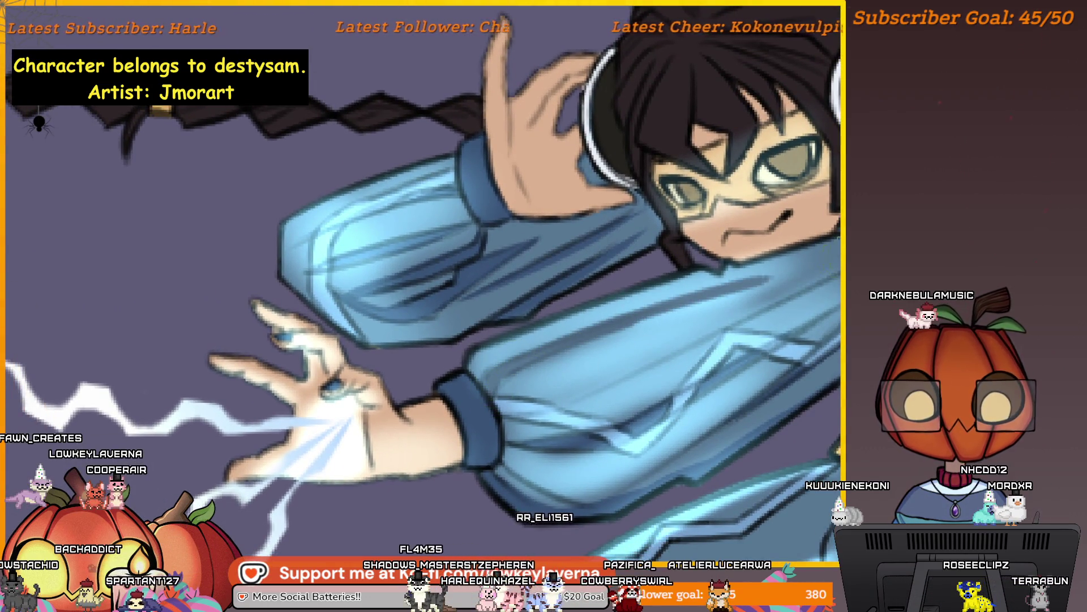
pyautogui.scroll(-3, 767, 300)
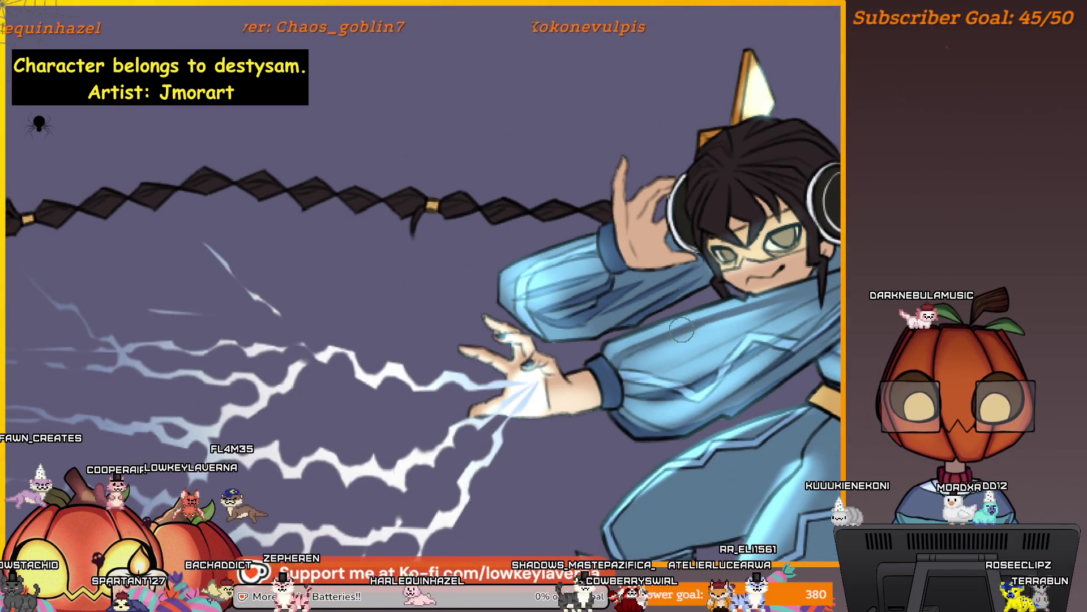
# Turn the pale cyan eyes and glasses brownish-gold around the face and braid
pyautogui.moveTo(738, 304); pyautogui.dragTo(711, 318)
pyautogui.scroll(5, 710, 318)
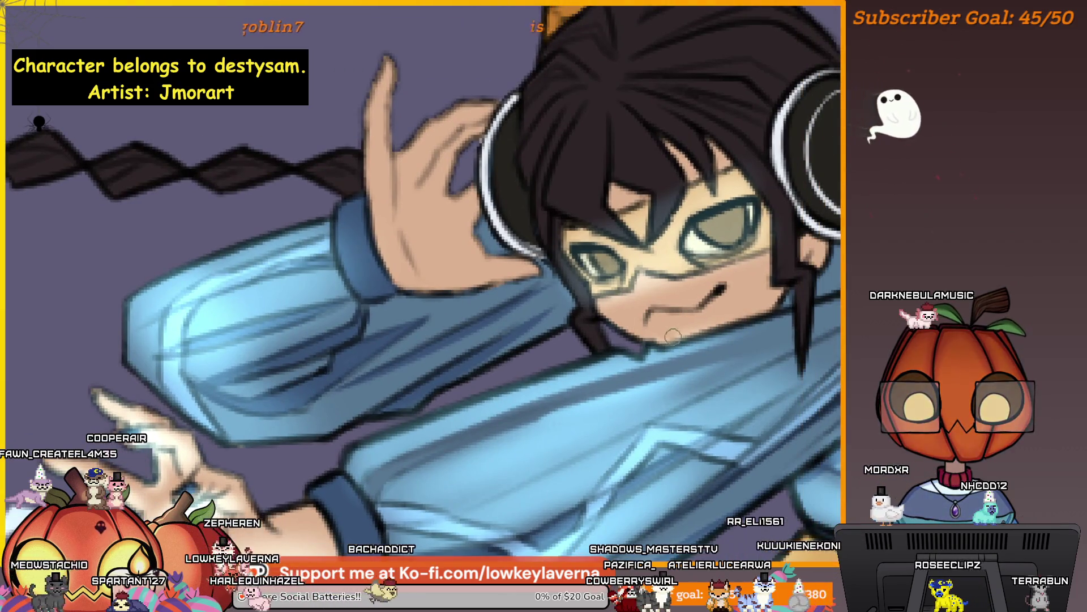
pyautogui.scroll(-3, 745, 306)
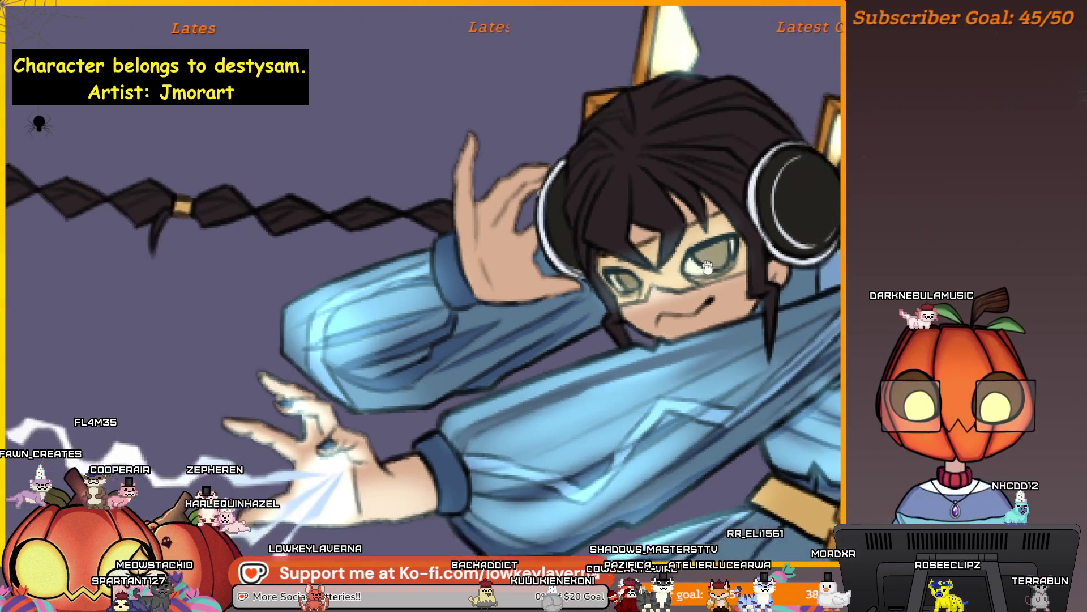
pyautogui.scroll(3, 776, 293)
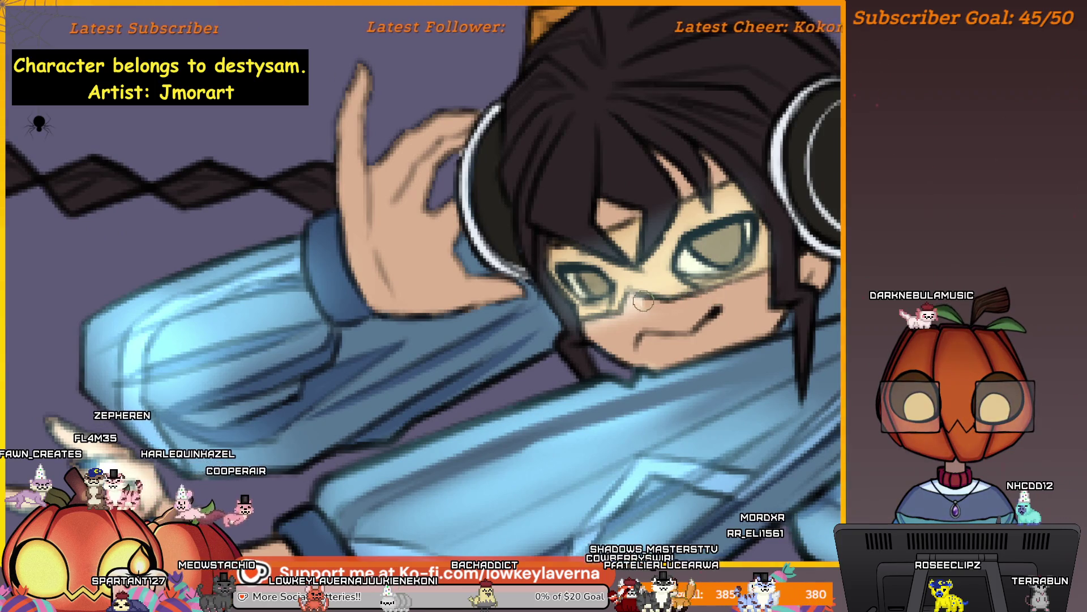
pyautogui.scroll(-3, 643, 301)
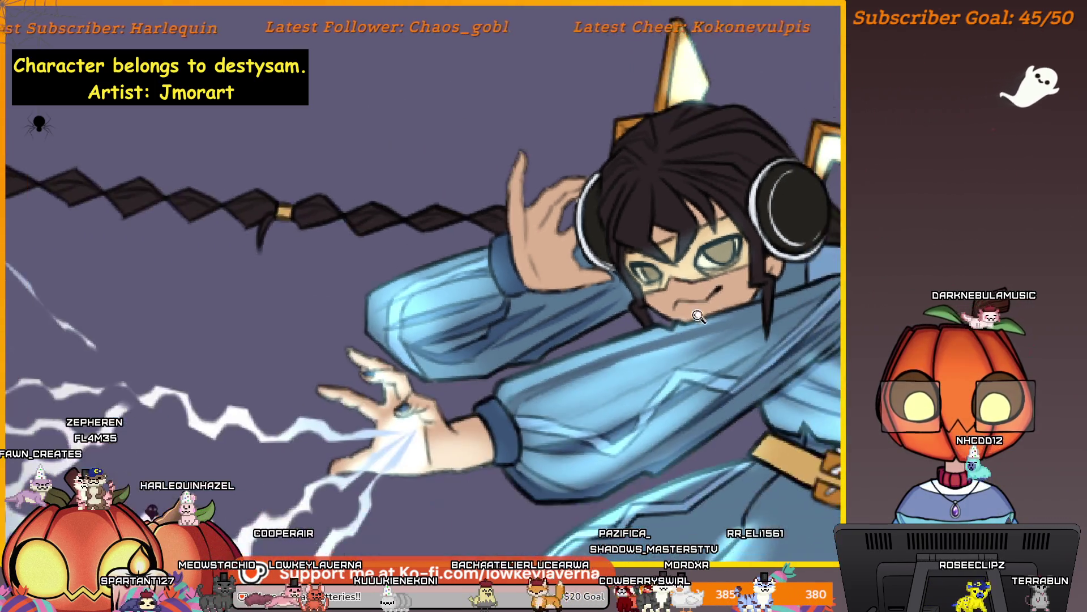
pyautogui.scroll(-1, 700, 316)
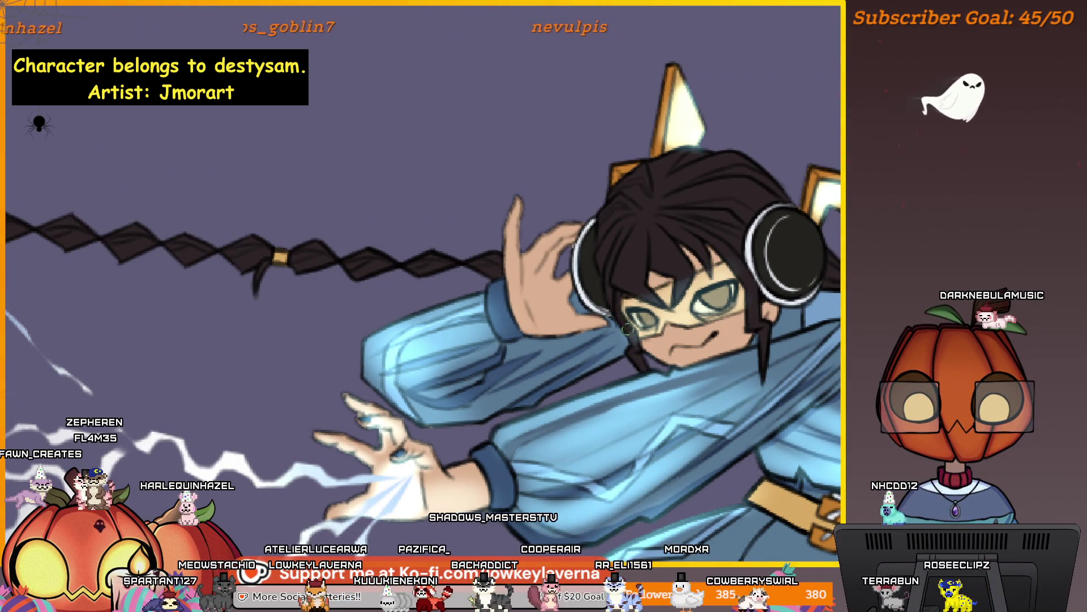
pyautogui.scroll(-3, 737, 218)
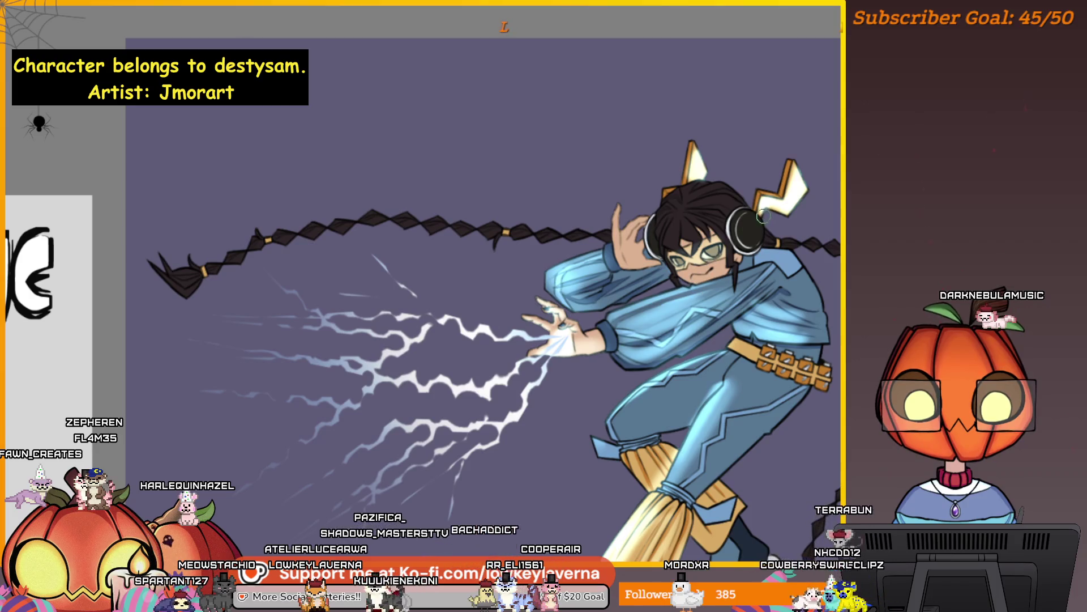
pyautogui.scroll(4, 717, 217)
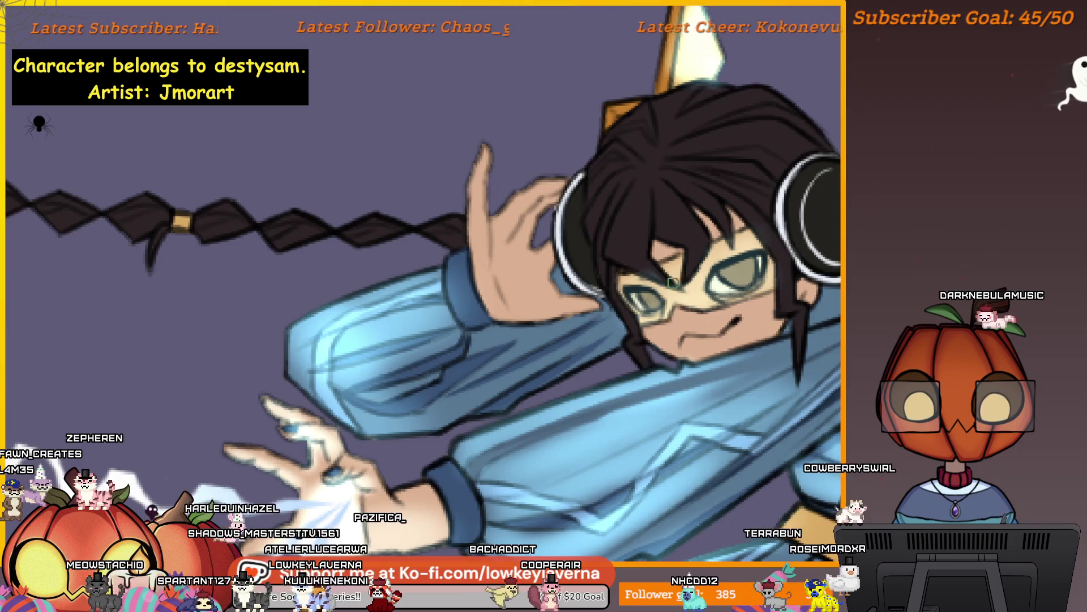
pyautogui.scroll(-3, 623, 227)
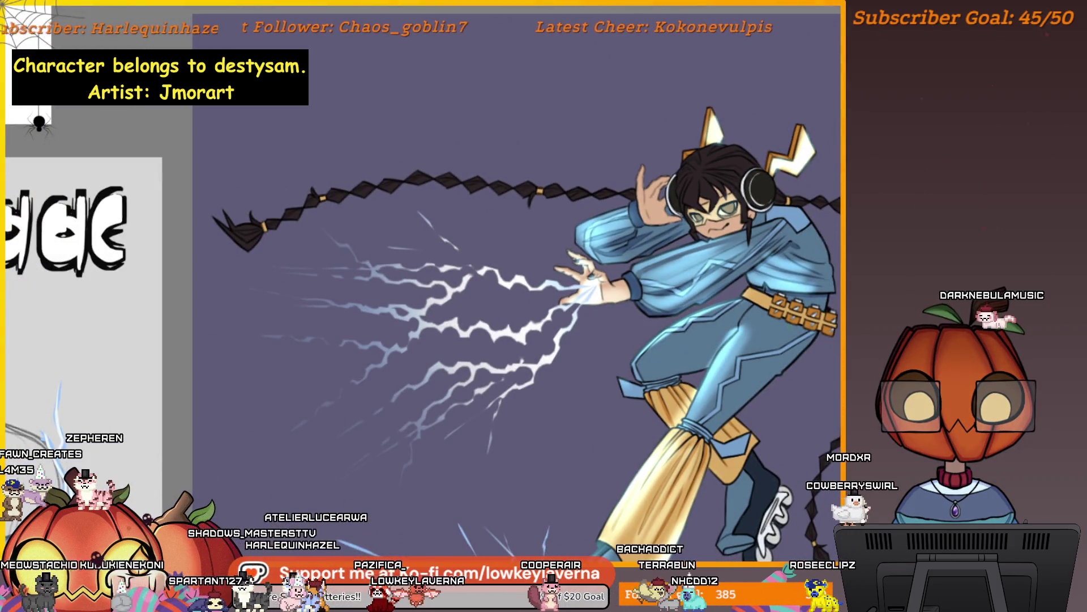
pyautogui.scroll(1, 734, 210)
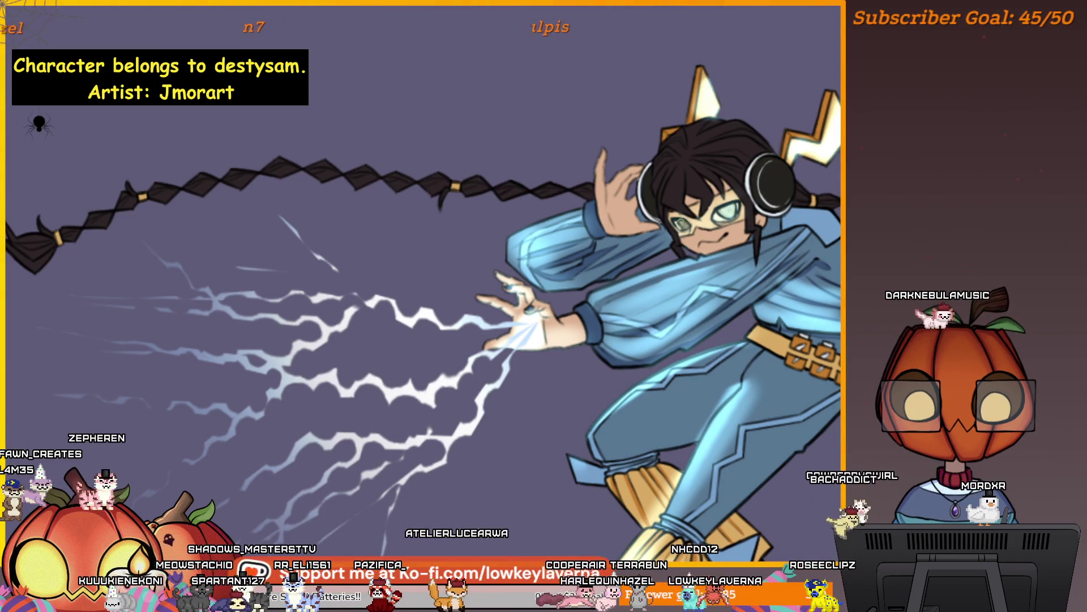
pyautogui.scroll(-2, 755, 208)
pyautogui.scroll(3, 823, 143)
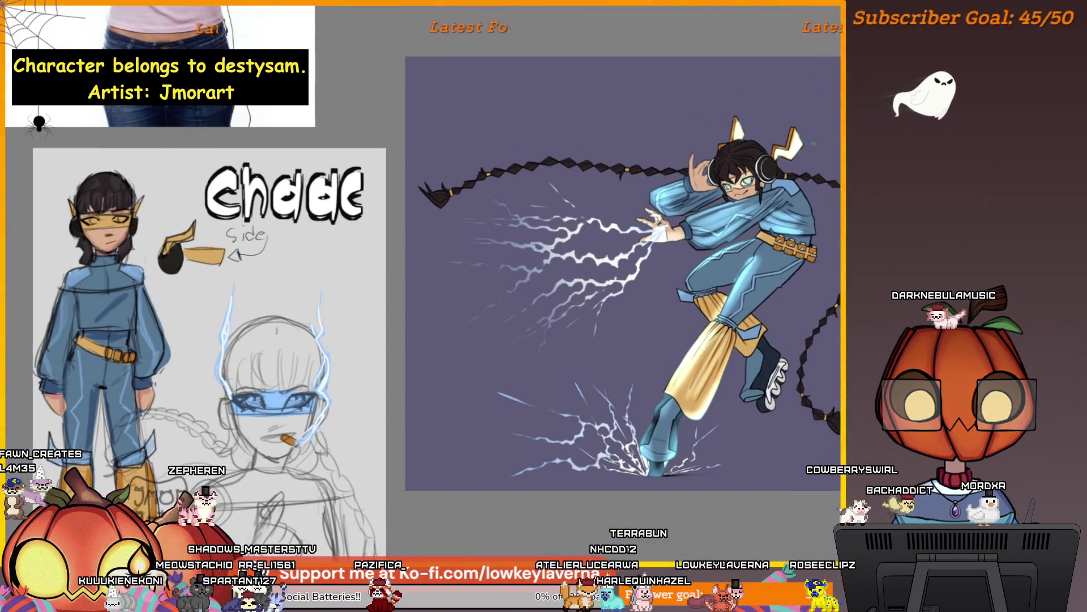
pyautogui.scroll(2, 750, 209)
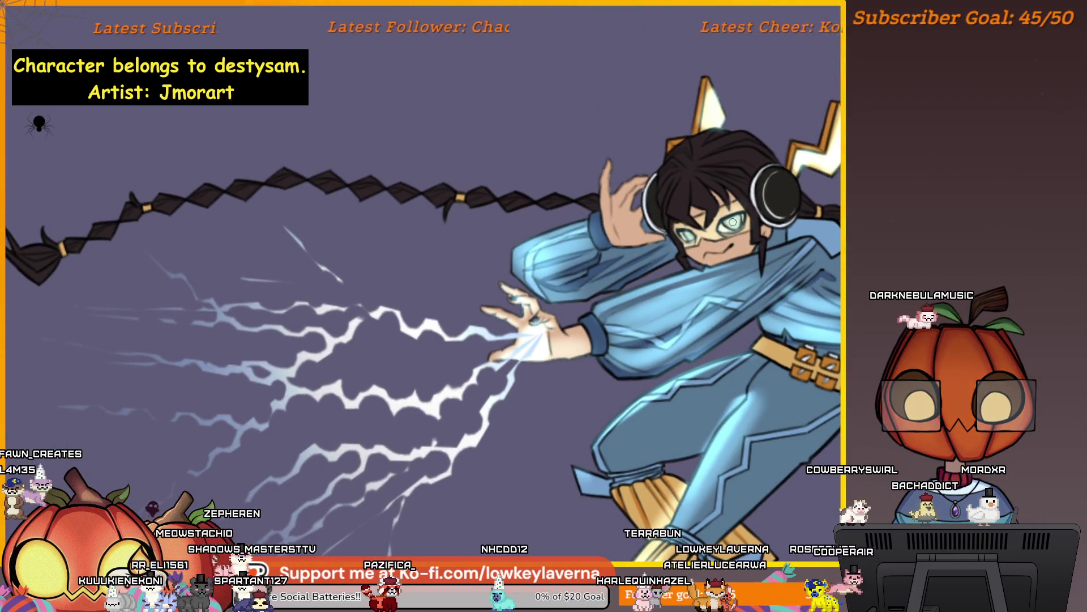
pyautogui.scroll(-5, 777, 152)
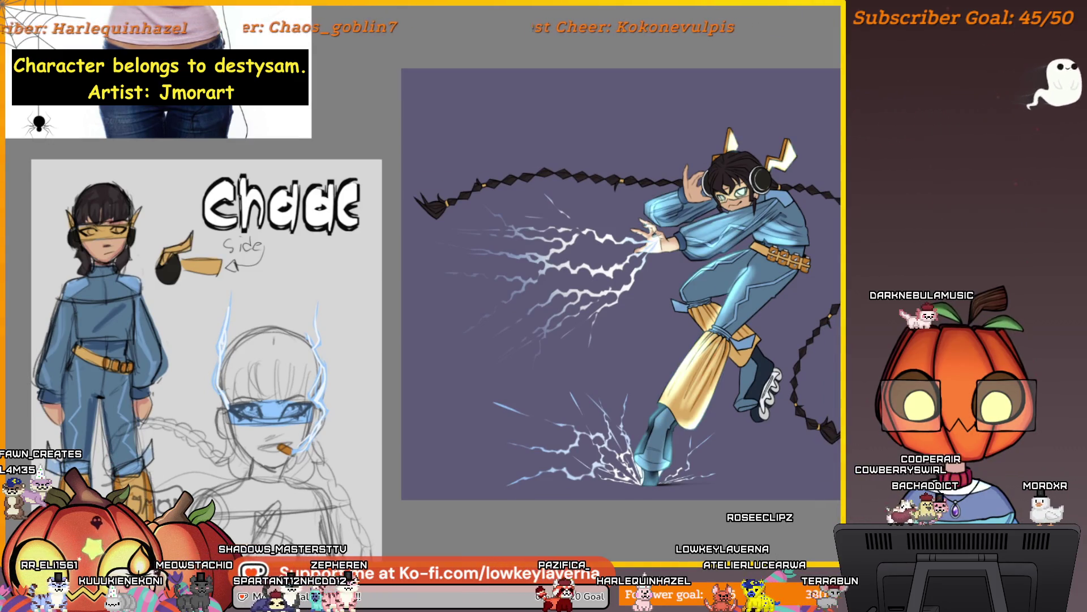
pyautogui.scroll(3, 743, 207)
pyautogui.hotkey('ctrl', 'z')
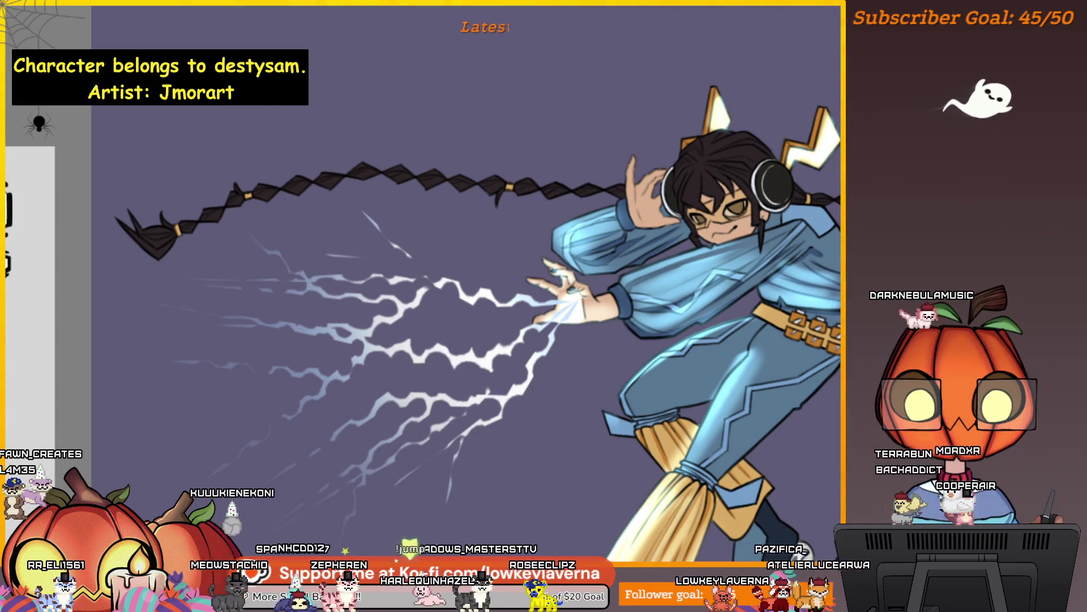
# Shrink the brush for fine detail work
pyautogui.scroll(-3, 728, 170)
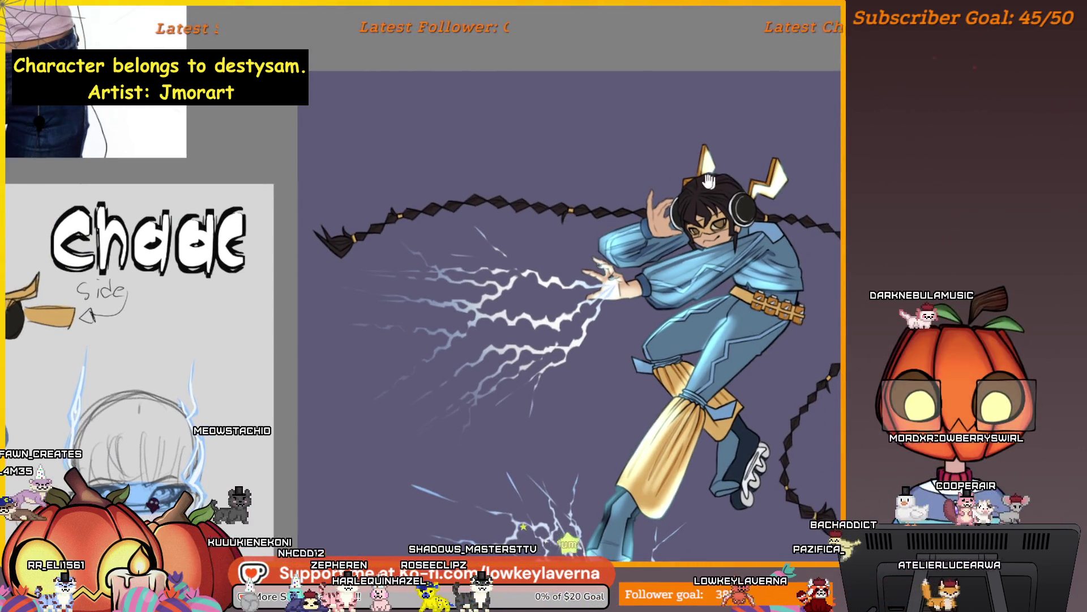
pyautogui.scroll(2, 693, 213)
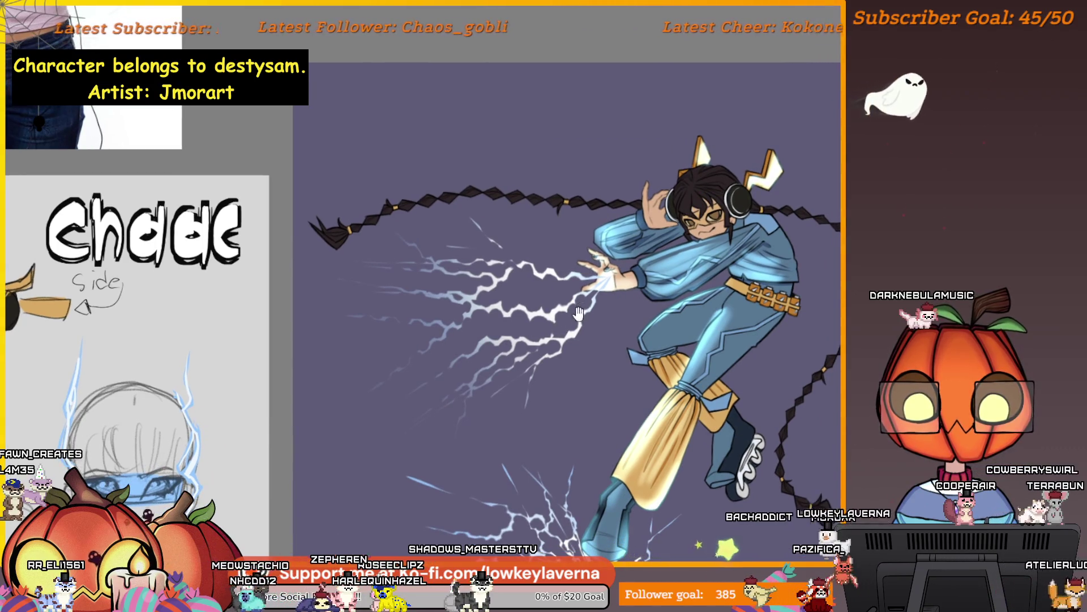
pyautogui.scroll(2, 663, 264)
pyautogui.scroll(-2, 663, 264)
pyautogui.scroll(-2, 705, 229)
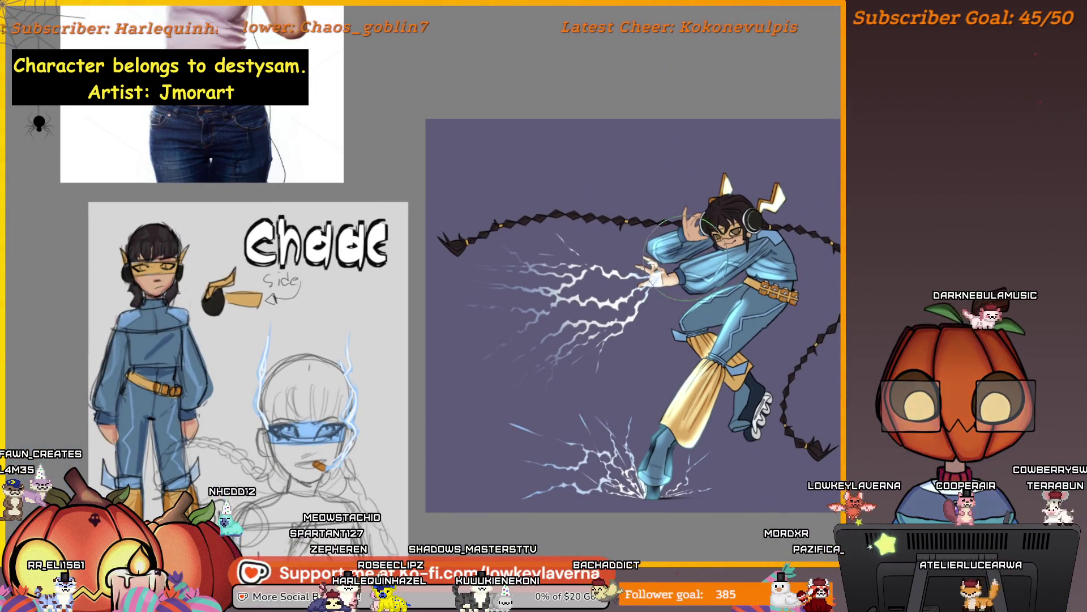
pyautogui.press('[')
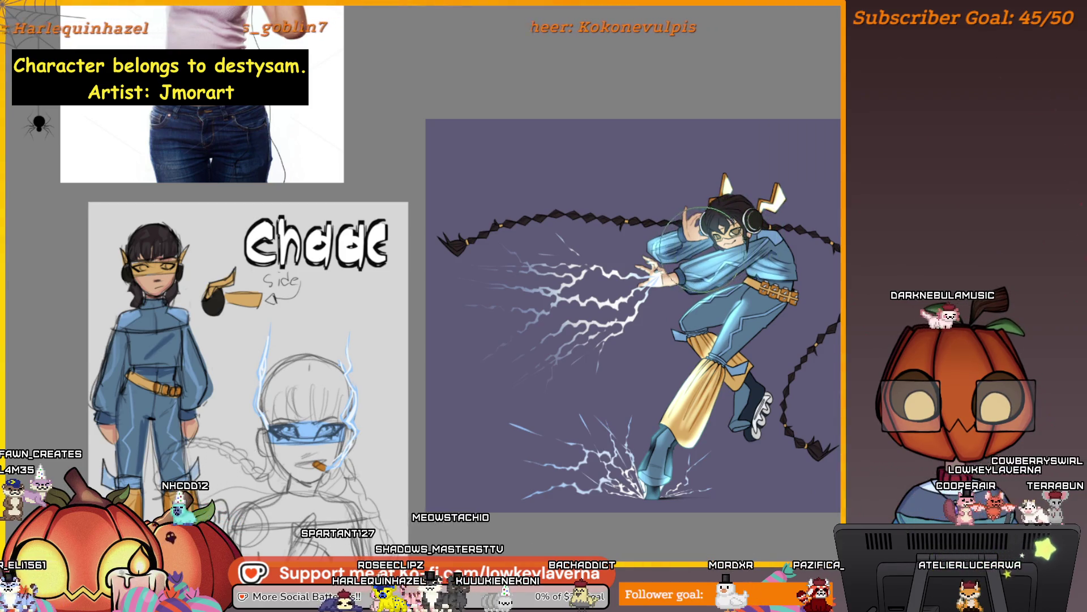
pyautogui.moveTo(790, 266); pyautogui.dragTo(772, 261)
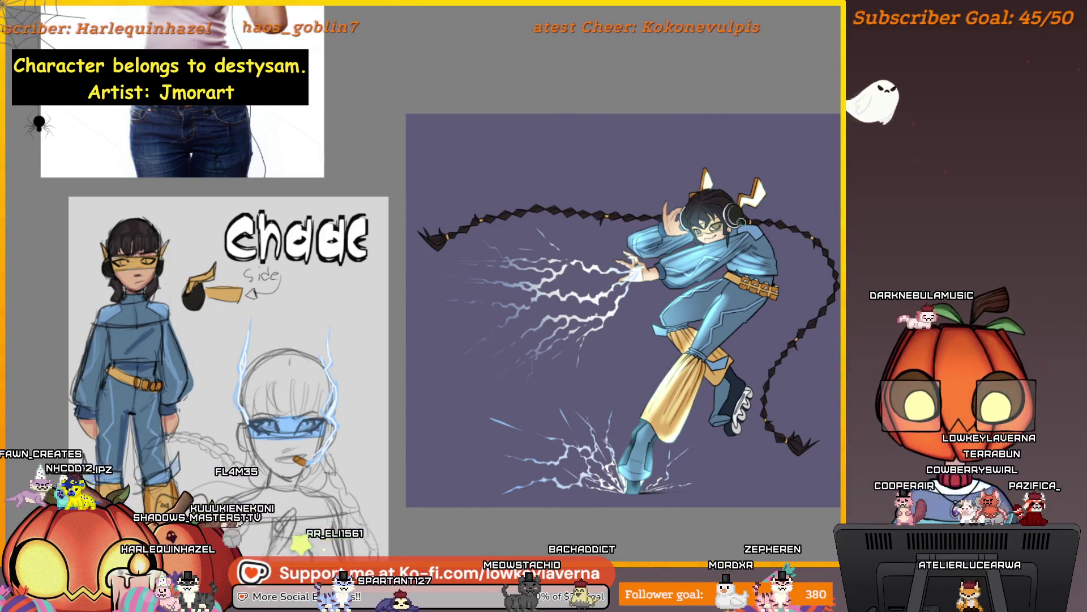
pyautogui.scroll(5, 731, 312)
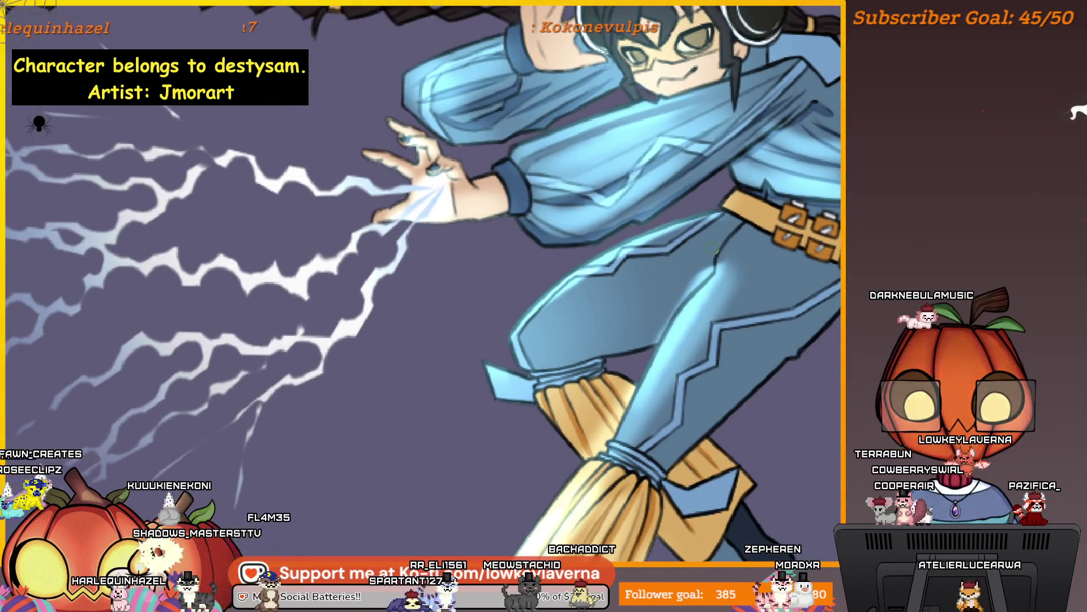
pyautogui.scroll(-2, 711, 274)
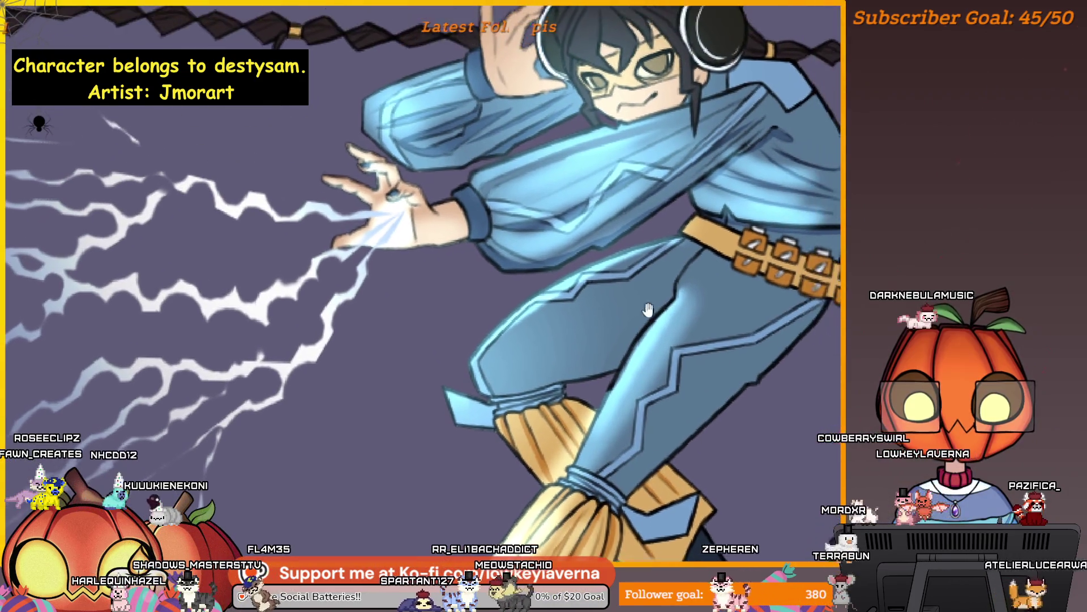
pyautogui.scroll(2, 711, 266)
pyautogui.scroll(1, 711, 260)
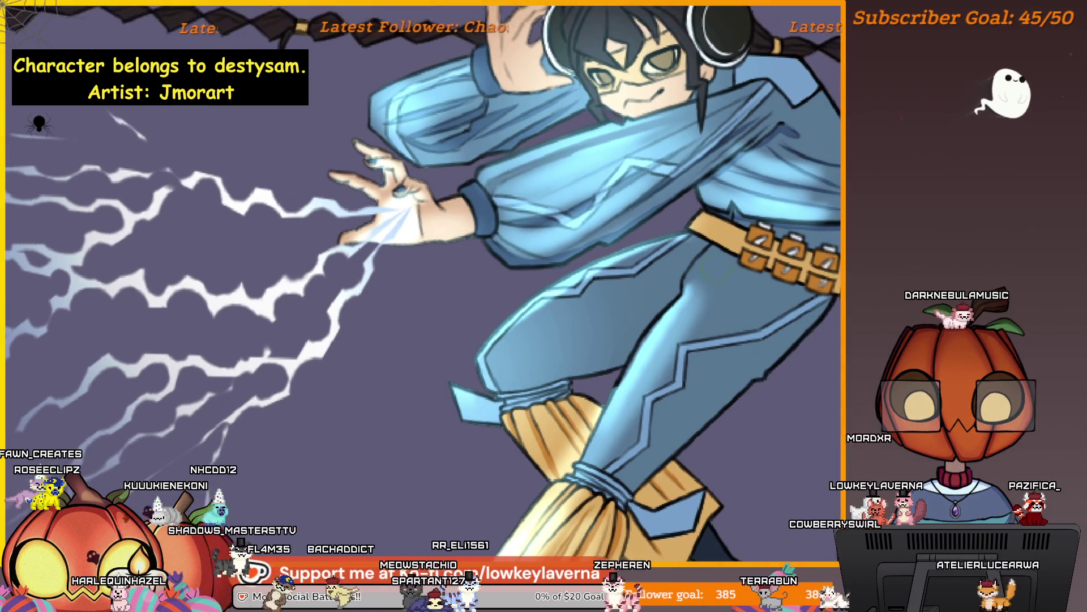
pyautogui.moveTo(702, 246); pyautogui.dragTo(759, 198)
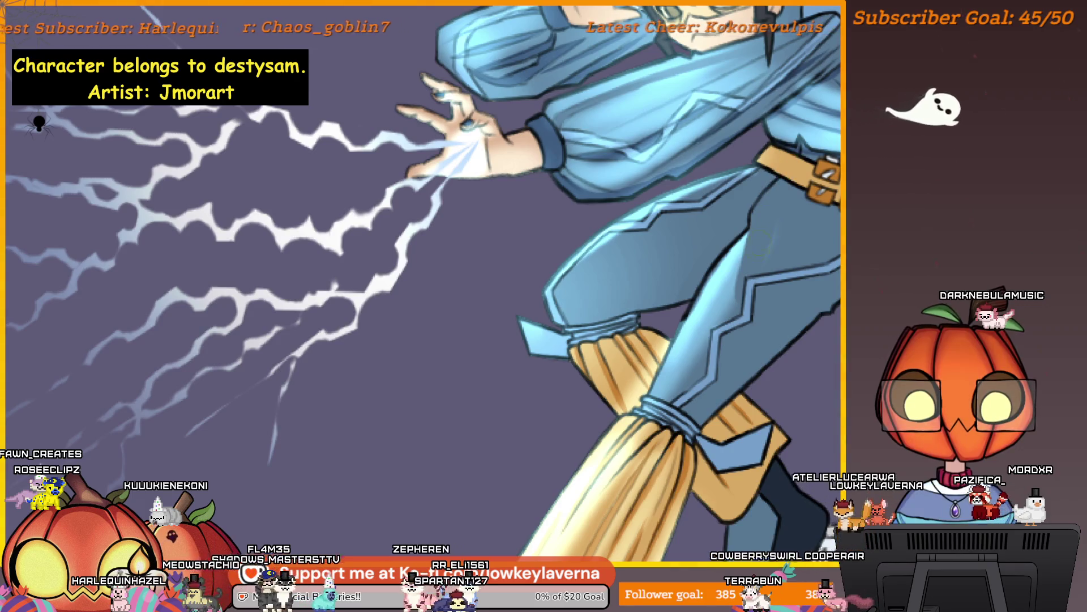
pyautogui.moveTo(733, 332); pyautogui.dragTo(777, 278)
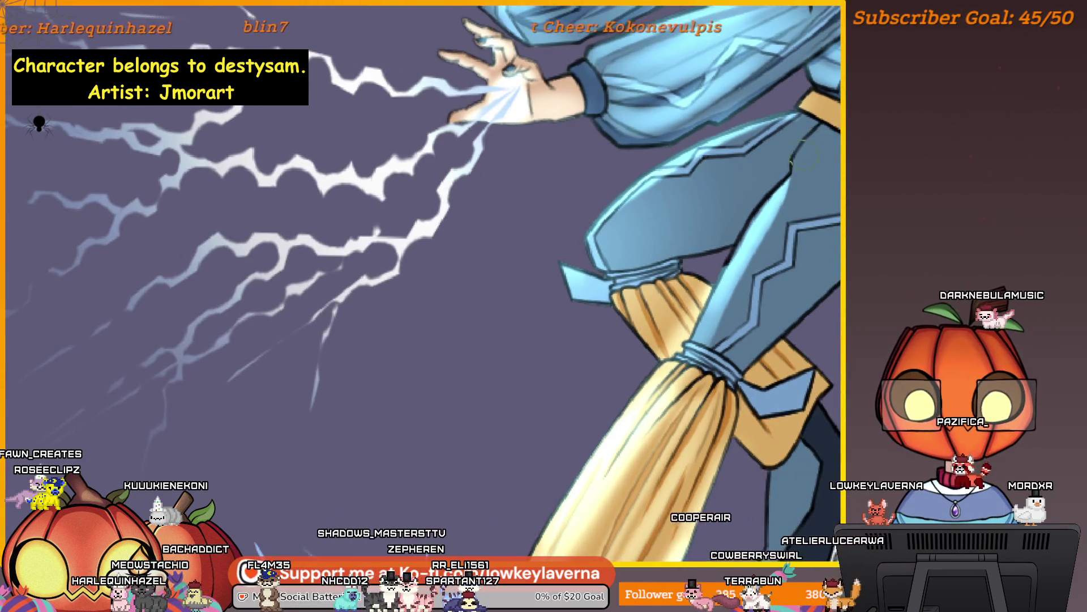
pyautogui.moveTo(715, 343)
pyautogui.mouseDown()
pyautogui.moveTo(782, 331)
pyautogui.moveTo(760, 358)
pyautogui.mouseUp()
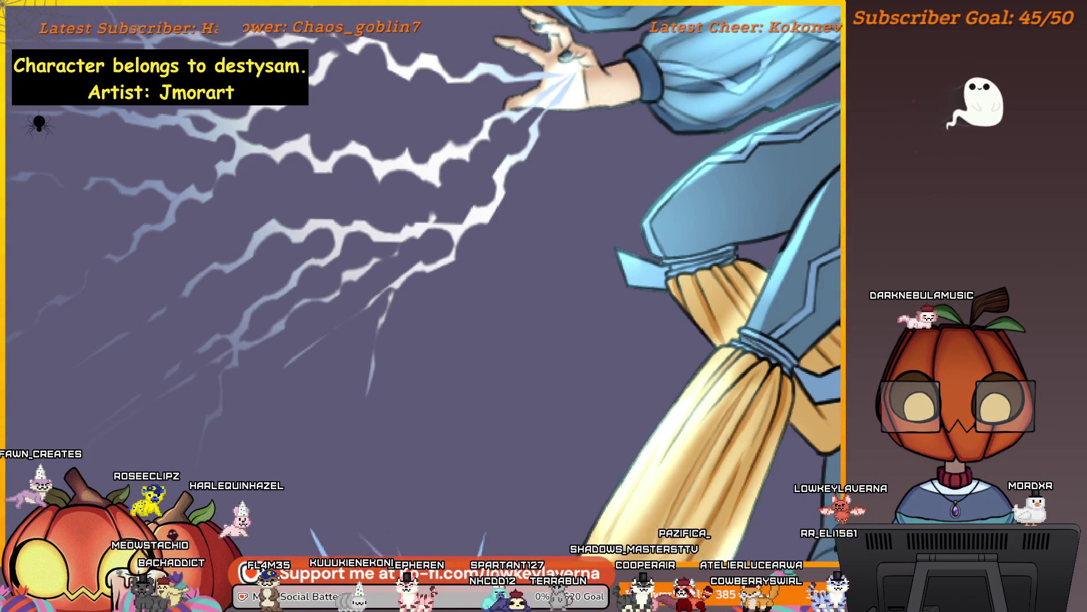
pyautogui.scroll(-3, 807, 287)
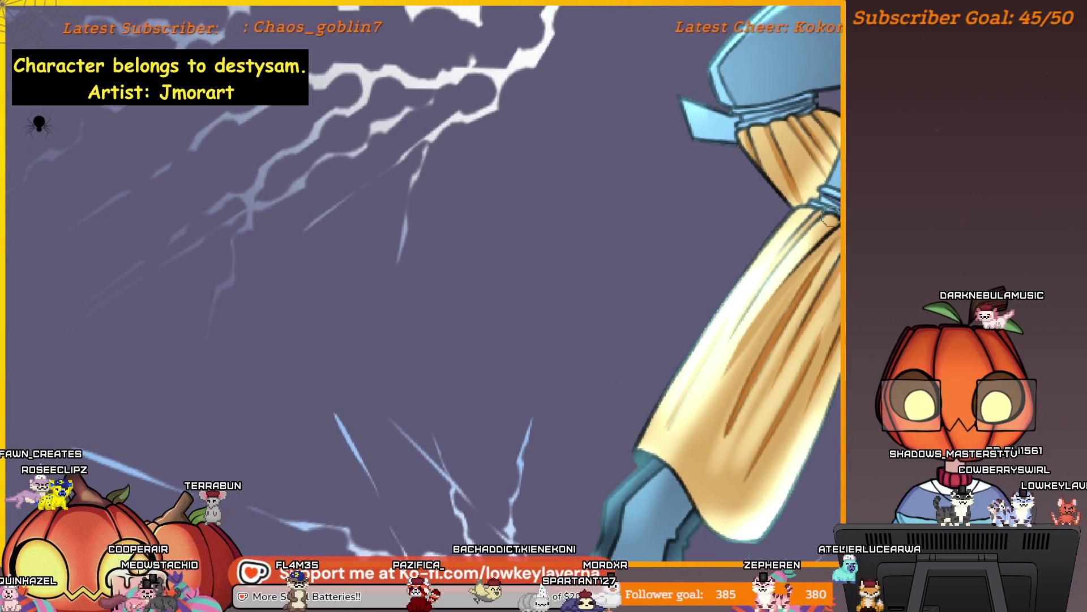
pyautogui.moveTo(814, 244); pyautogui.dragTo(780, 243)
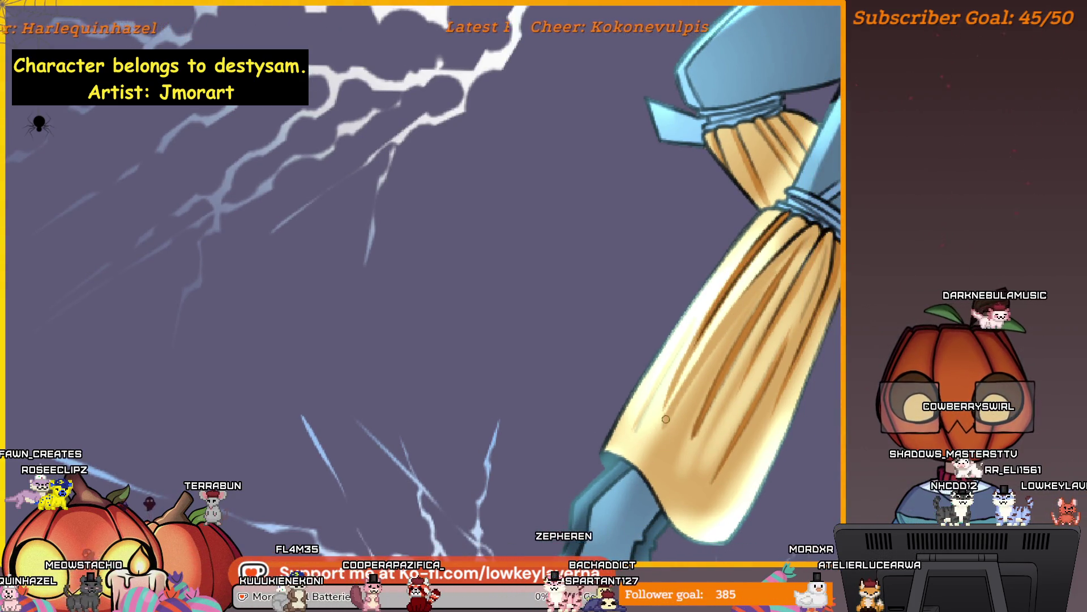
pyautogui.moveTo(738, 279); pyautogui.dragTo(766, 266)
pyautogui.scroll(-3, 712, 398)
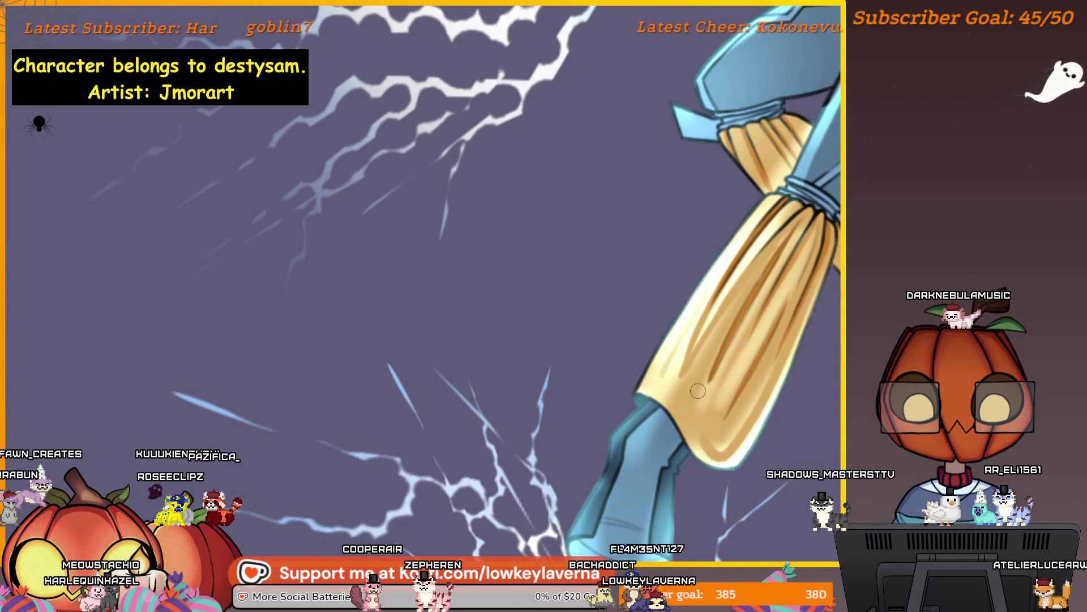
pyautogui.moveTo(705, 367)
pyautogui.mouseDown()
pyautogui.moveTo(111, 267)
pyautogui.moveTo(604, 304)
pyautogui.moveTo(624, 285)
pyautogui.mouseUp()
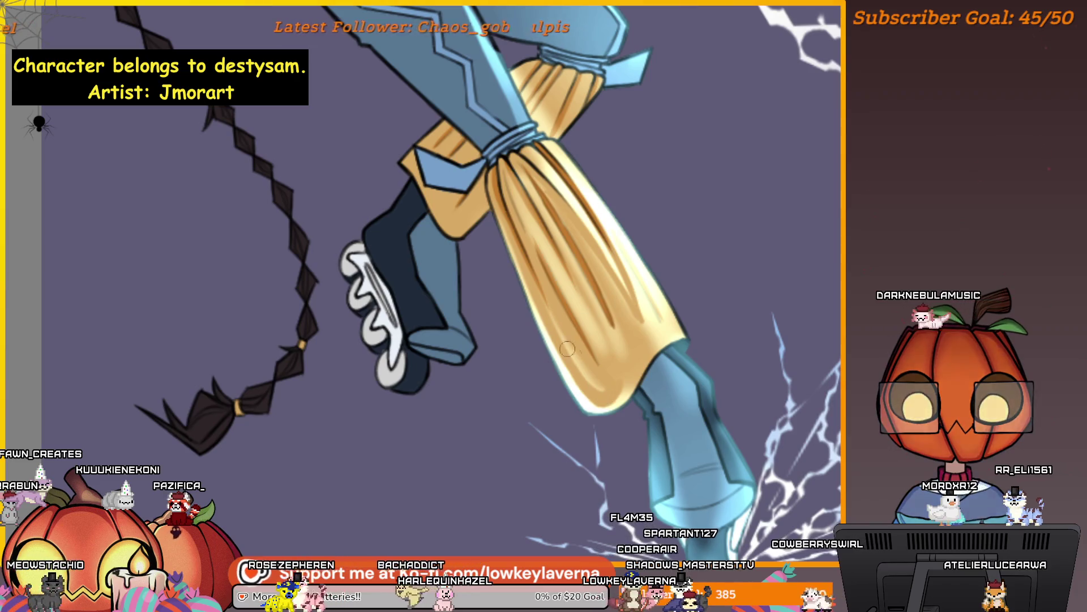
pyautogui.scroll(-2, 566, 255)
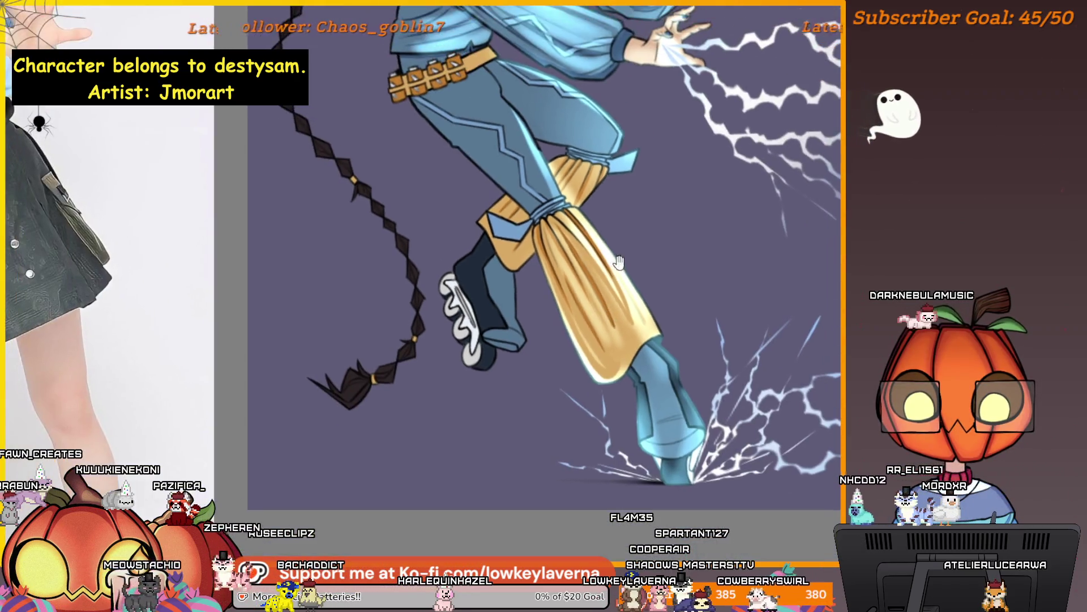
pyautogui.scroll(2, 567, 254)
pyautogui.scroll(2, 565, 254)
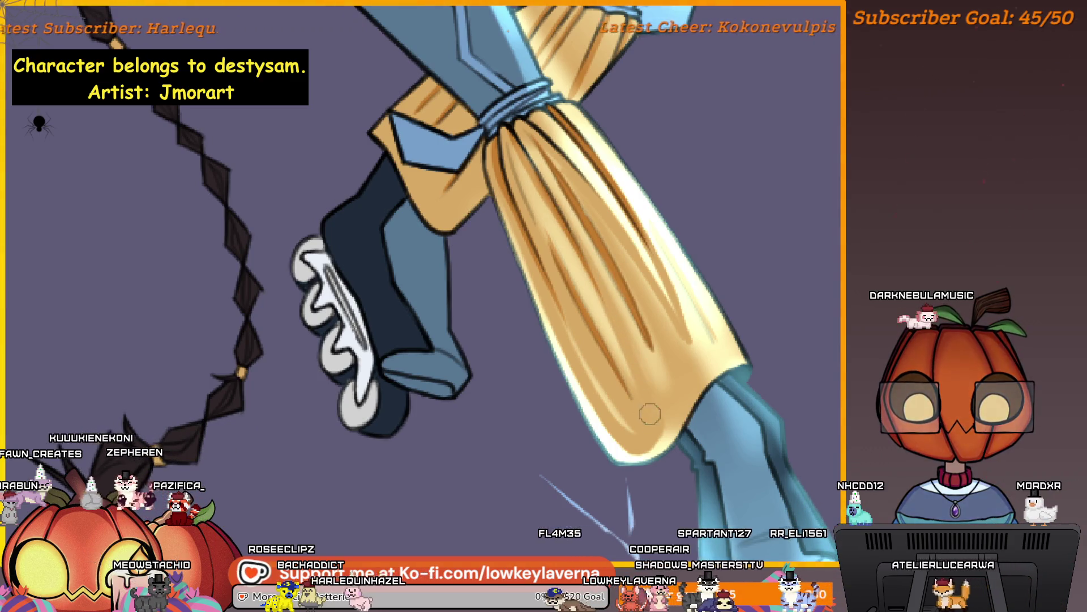
pyautogui.moveTo(650, 414); pyautogui.dragTo(634, 421)
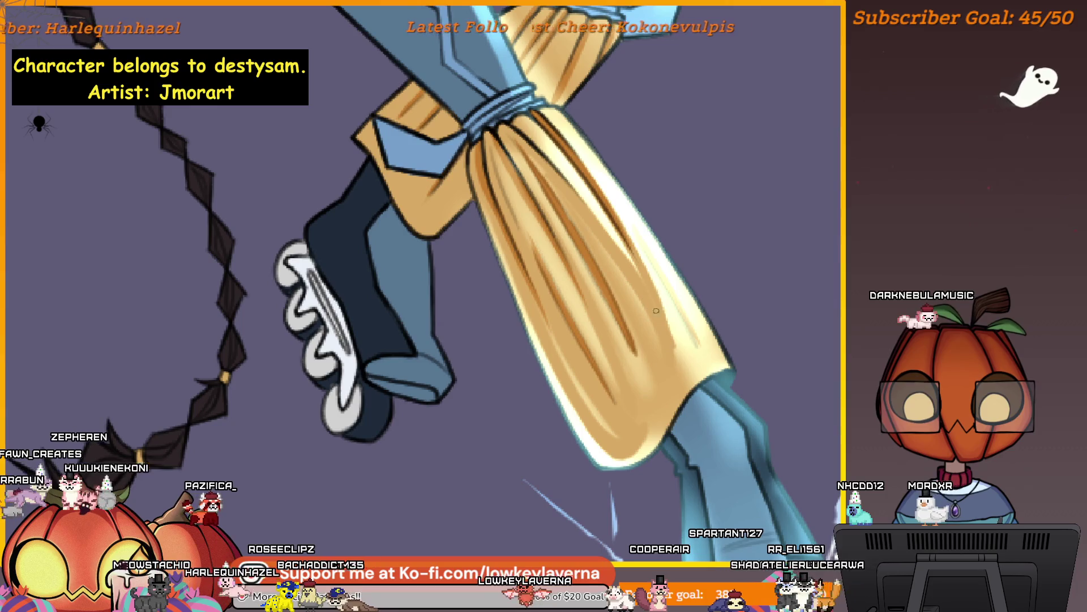
pyautogui.scroll(-1, 697, 354)
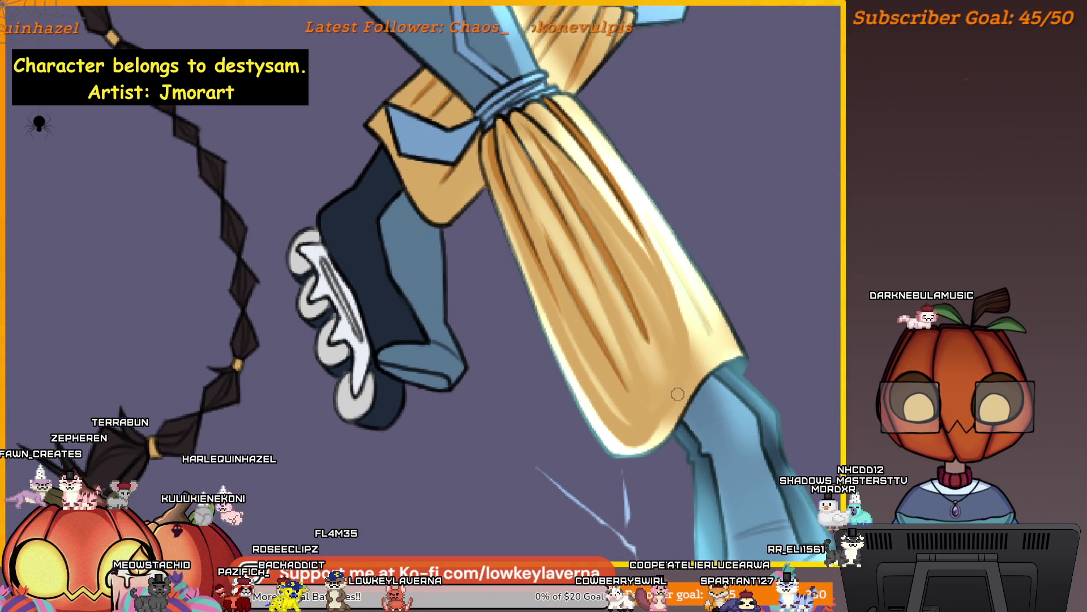
pyautogui.moveTo(661, 279); pyautogui.dragTo(679, 301)
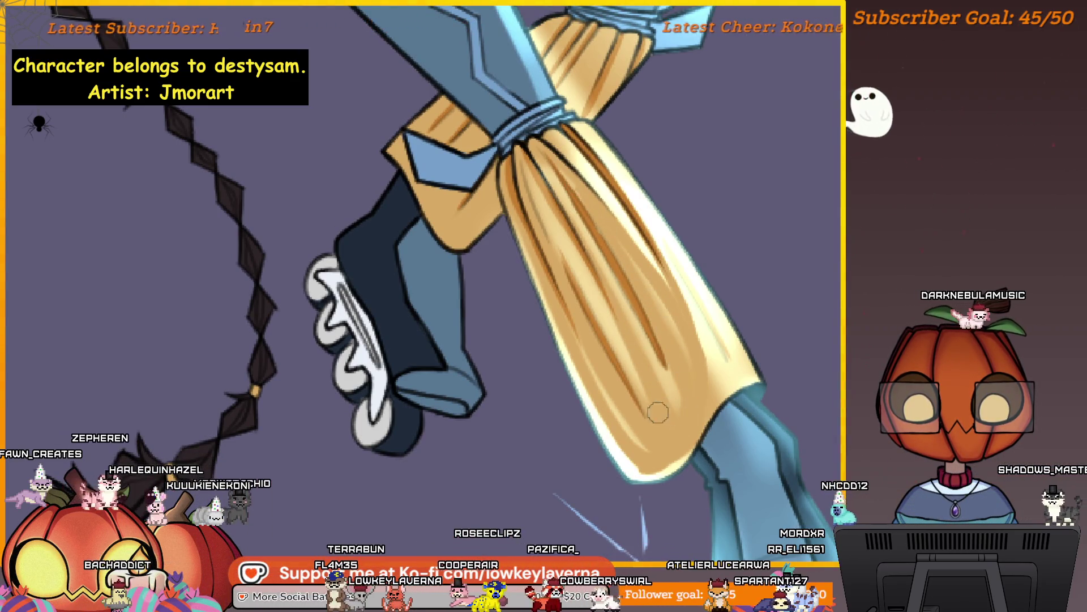
pyautogui.scroll(-3, 638, 357)
pyautogui.scroll(3, 657, 240)
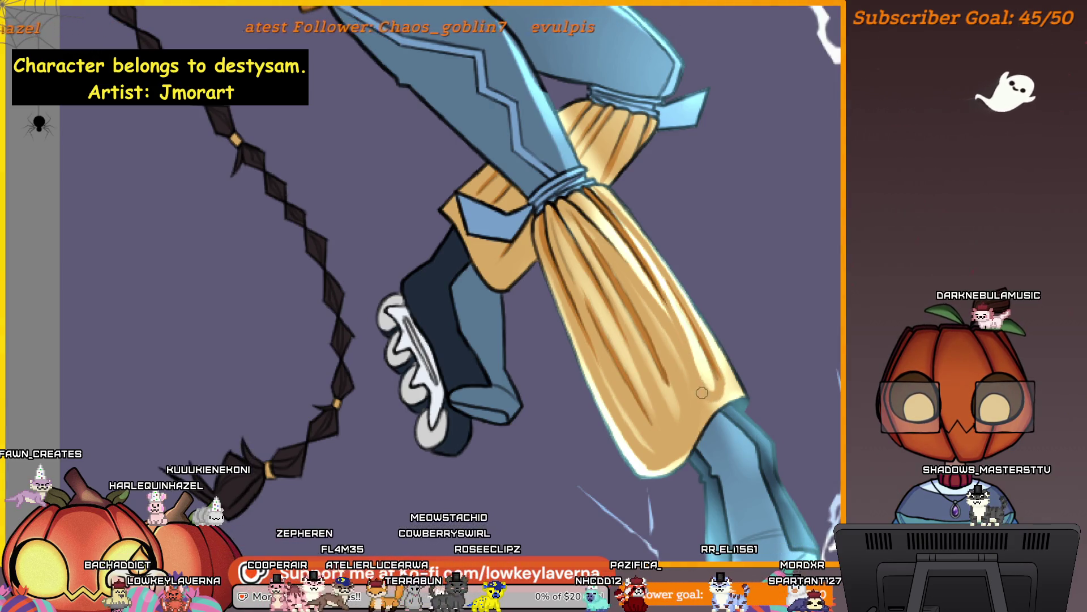
pyautogui.scroll(-3, 676, 457)
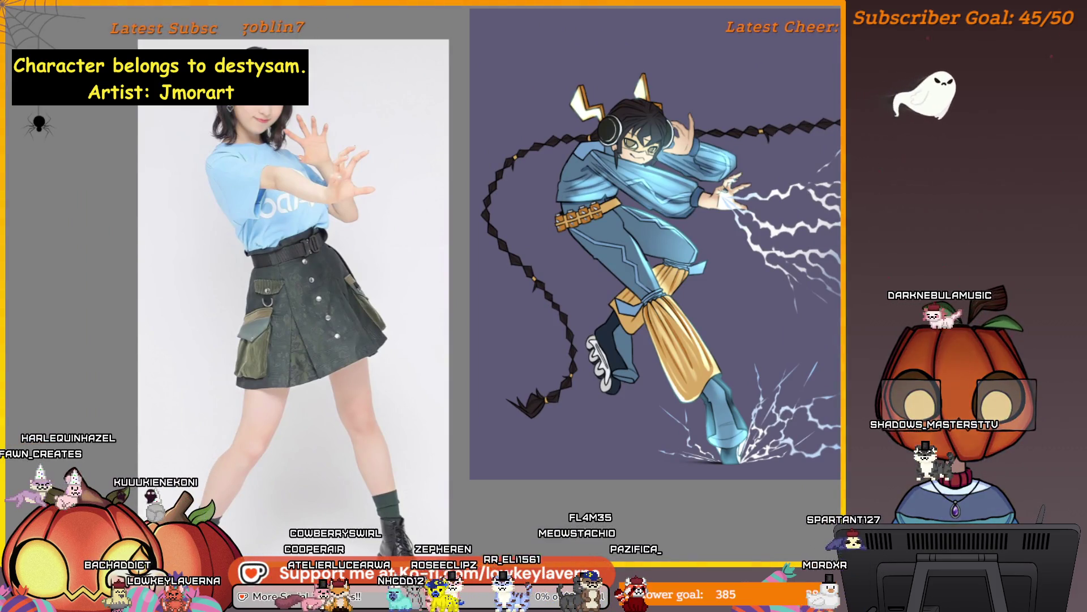
pyautogui.press('m')
pyautogui.scroll(3, 521, 351)
pyautogui.scroll(3, 521, 351)
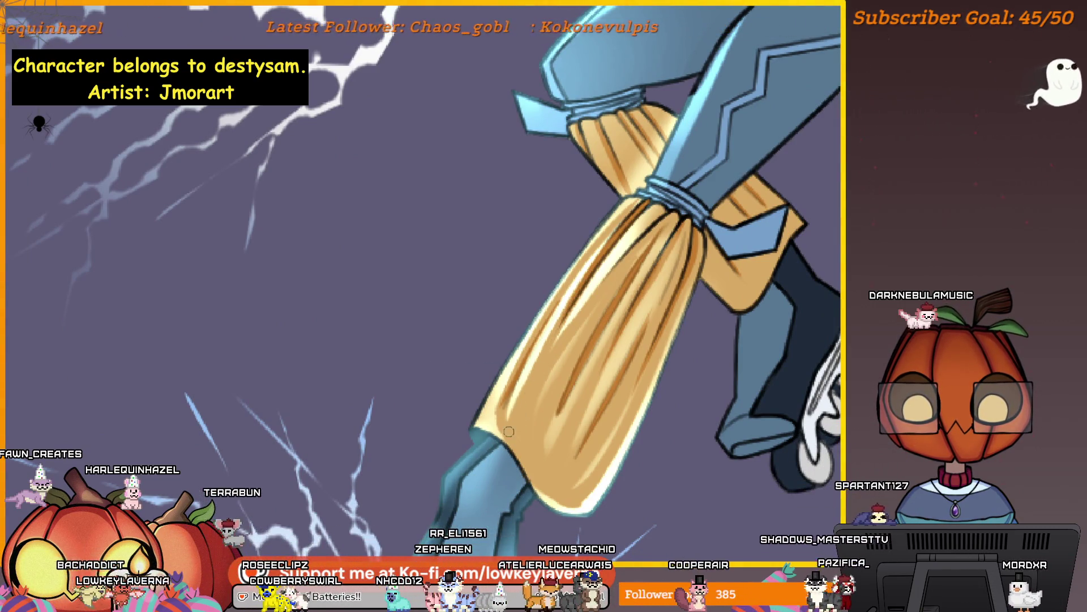
pyautogui.scroll(-5, 530, 378)
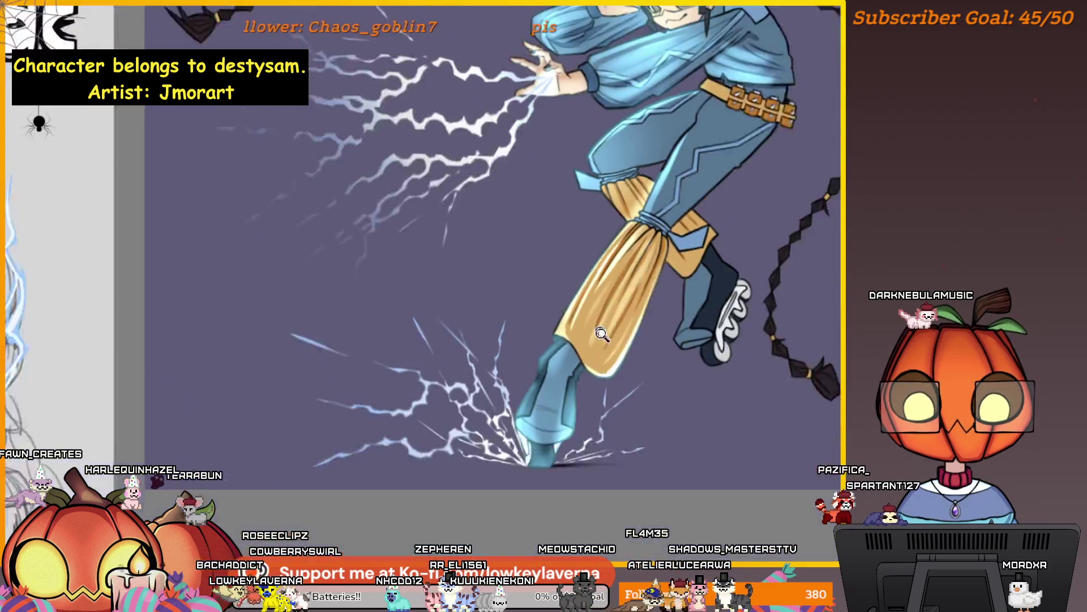
pyautogui.scroll(5, 624, 317)
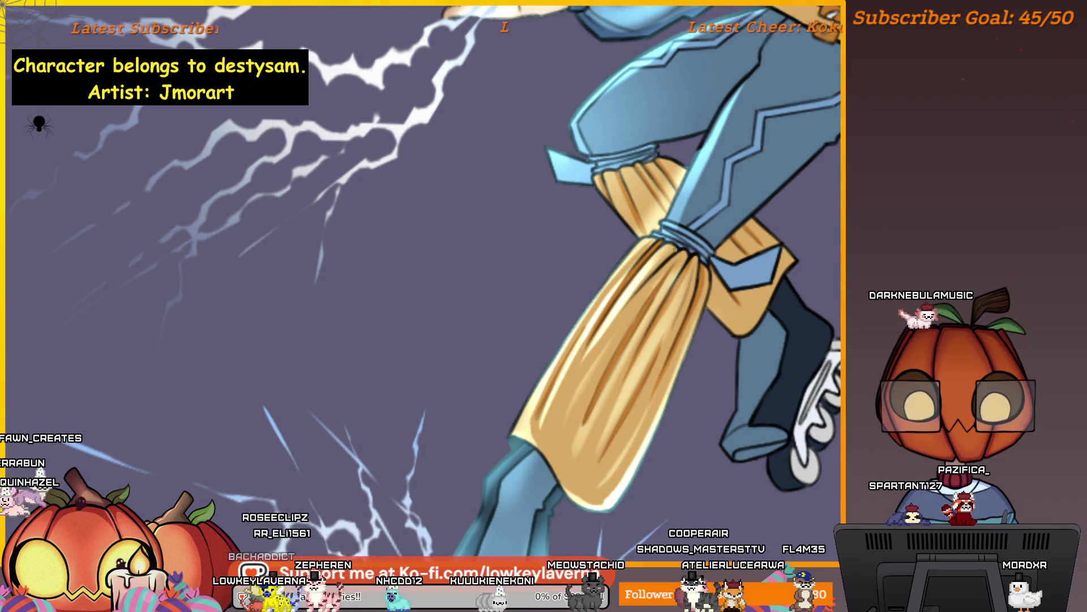
pyautogui.scroll(-5, 677, 233)
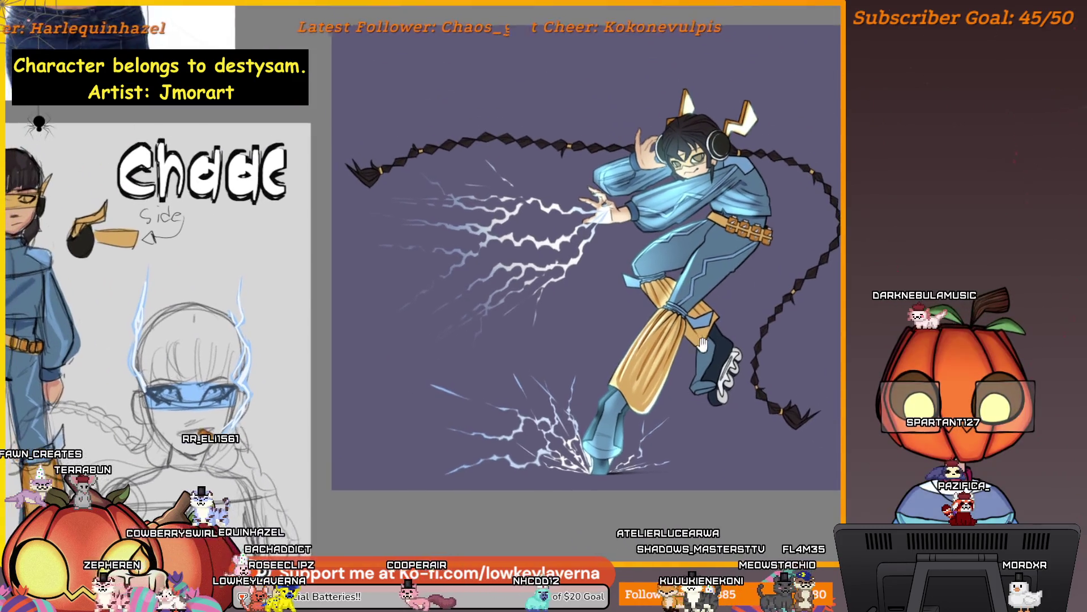
pyautogui.scroll(5, 687, 313)
pyautogui.press('[')
pyautogui.press('[')
pyautogui.press('[')
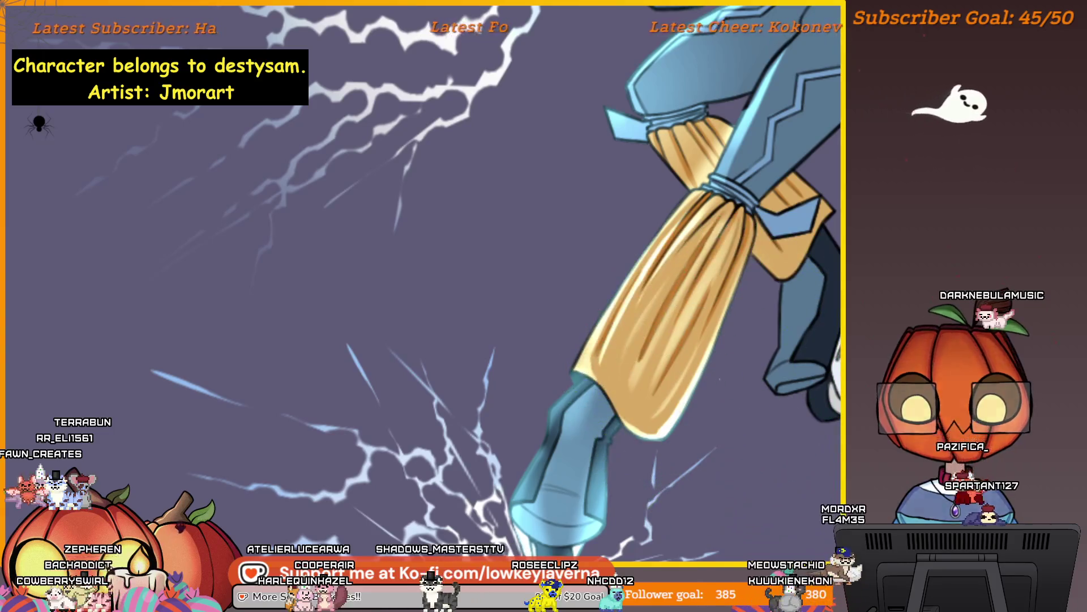
pyautogui.moveTo(664, 422); pyautogui.dragTo(646, 442)
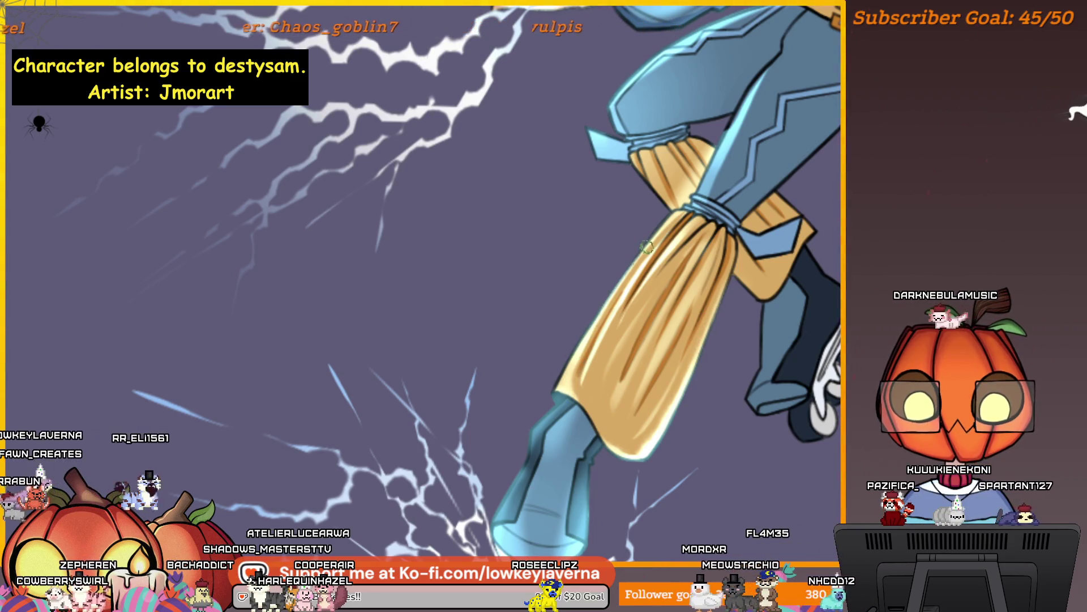
pyautogui.scroll(-2, 650, 403)
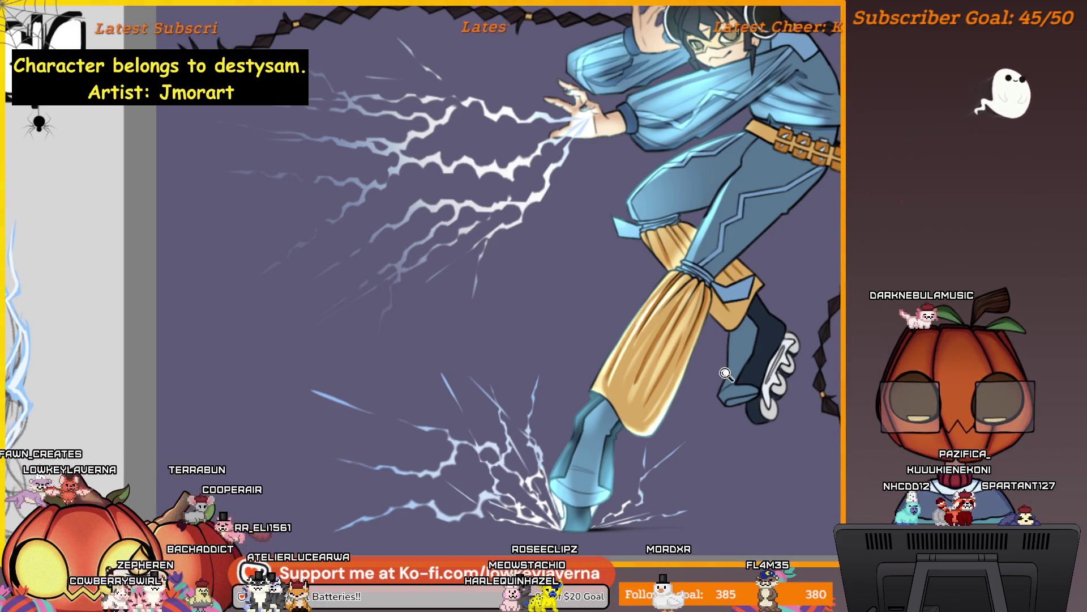
pyautogui.scroll(-2, 726, 374)
pyautogui.moveTo(676, 469); pyautogui.dragTo(749, 434)
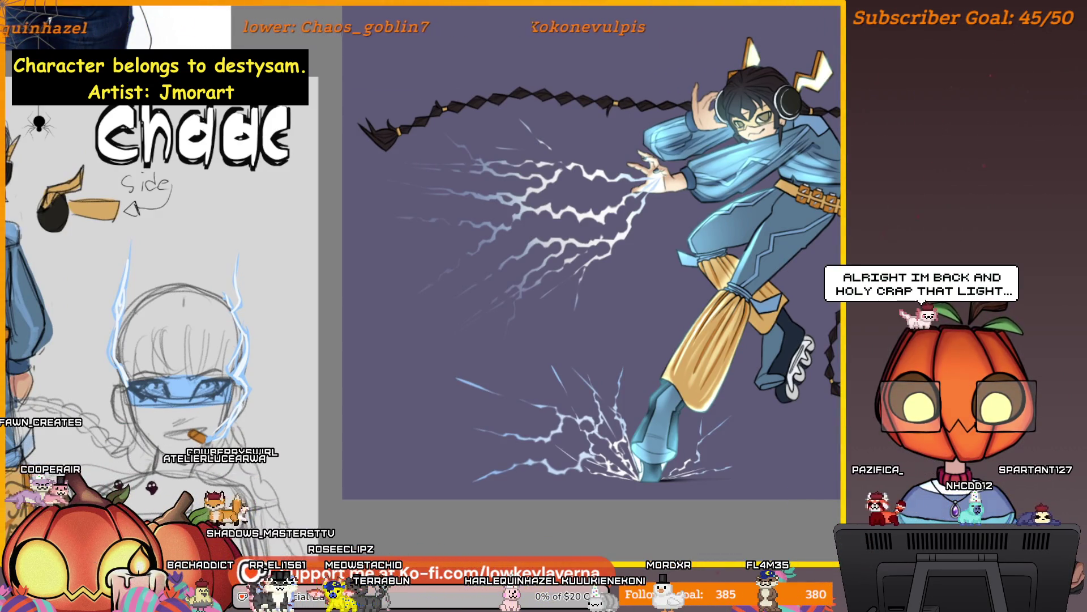
pyautogui.click(723, 442)
pyautogui.moveTo(731, 271); pyautogui.dragTo(740, 408)
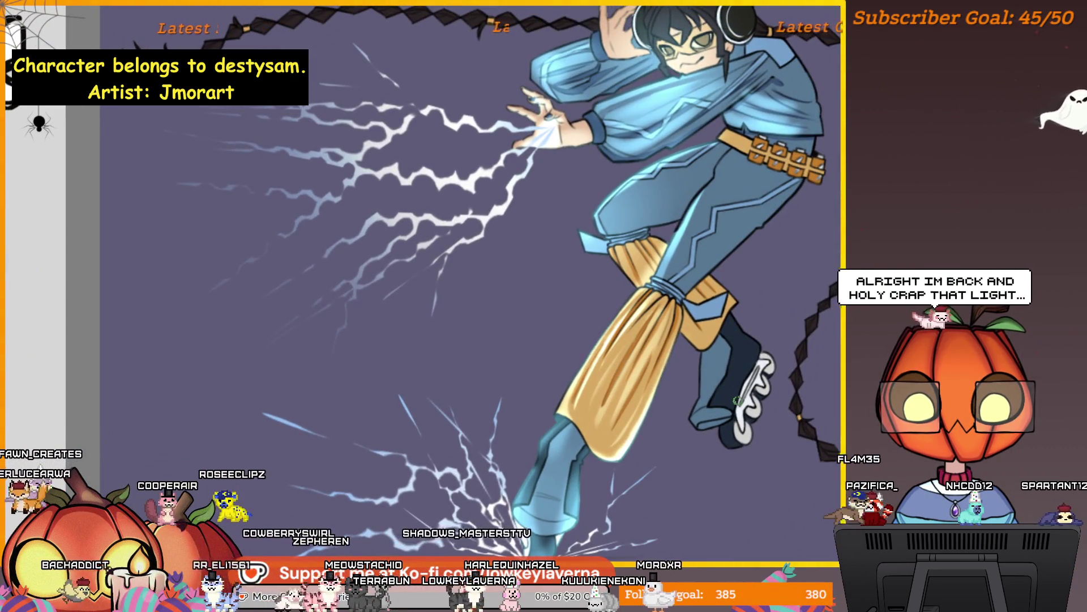
pyautogui.scroll(-5, 732, 410)
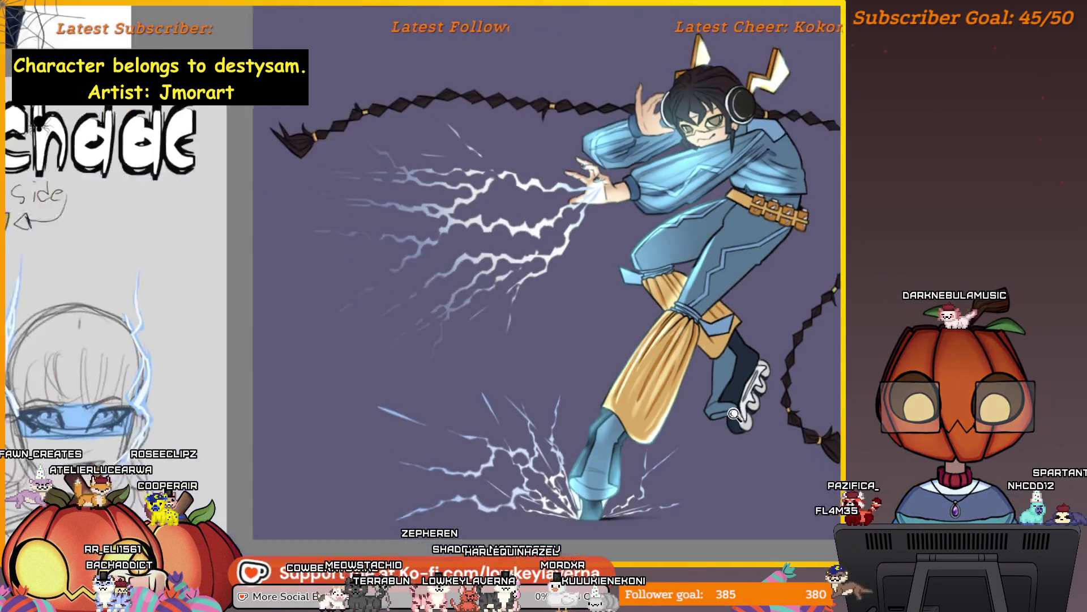
pyautogui.moveTo(717, 414)
pyautogui.mouseDown()
pyautogui.moveTo(748, 387)
pyautogui.moveTo(768, 416)
pyautogui.mouseUp()
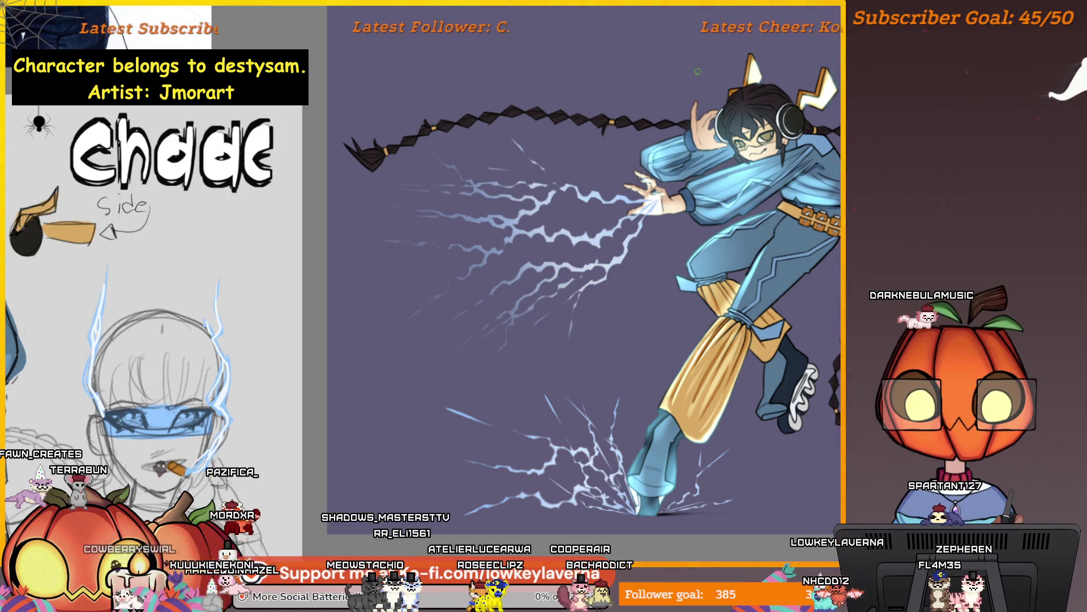
# Lasso the lightning bolts around the hand and free-transform them into a new position
pyautogui.moveTo(430, 127); pyautogui.dragTo(436, 123)
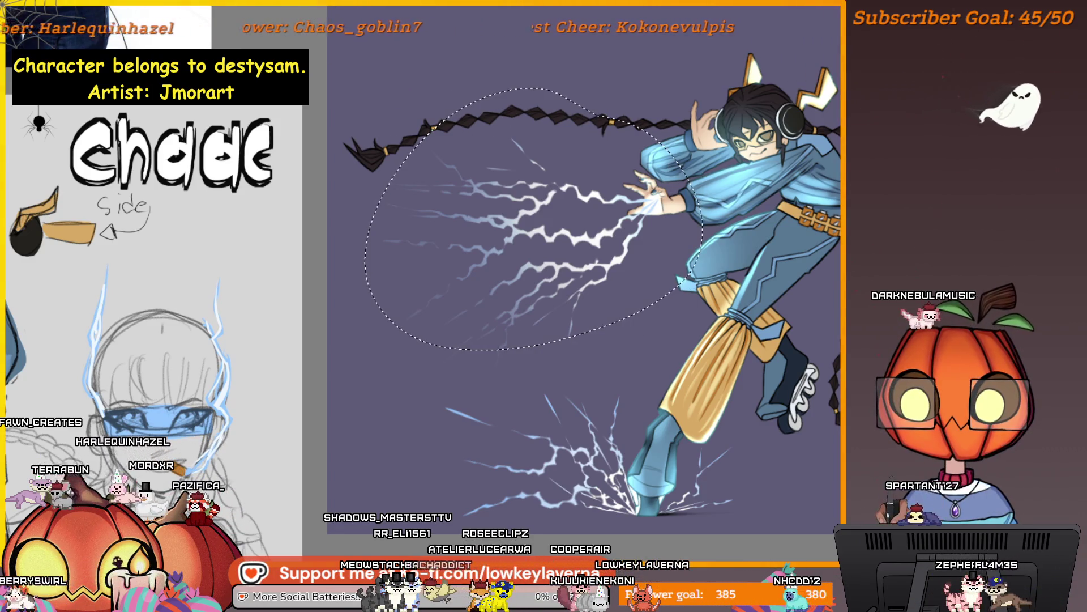
pyautogui.hotkey('ctrl', 't')
pyautogui.press('Return')
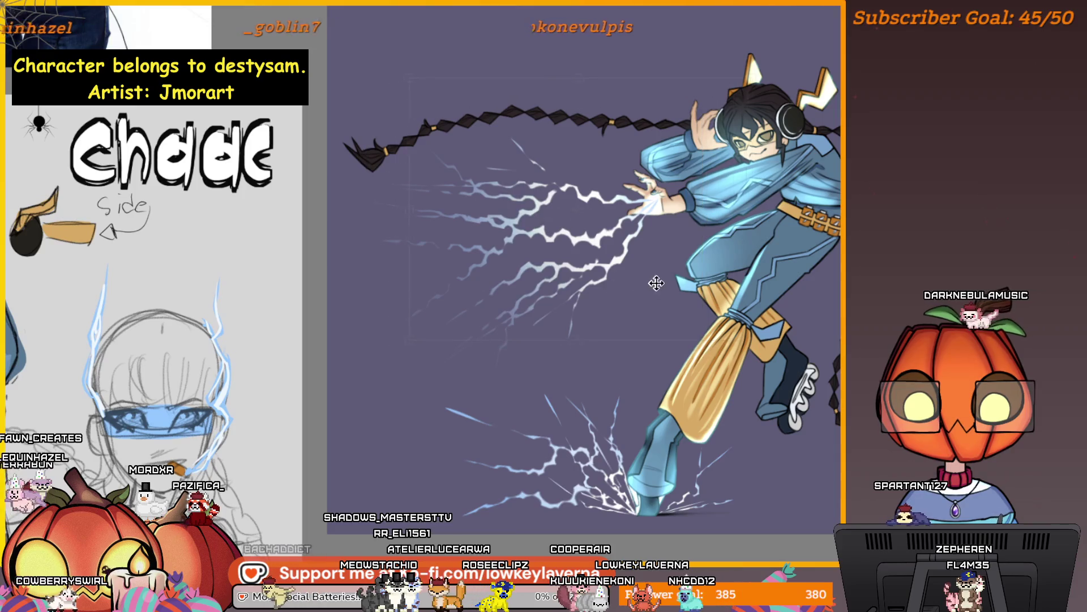
pyautogui.hotkey('ctrl', 'd')
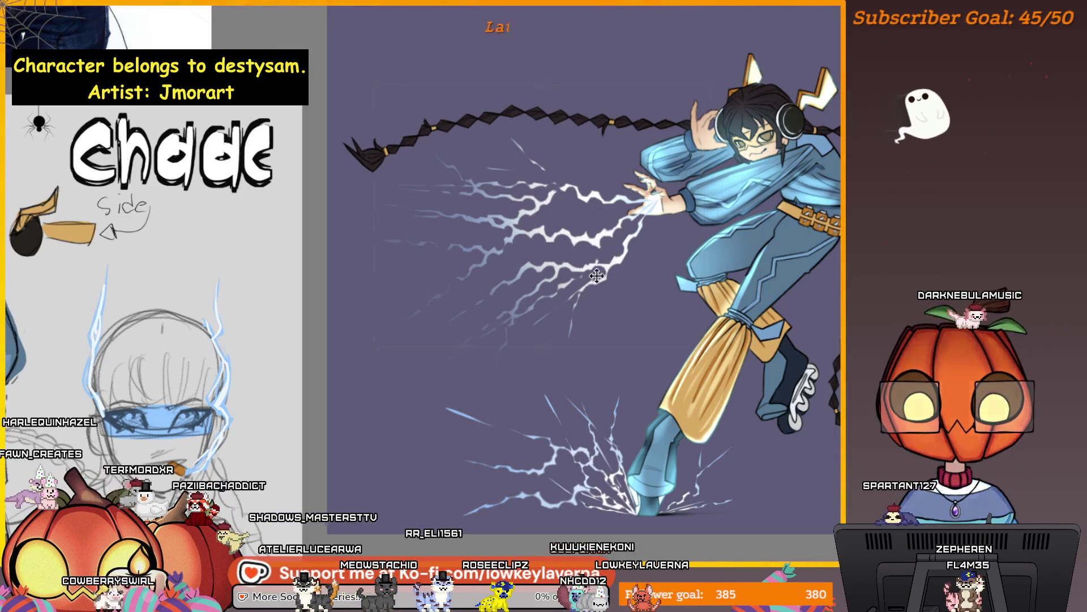
pyautogui.press('v')
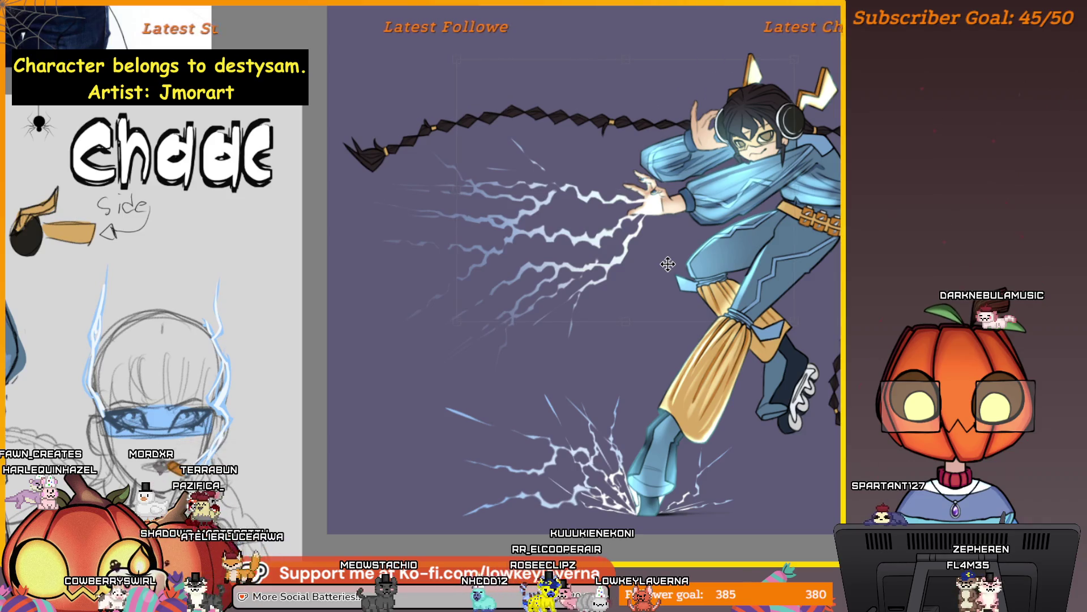
pyautogui.hotkey('ctrl', 't')
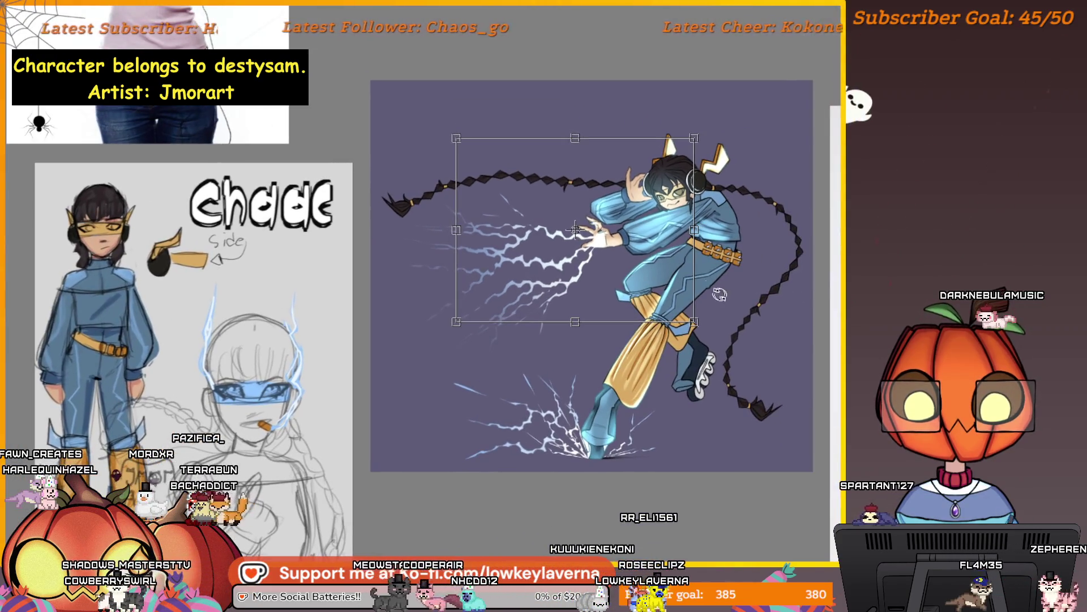
pyautogui.press('Return')
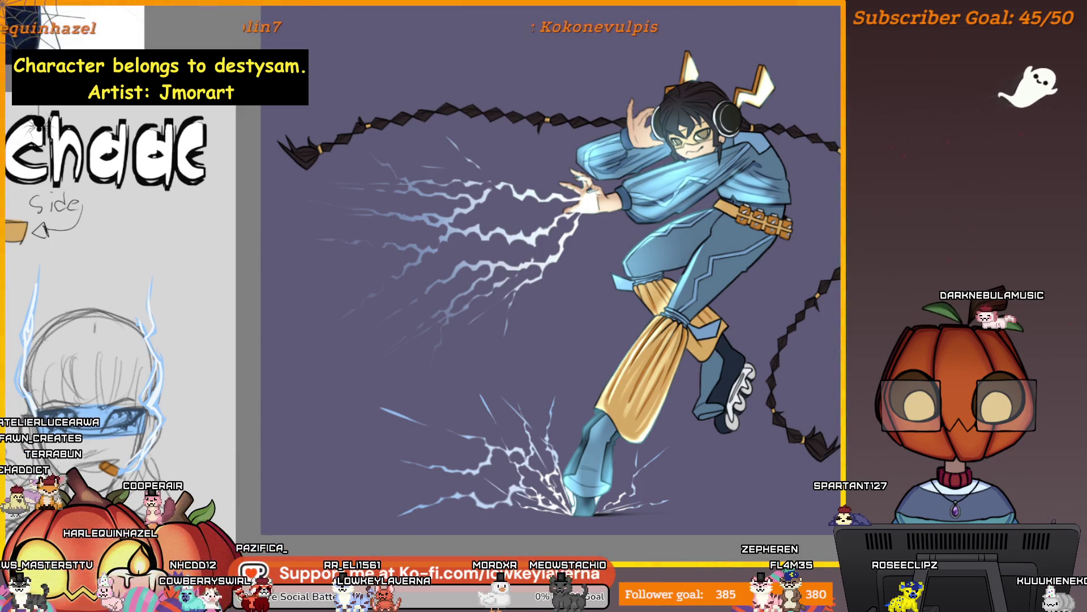
pyautogui.scroll(-5, 720, 442)
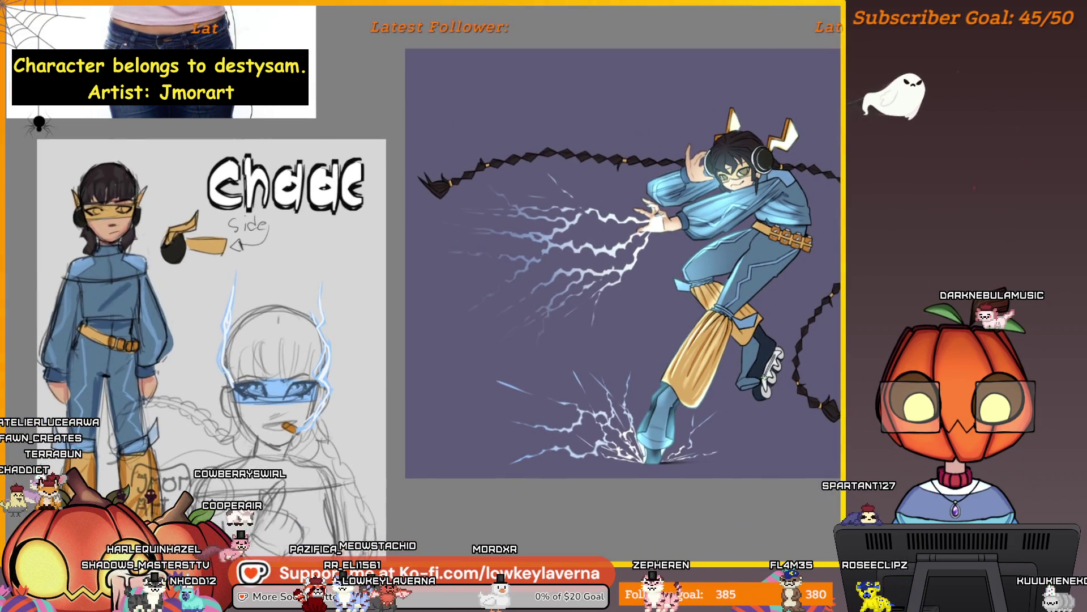
pyautogui.moveTo(772, 406); pyautogui.dragTo(761, 406)
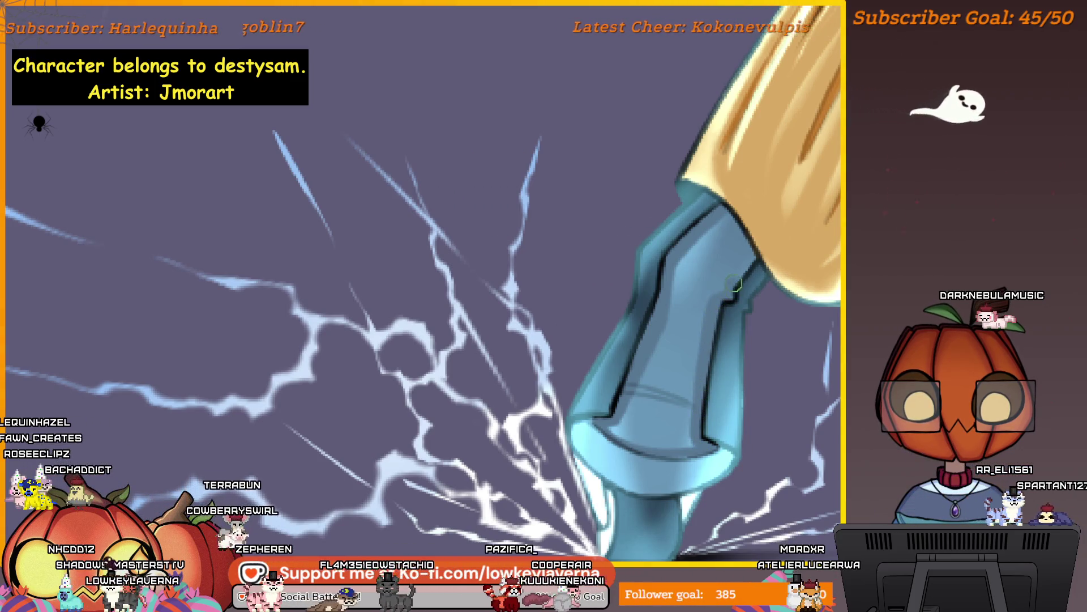
# Mirror the canvas horizontally and zoom in on the blue boot
pyautogui.scroll(-3, 750, 247)
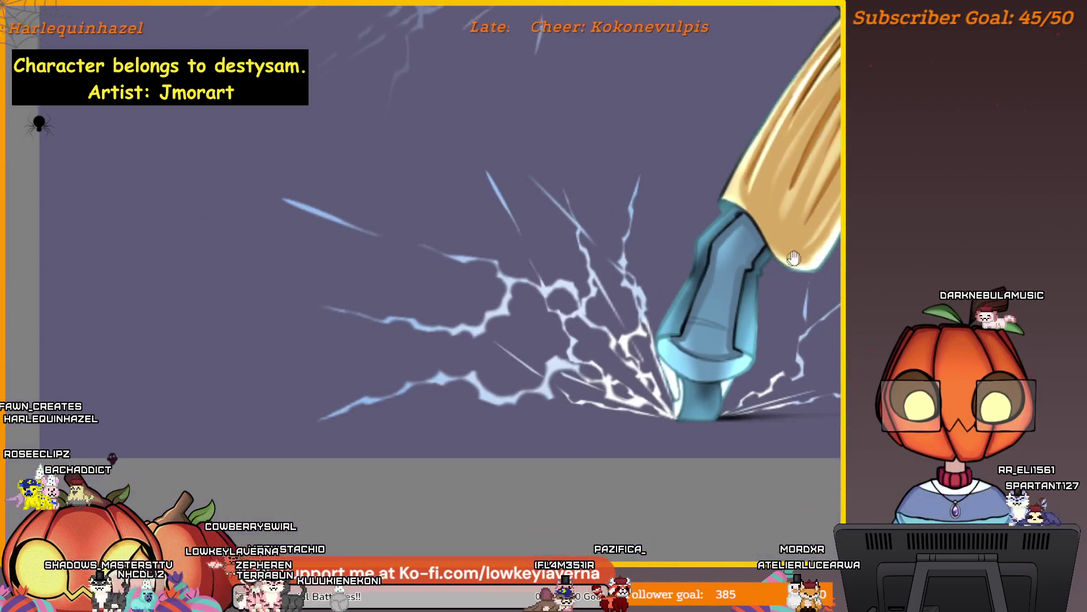
pyautogui.press('m')
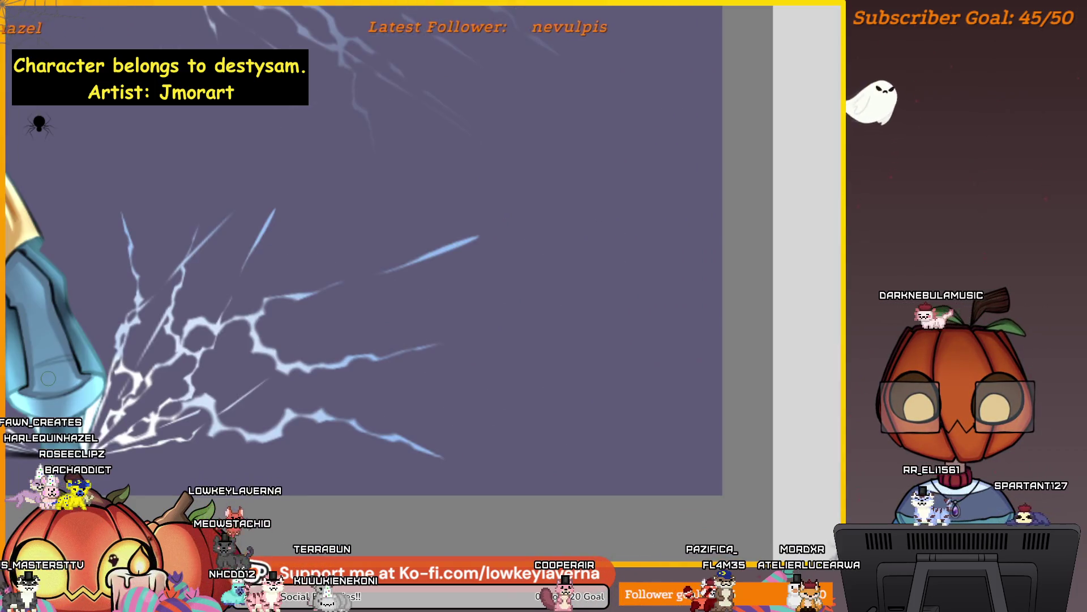
pyautogui.scroll(5, 599, 322)
pyautogui.moveTo(599, 321)
pyautogui.mouseDown()
pyautogui.moveTo(691, 315)
pyautogui.moveTo(624, 243)
pyautogui.moveTo(588, 173)
pyautogui.mouseUp()
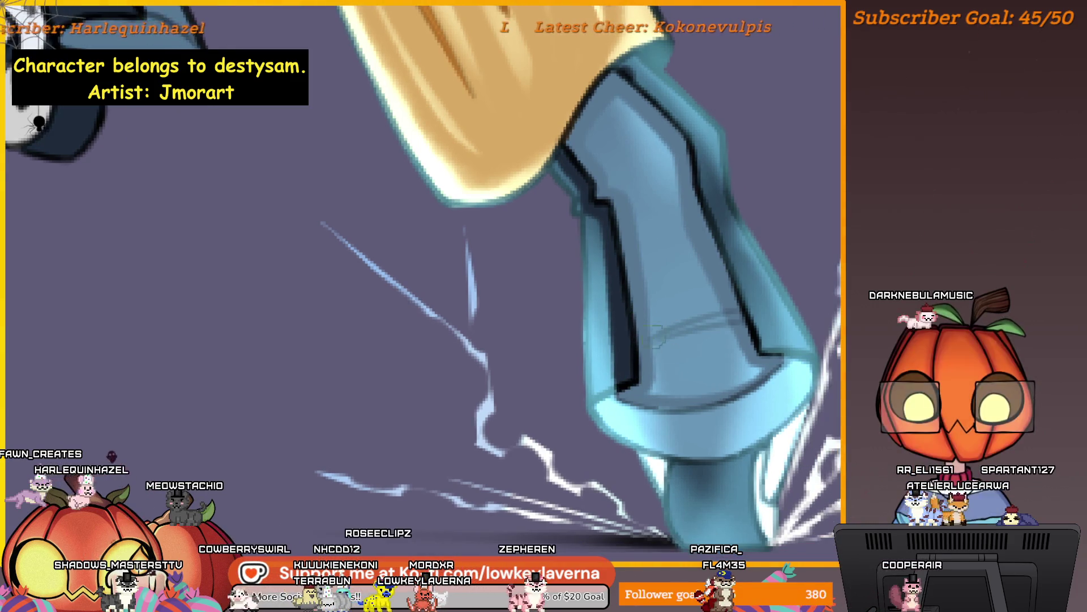
pyautogui.moveTo(677, 413)
pyautogui.mouseDown()
pyautogui.moveTo(660, 390)
pyautogui.moveTo(718, 405)
pyautogui.mouseUp()
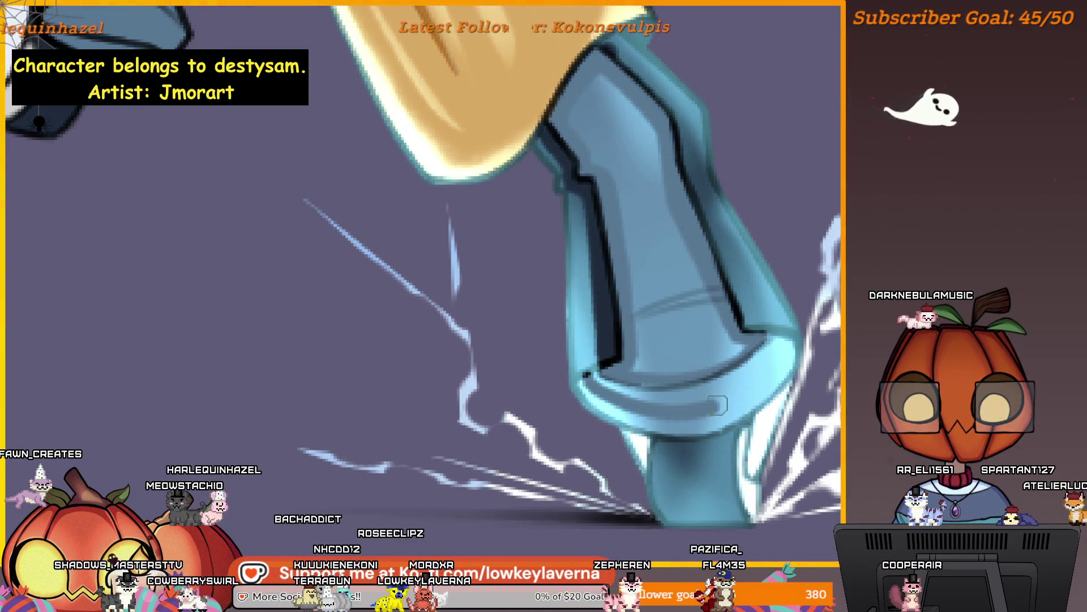
# Darken the boot's lower edge beneath the yellow wrap, checking it down to the skate
pyautogui.moveTo(752, 358); pyautogui.dragTo(640, 391)
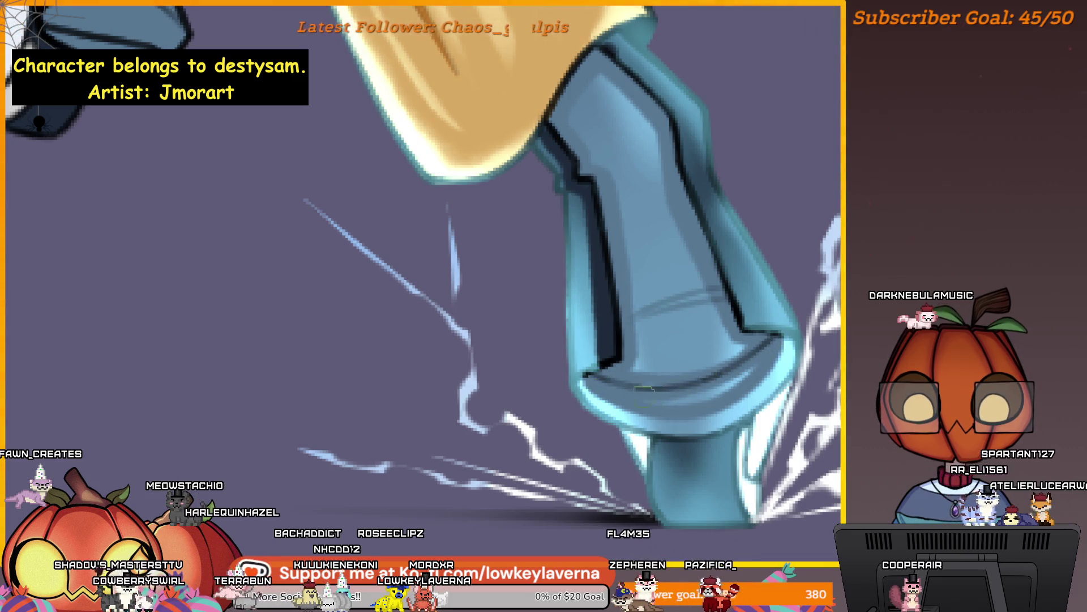
pyautogui.moveTo(765, 319); pyautogui.dragTo(765, 347)
pyautogui.scroll(3, 778, 346)
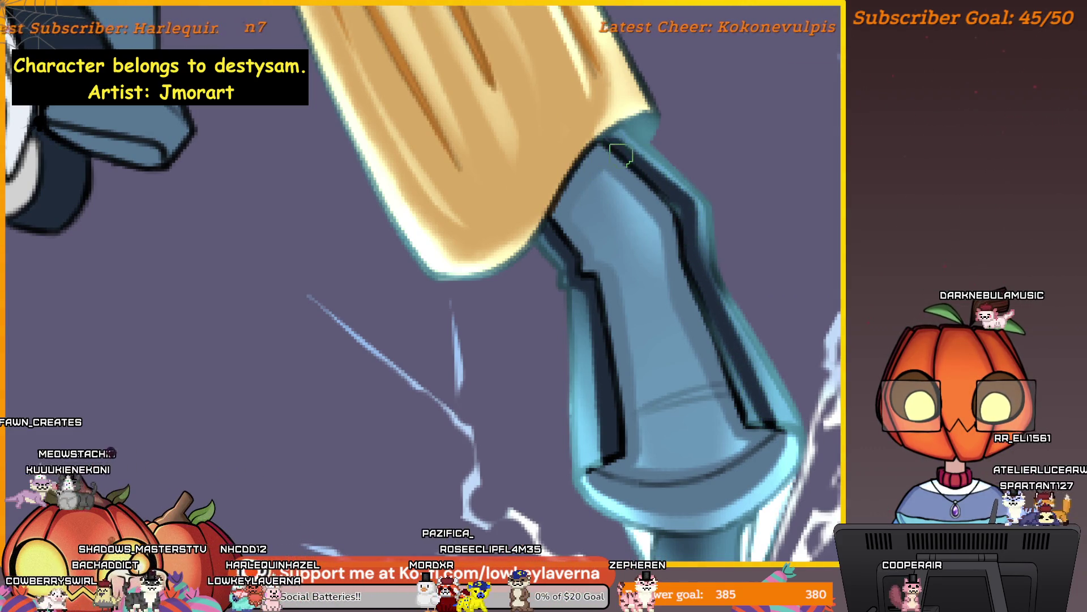
pyautogui.moveTo(659, 397)
pyautogui.mouseDown()
pyautogui.moveTo(710, 394)
pyautogui.moveTo(673, 451)
pyautogui.moveTo(705, 405)
pyautogui.moveTo(687, 466)
pyautogui.moveTo(704, 420)
pyautogui.mouseUp()
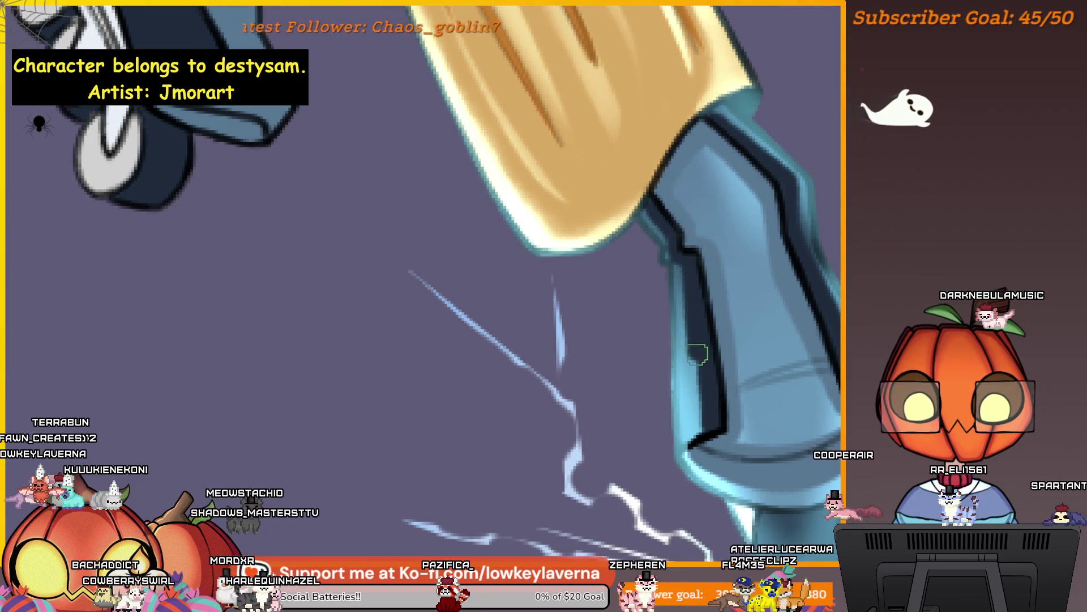
pyautogui.scroll(-3, 710, 436)
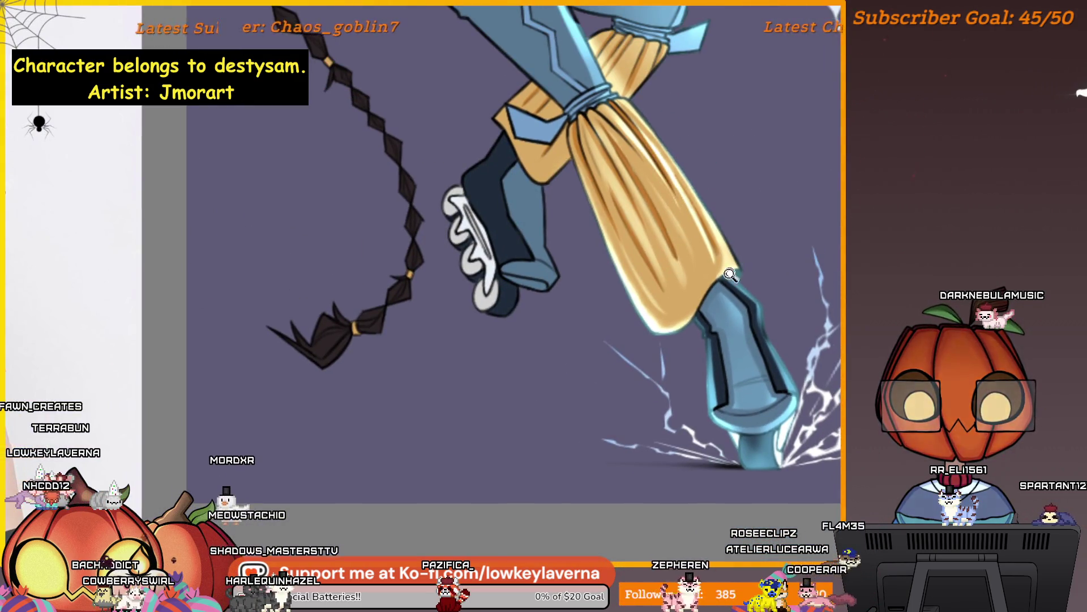
pyautogui.scroll(2, 740, 258)
pyautogui.moveTo(740, 258); pyautogui.dragTo(733, 312)
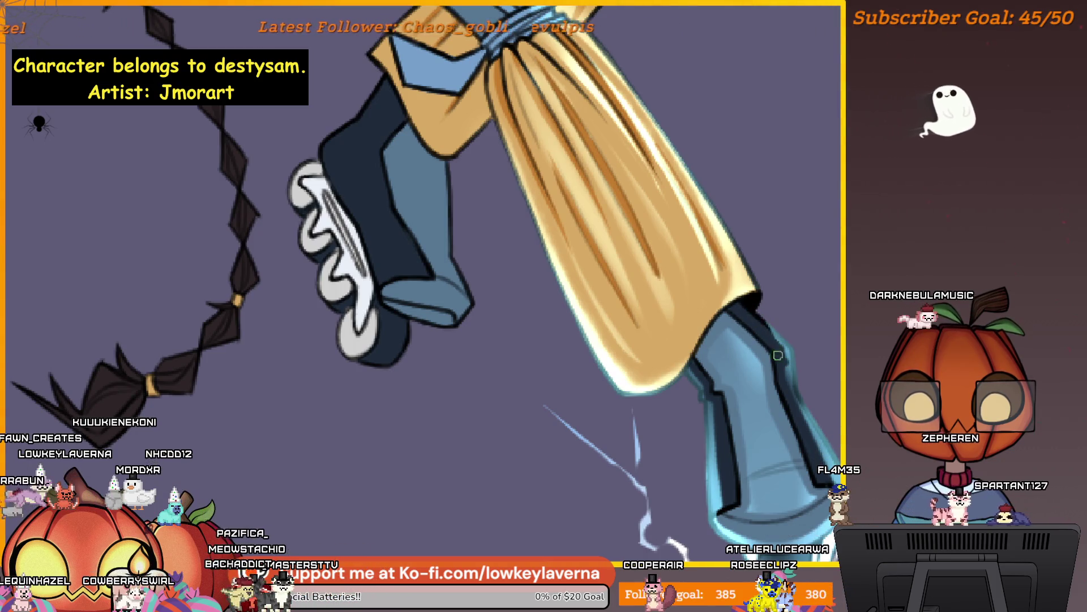
pyautogui.scroll(-3, 778, 355)
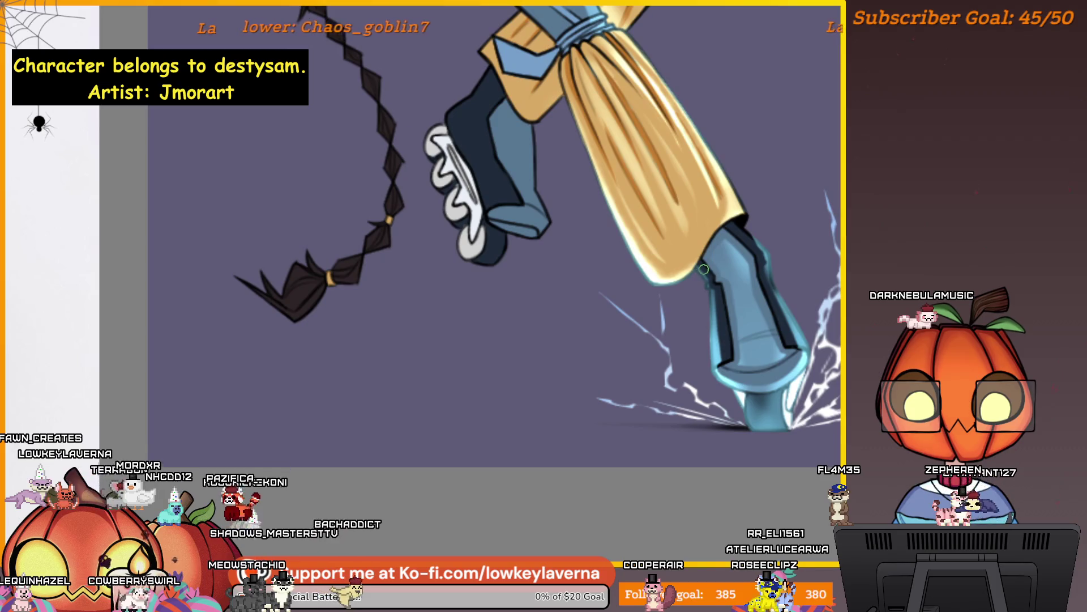
pyautogui.moveTo(722, 228); pyautogui.dragTo(734, 282)
pyautogui.moveTo(816, 300); pyautogui.dragTo(799, 303)
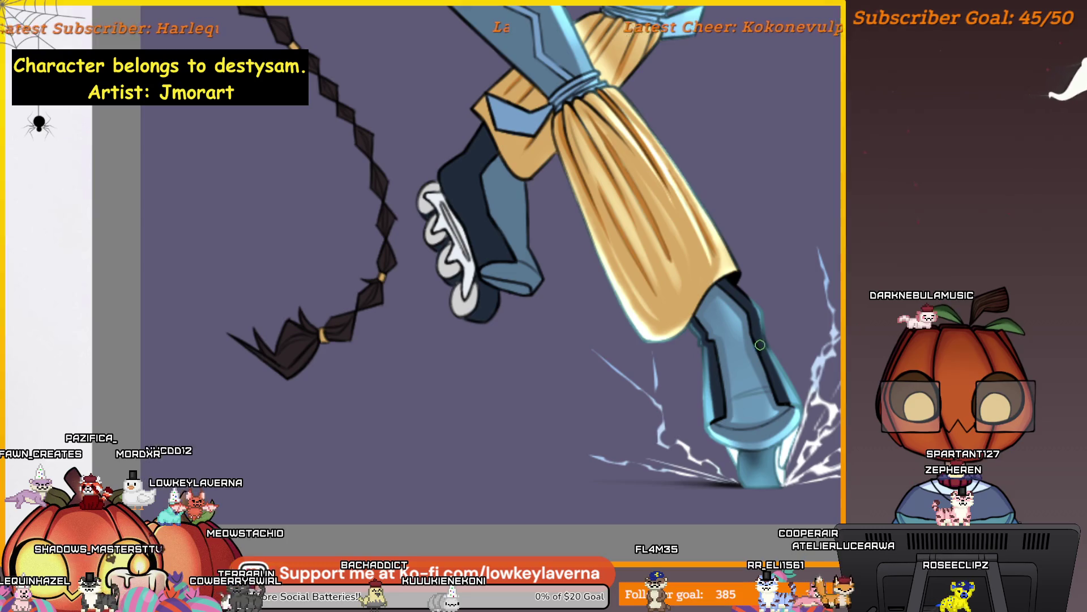
pyautogui.scroll(-3, 775, 251)
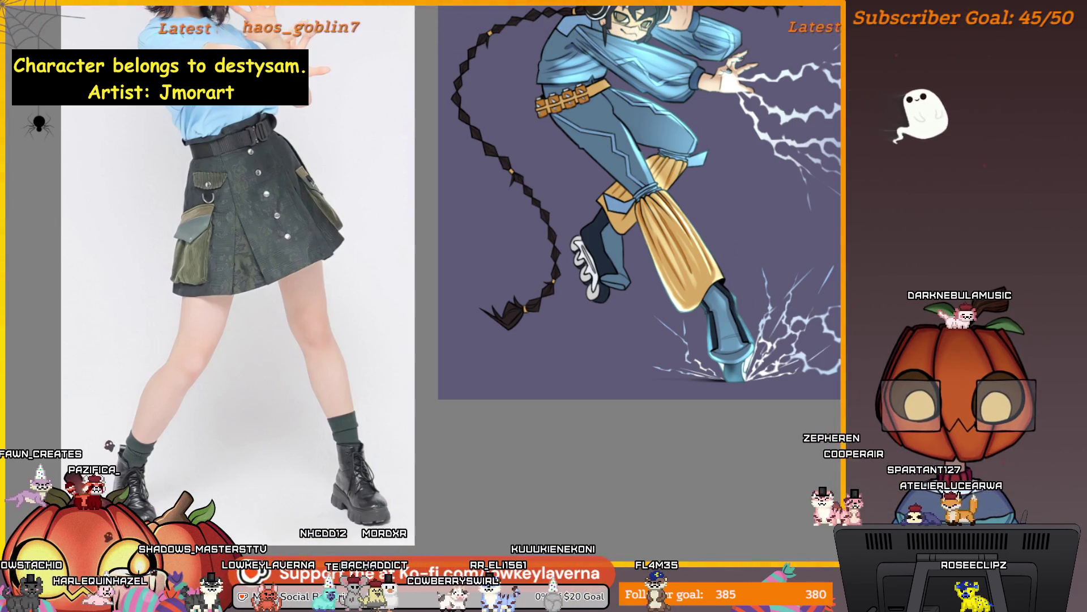
pyautogui.moveTo(807, 323)
pyautogui.mouseDown()
pyautogui.moveTo(783, 371)
pyautogui.moveTo(758, 383)
pyautogui.moveTo(776, 381)
pyautogui.mouseUp()
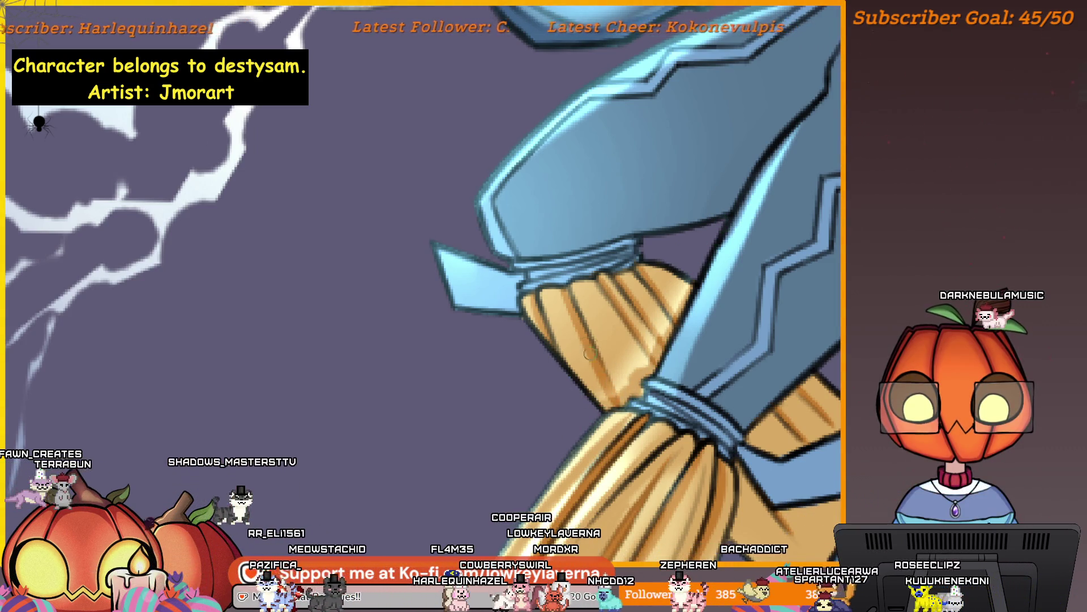
pyautogui.moveTo(651, 320)
pyautogui.mouseDown()
pyautogui.moveTo(599, 316)
pyautogui.moveTo(631, 351)
pyautogui.mouseUp()
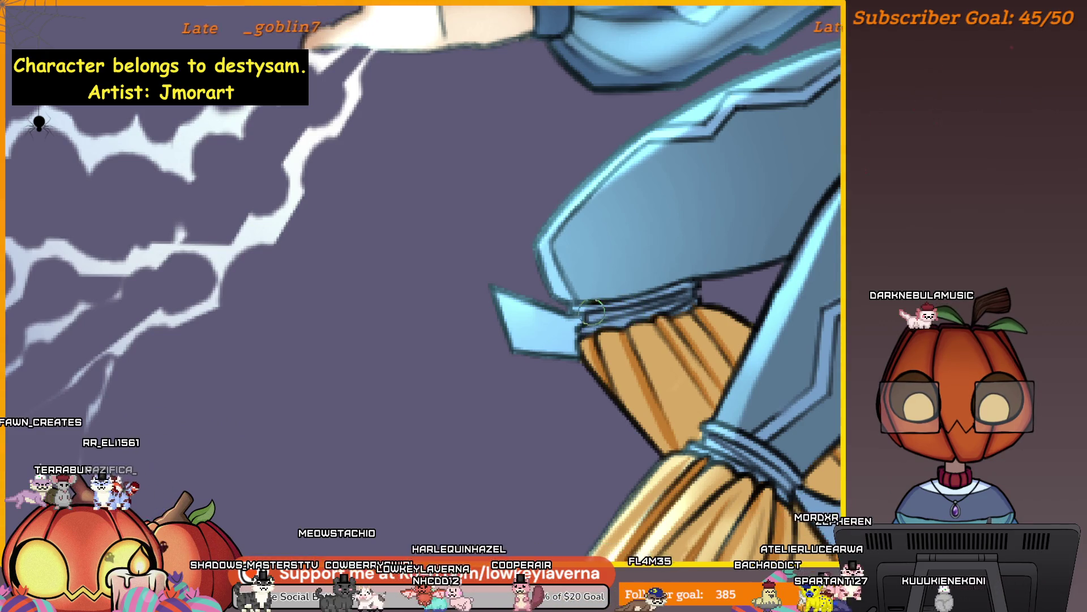
pyautogui.scroll(-5, 587, 358)
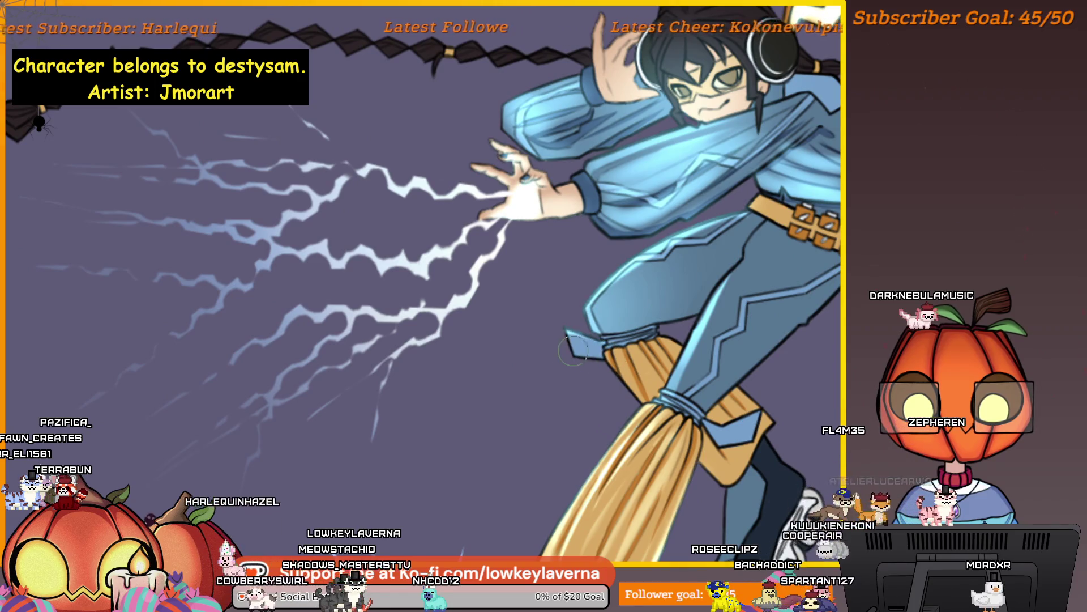
# Flip the canvas horizontally and place the mirrored artwork beside the skirt reference photo
pyautogui.scroll(-3, 673, 317)
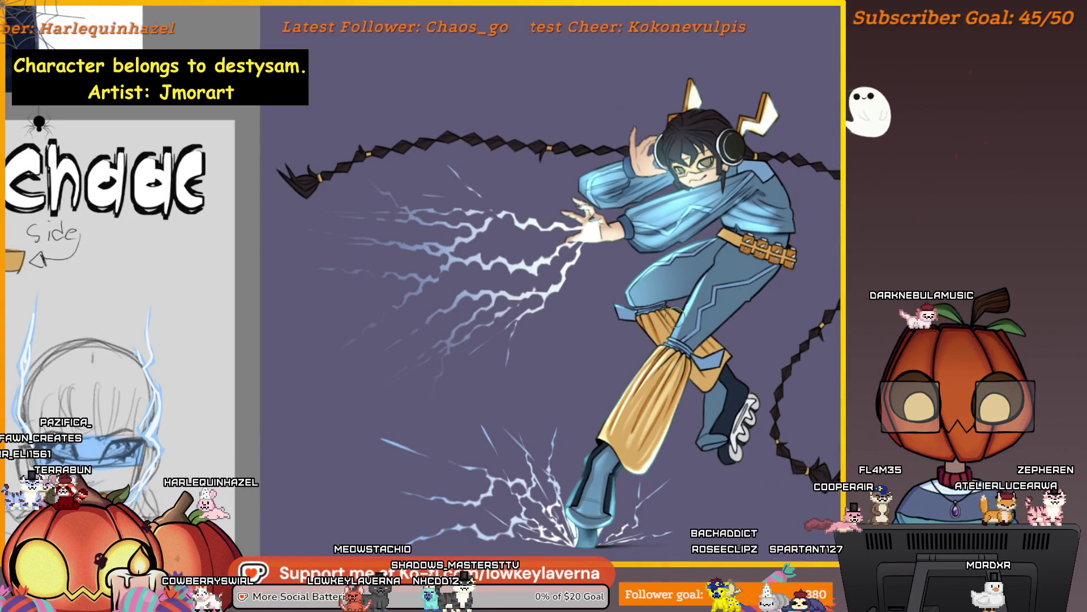
pyautogui.scroll(5, 677, 323)
pyautogui.moveTo(679, 330)
pyautogui.mouseDown()
pyautogui.moveTo(808, 323)
pyautogui.moveTo(776, 287)
pyautogui.moveTo(747, 352)
pyautogui.mouseUp()
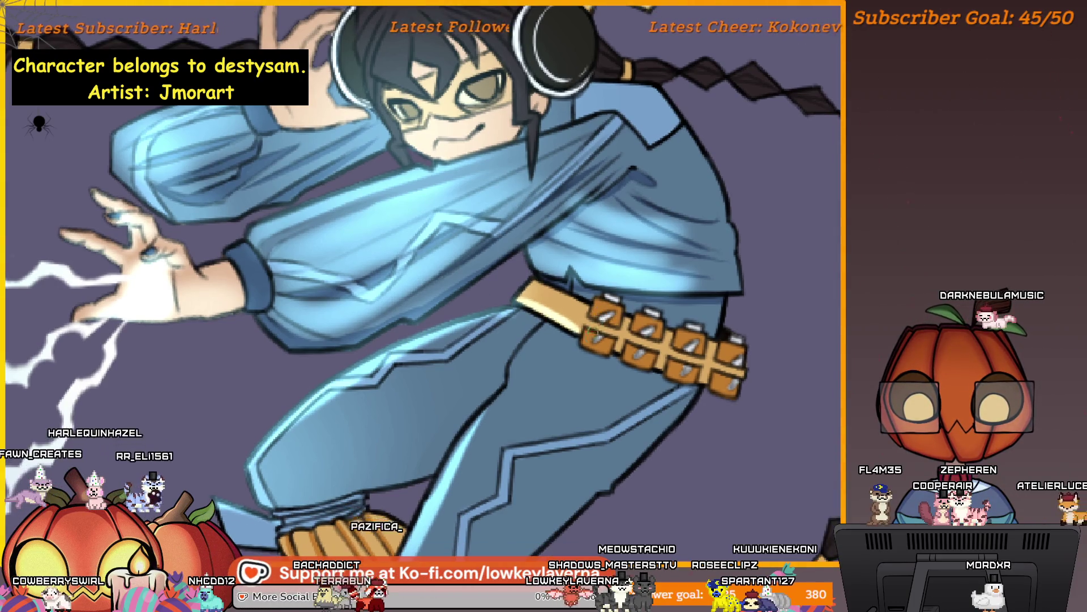
pyautogui.moveTo(576, 336); pyautogui.dragTo(633, 334)
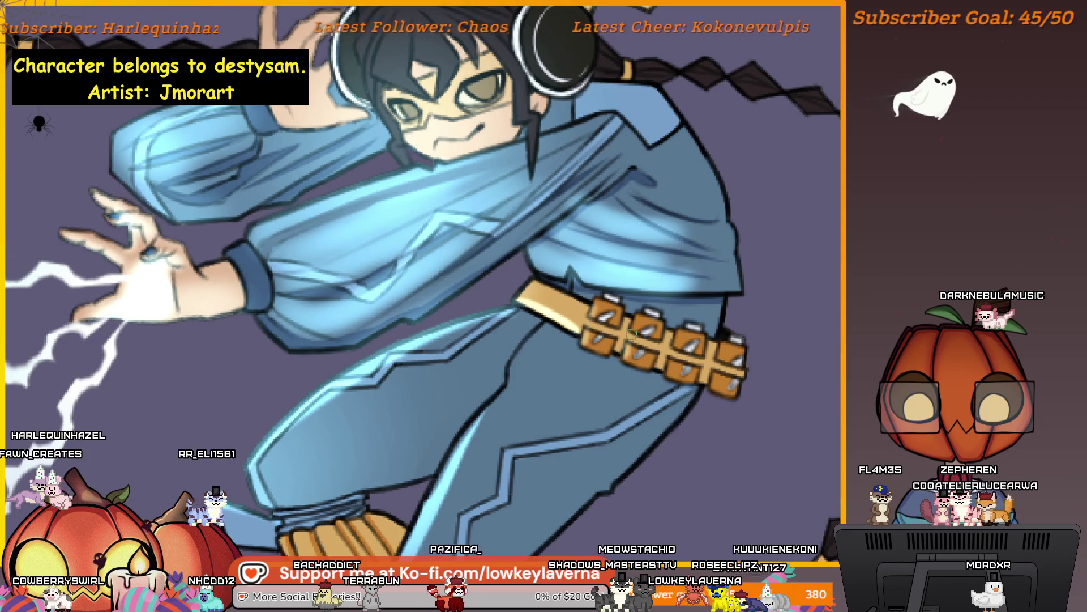
pyautogui.scroll(-3, 633, 335)
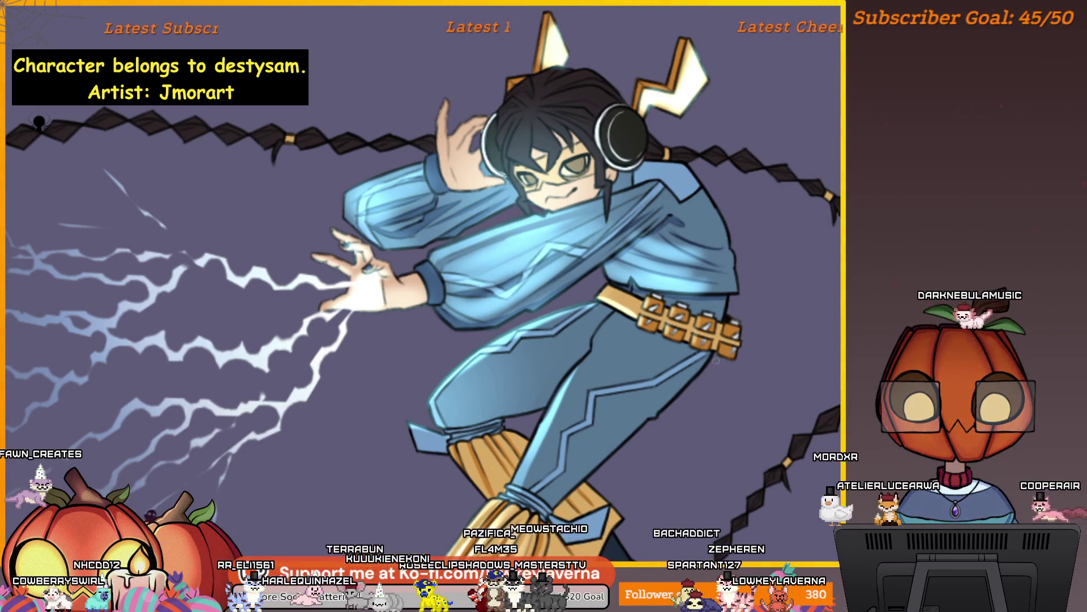
pyautogui.scroll(-2, 748, 334)
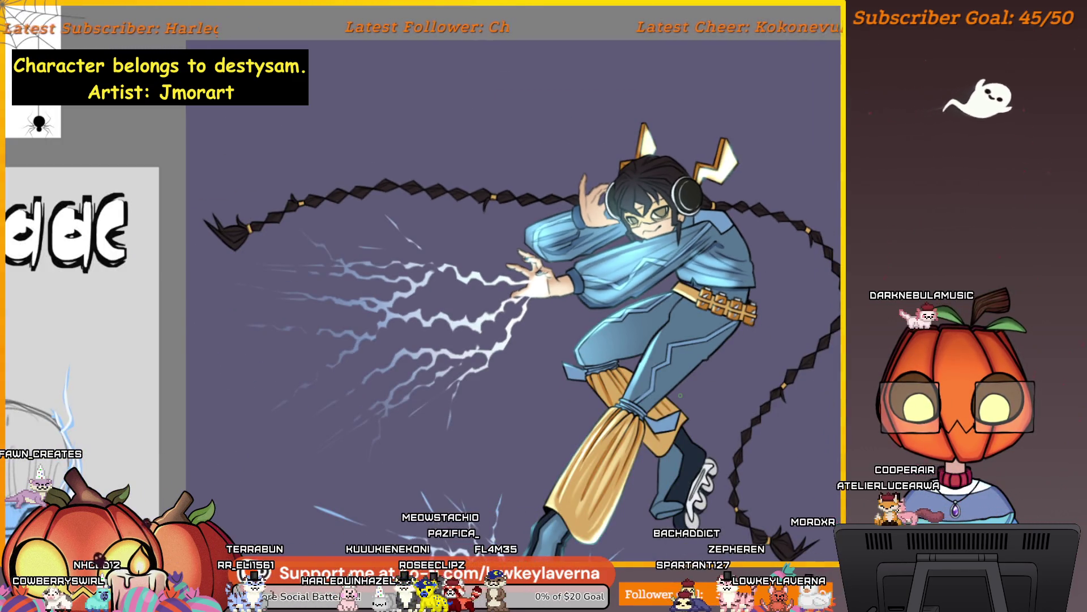
pyautogui.scroll(2, 727, 329)
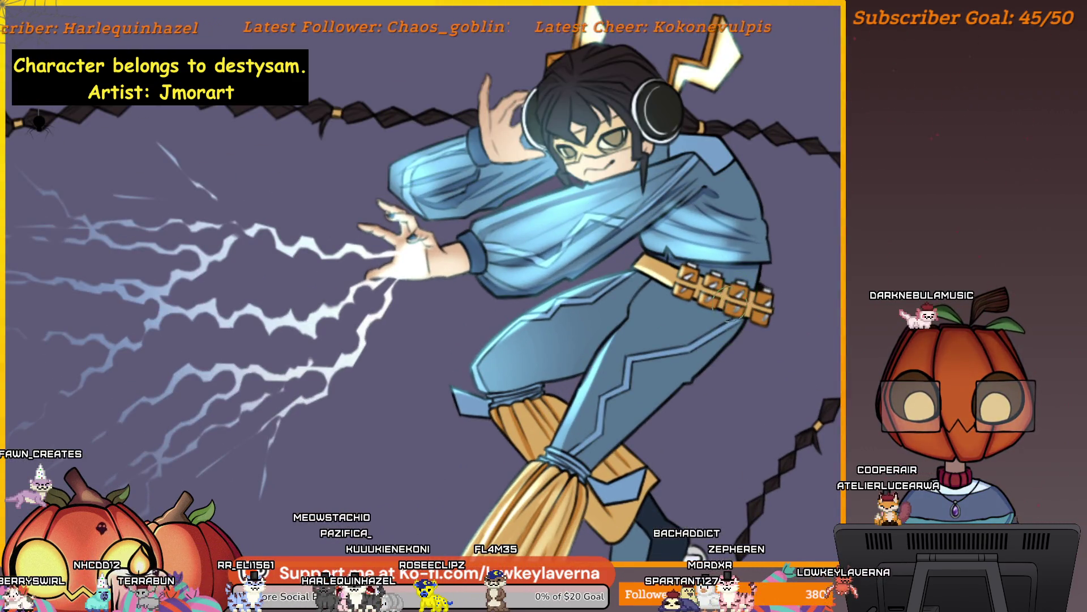
pyautogui.moveTo(758, 227); pyautogui.dragTo(741, 294)
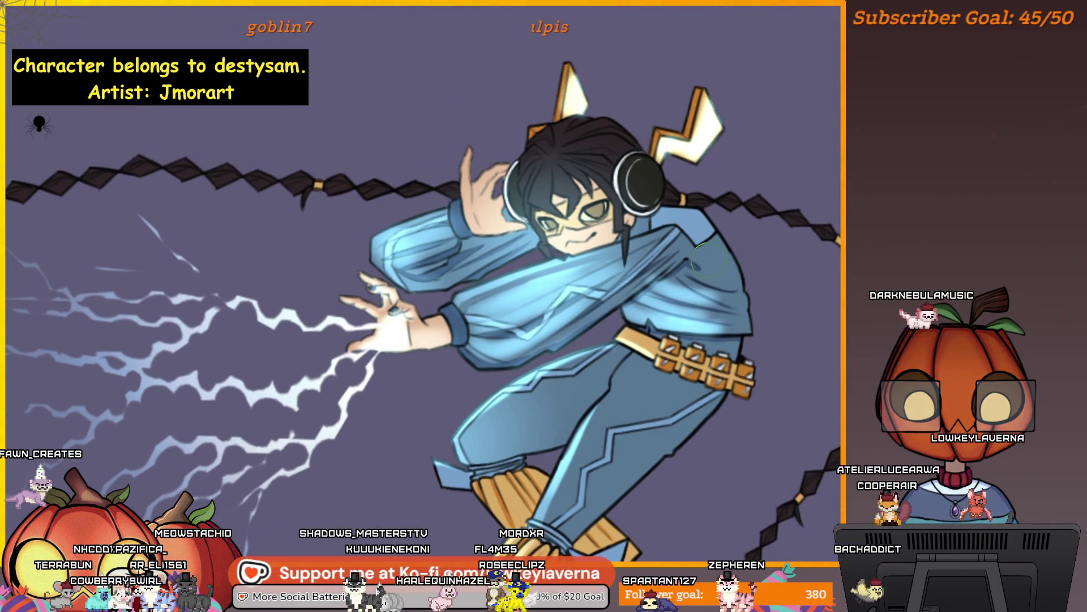
pyautogui.press('h')
pyautogui.scroll(-3, 626, 311)
pyautogui.scroll(1, 626, 312)
pyautogui.moveTo(607, 317); pyautogui.dragTo(626, 311)
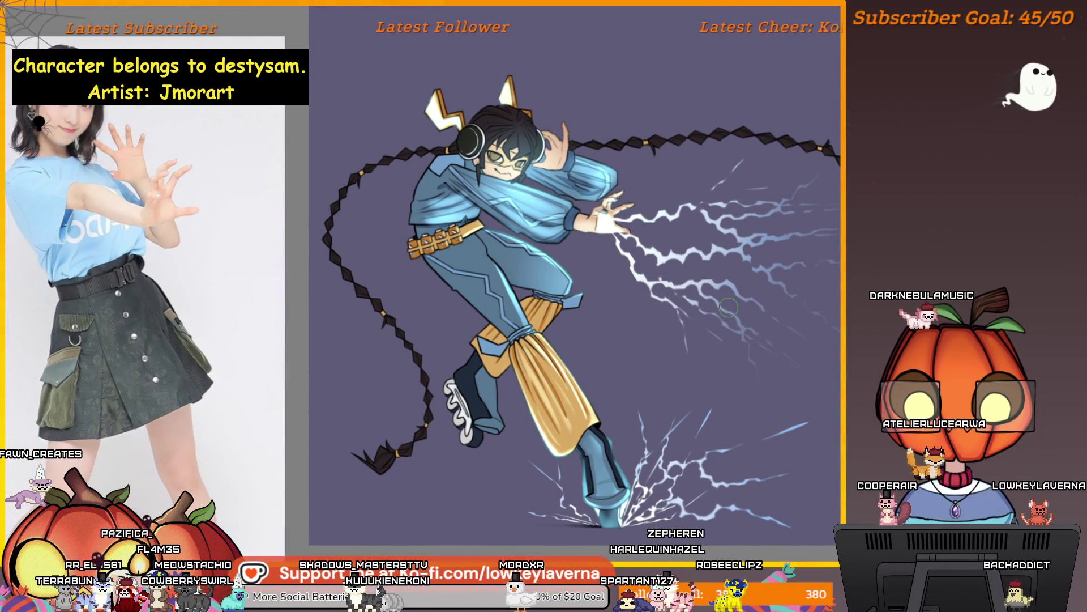
# Paint a pale yellow highlight stroke along the belt strap
pyautogui.moveTo(565, 275); pyautogui.dragTo(623, 295)
pyautogui.scroll(5, 766, 122)
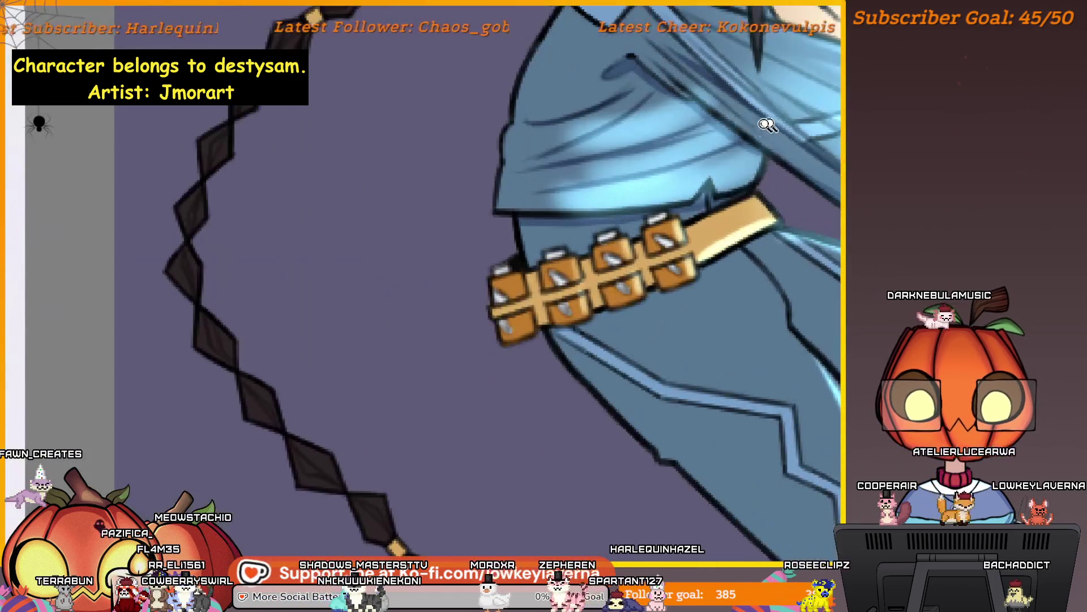
pyautogui.moveTo(719, 245); pyautogui.dragTo(717, 302)
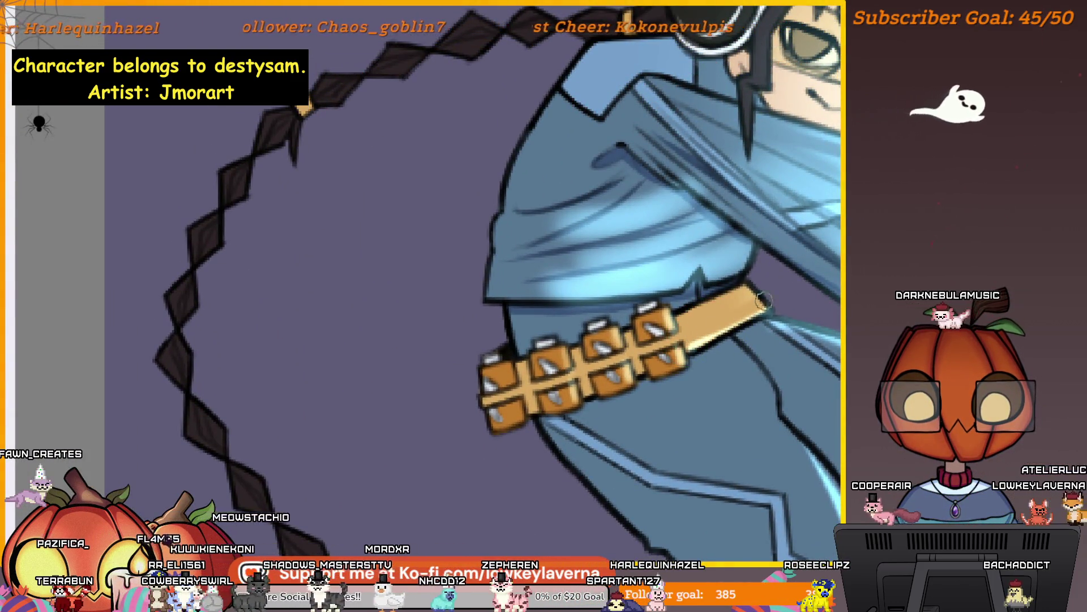
pyautogui.moveTo(677, 350); pyautogui.dragTo(762, 311)
pyautogui.scroll(2, 719, 317)
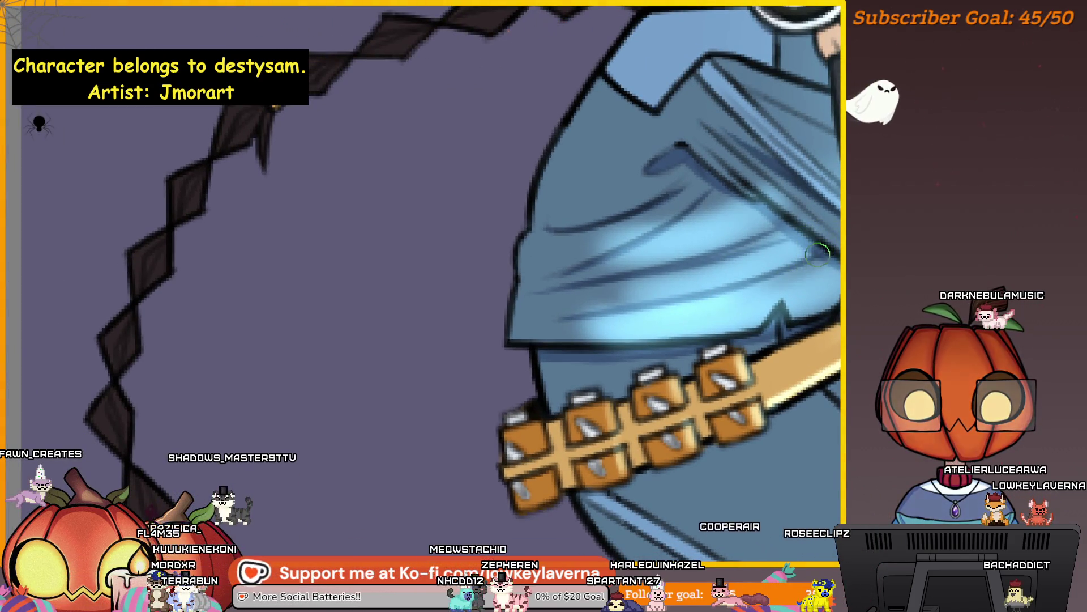
# Zoom out over the sleeve and belt to review the new highlight
pyautogui.hscroll(2, 809, 300)
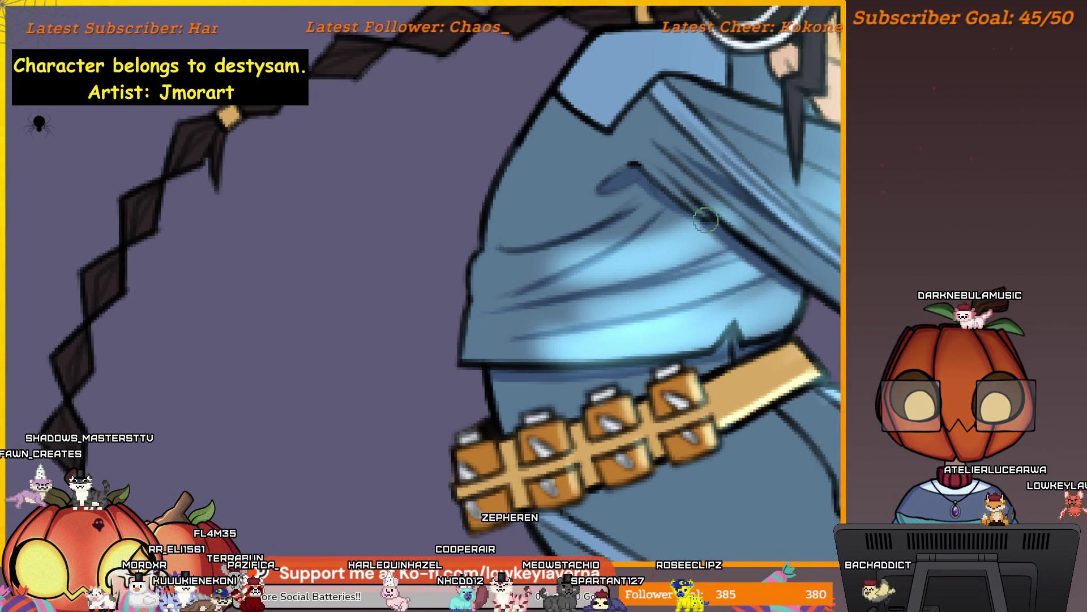
pyautogui.hscroll(-2, 725, 238)
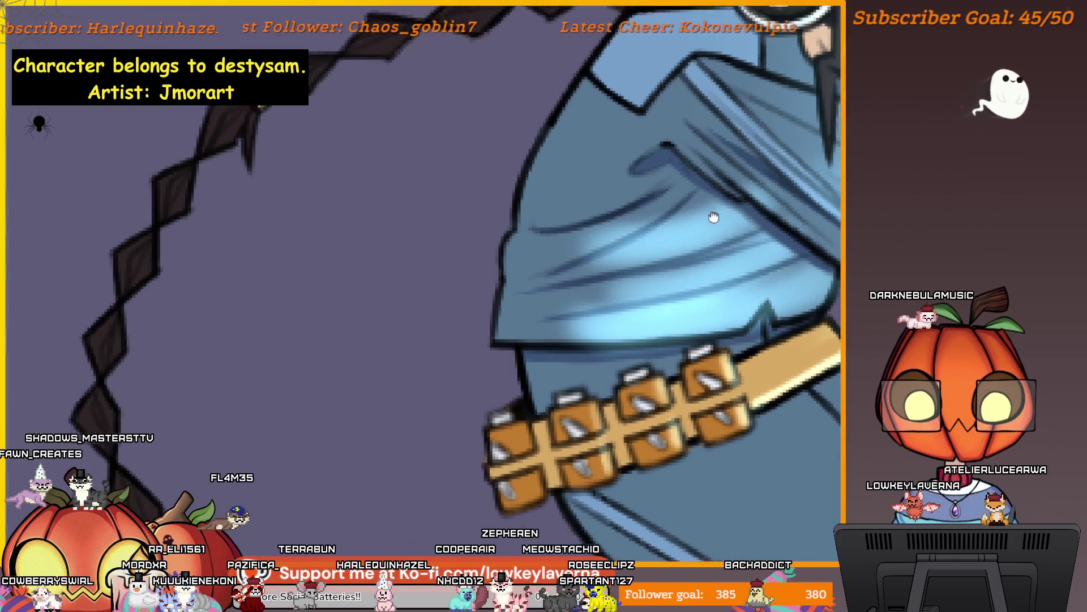
pyautogui.scroll(-1, 648, 225)
pyautogui.hscroll(1, 748, 224)
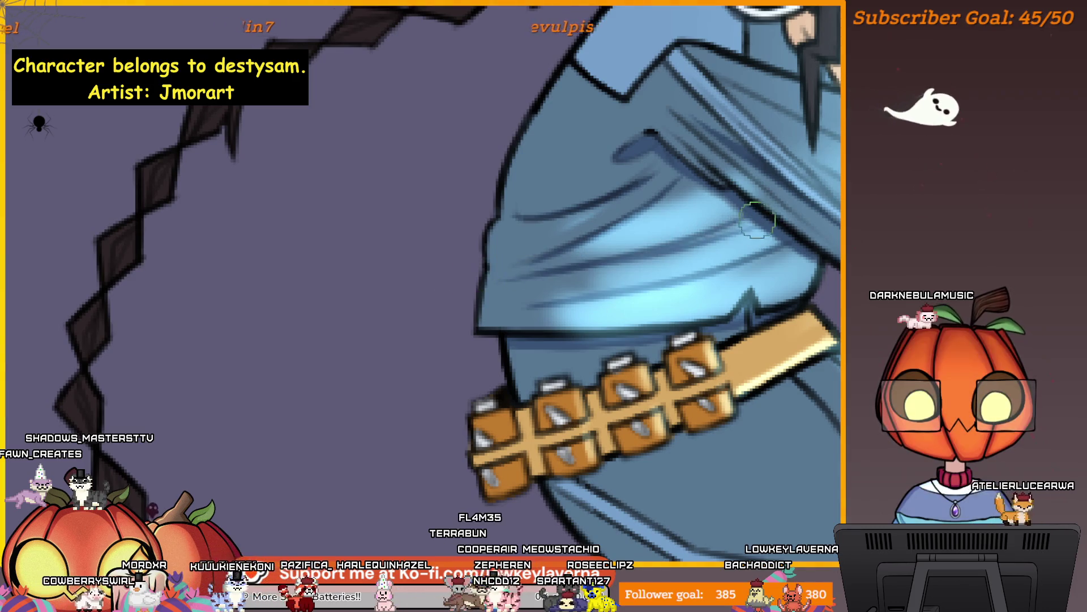
pyautogui.moveTo(714, 238); pyautogui.dragTo(738, 250)
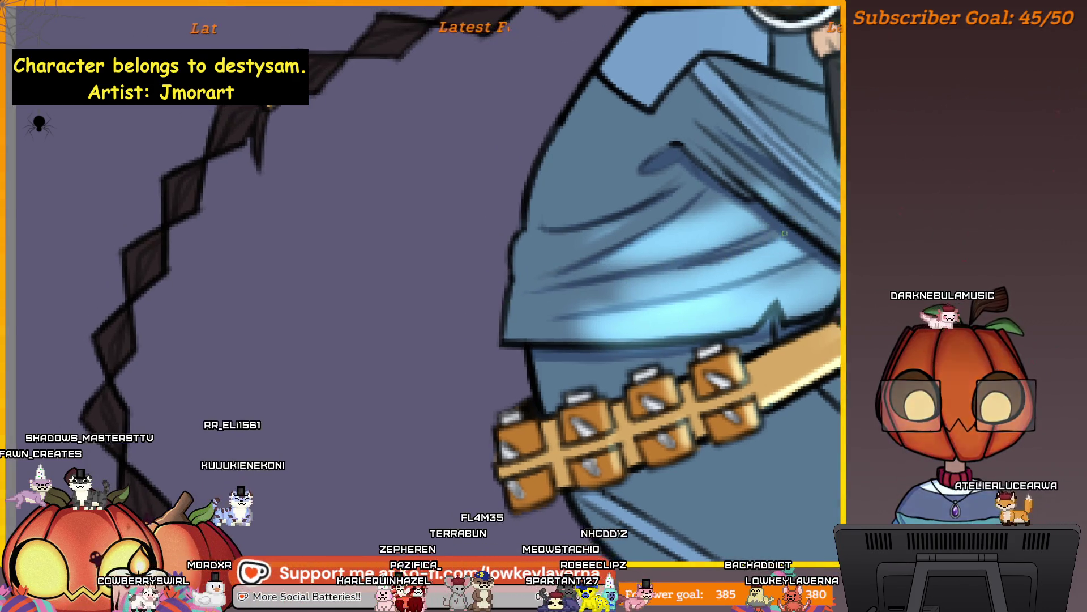
pyautogui.moveTo(598, 278); pyautogui.dragTo(620, 298)
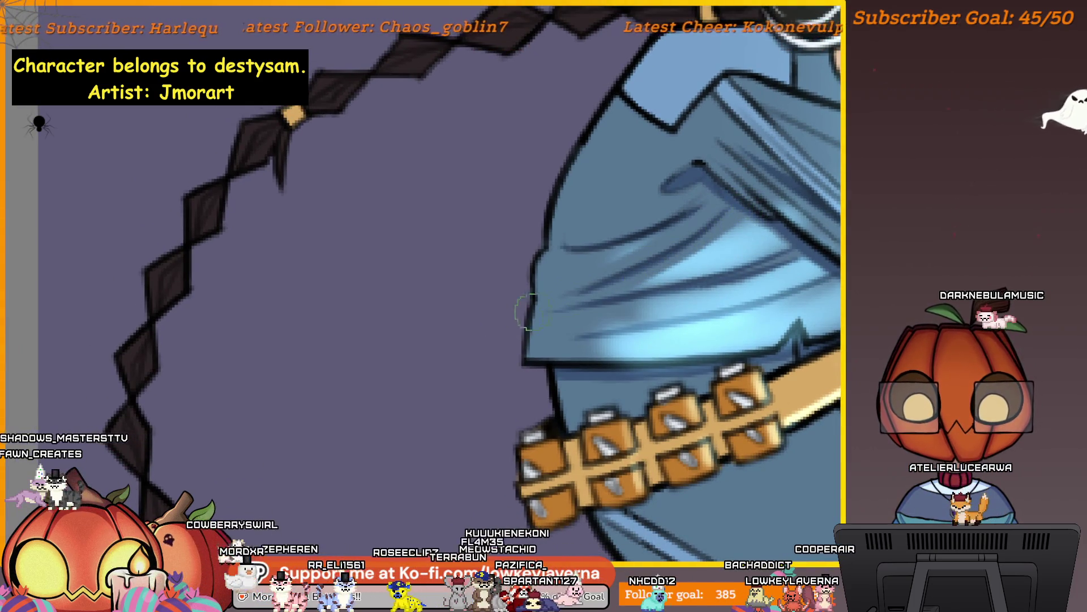
pyautogui.scroll(-3, 749, 210)
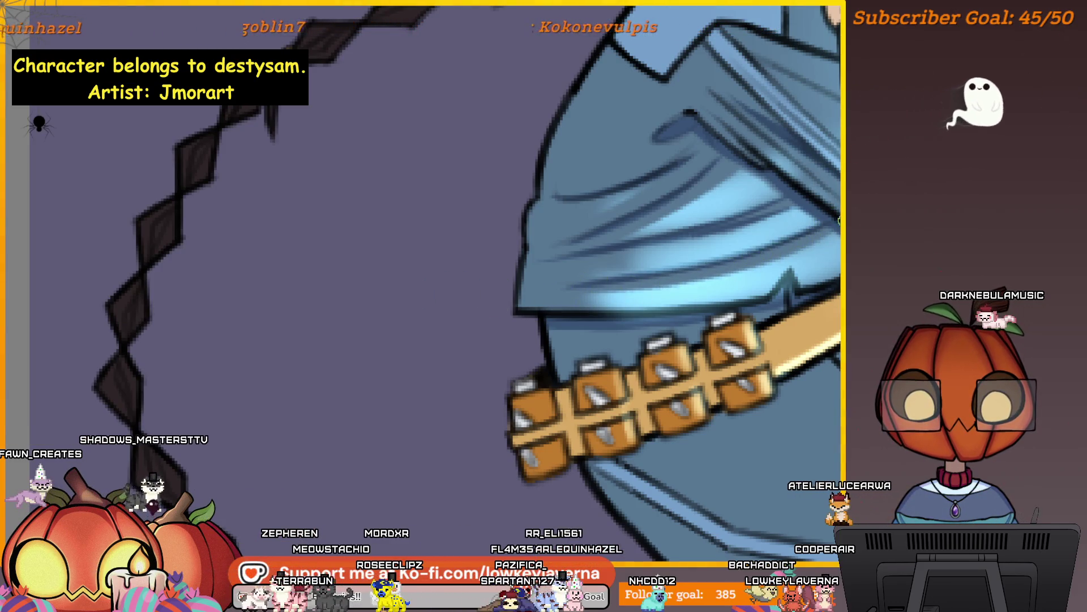
pyautogui.scroll(-2, 839, 221)
pyautogui.hscroll(-2, 839, 221)
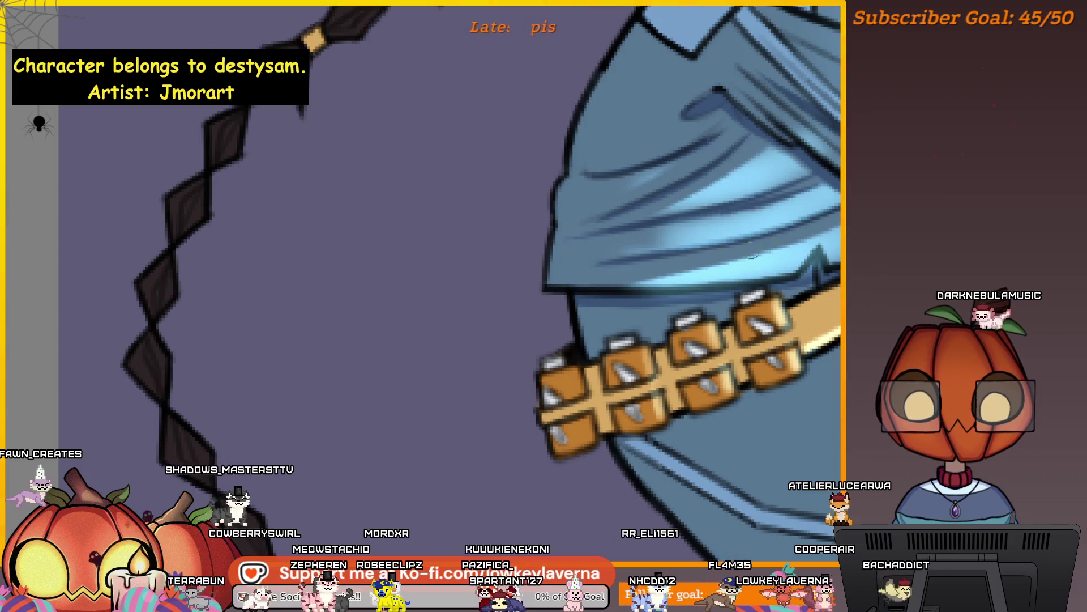
pyautogui.scroll(-5, 752, 255)
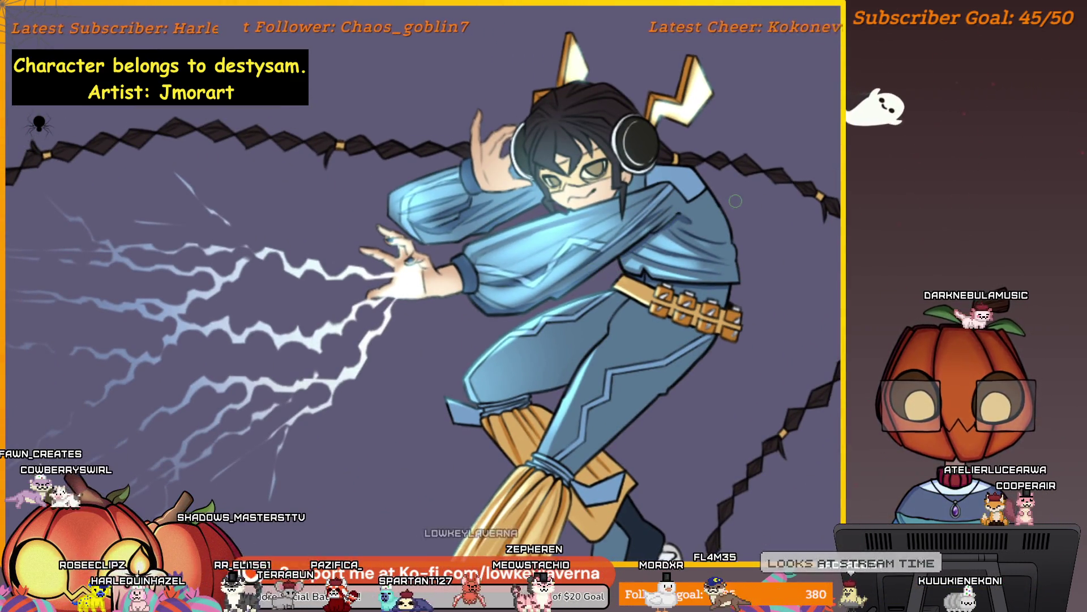
pyautogui.moveTo(752, 191); pyautogui.dragTo(678, 201)
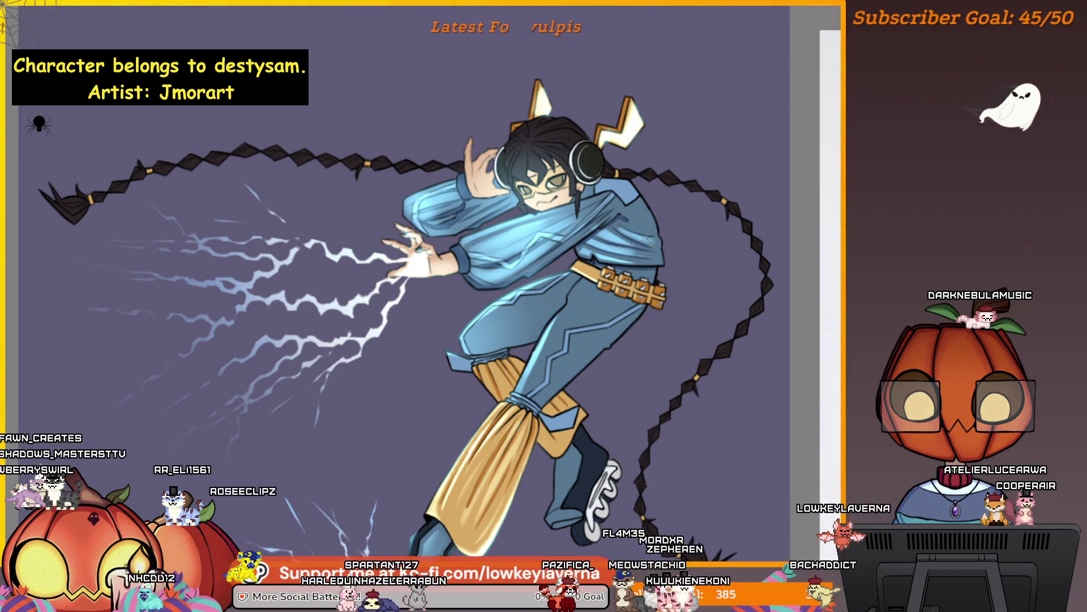
pyautogui.moveTo(601, 190); pyautogui.dragTo(566, 199)
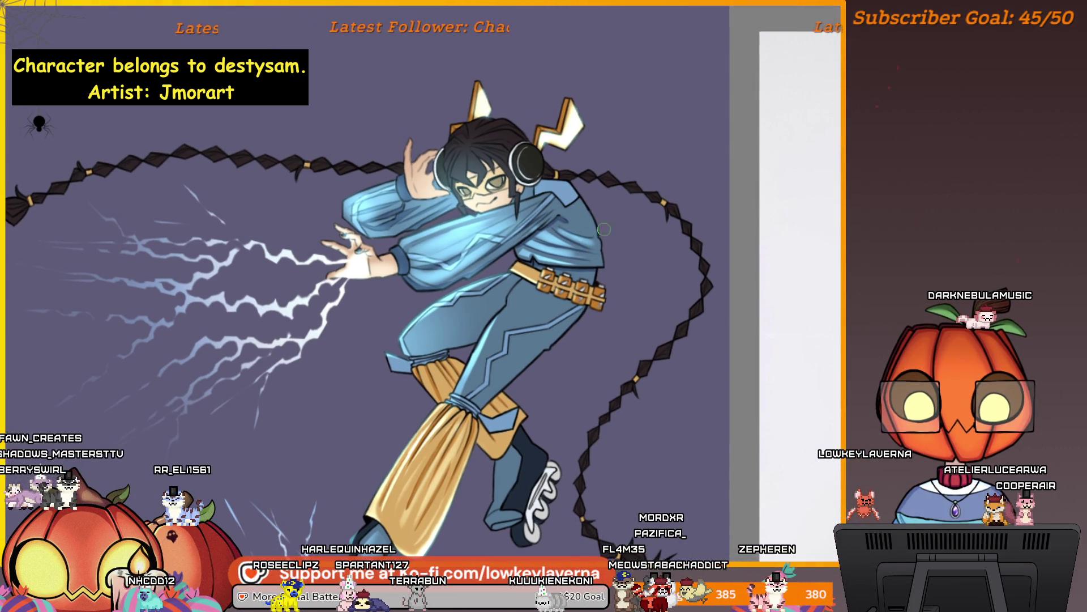
pyautogui.scroll(1, 612, 250)
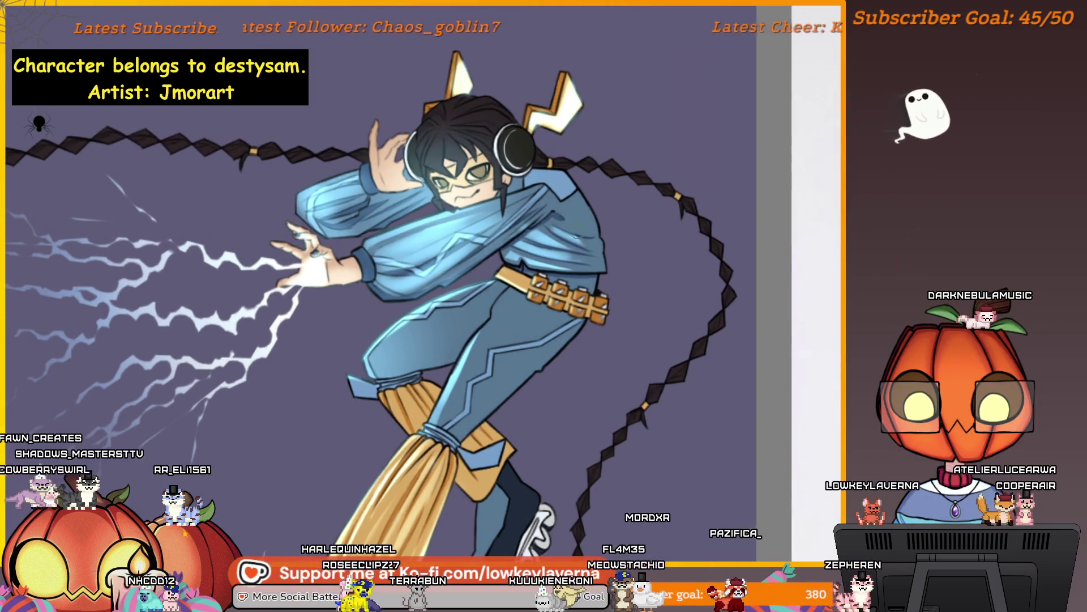